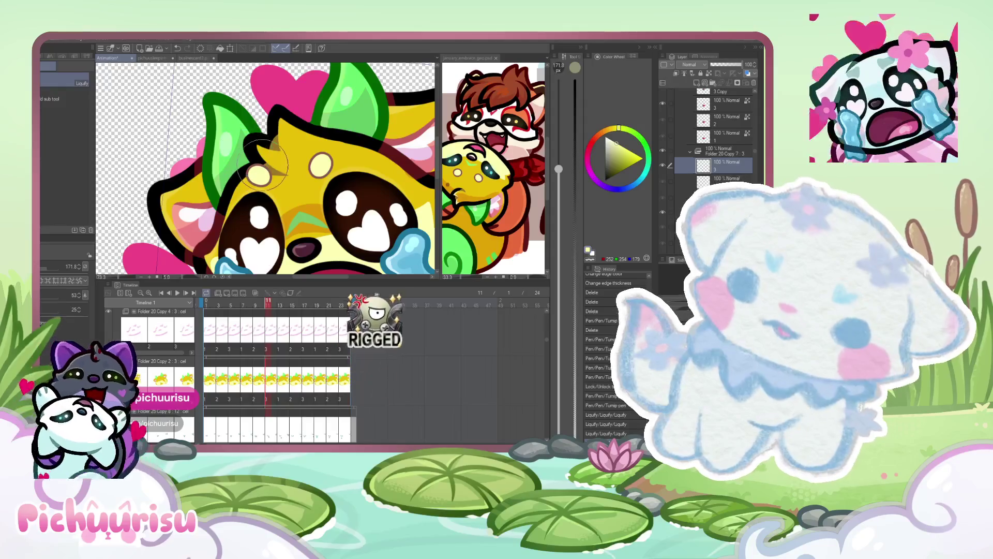
# - Play the crying-face animation and step forward to frame 6
pyautogui.scroll(-3, 244, 150)
pyautogui.click(175, 293)
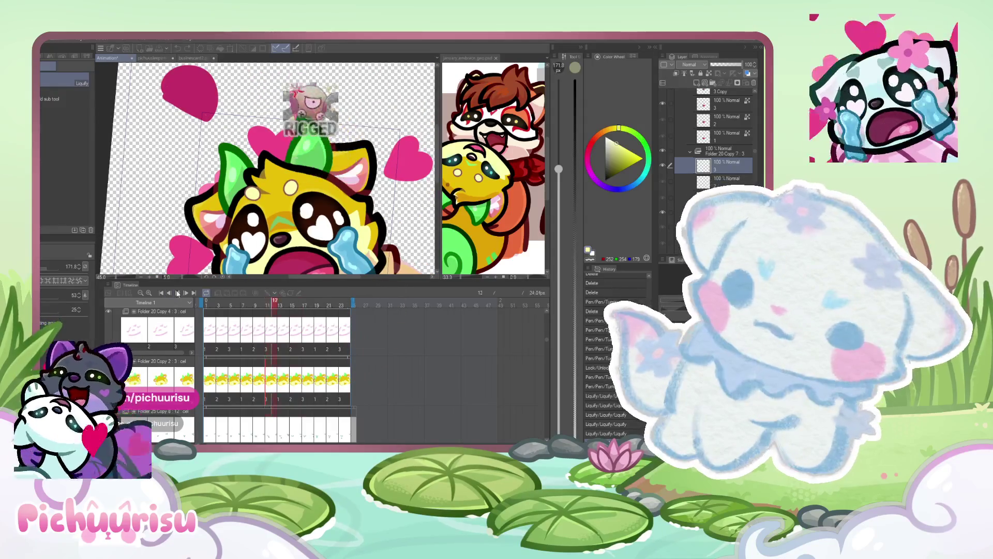
pyautogui.scroll(-5, 306, 172)
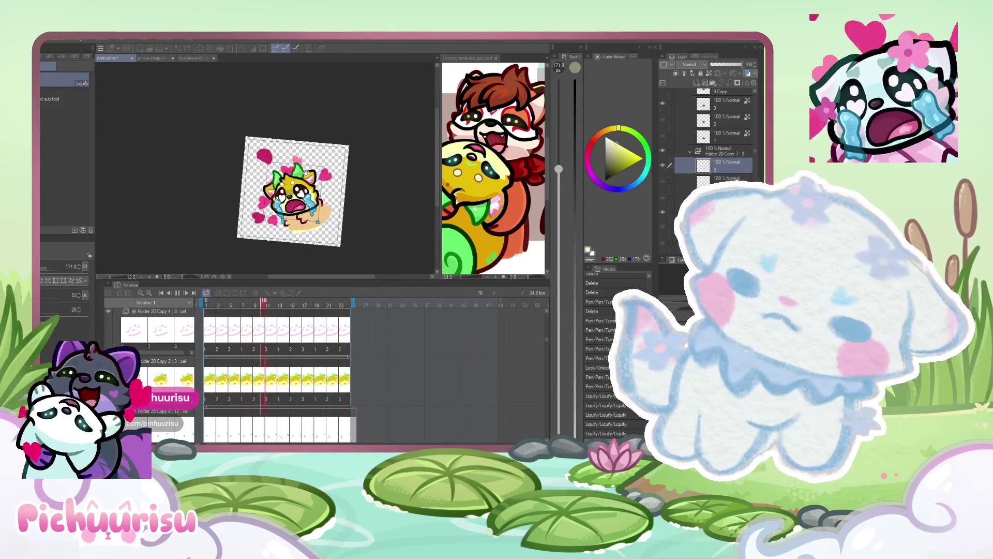
pyautogui.scroll(4, 306, 171)
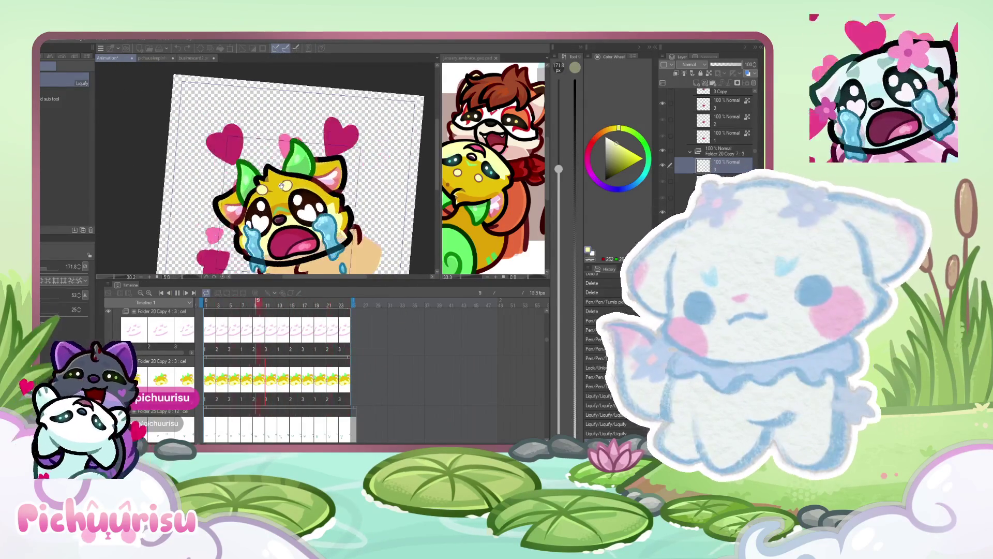
pyautogui.scroll(-4, 282, 185)
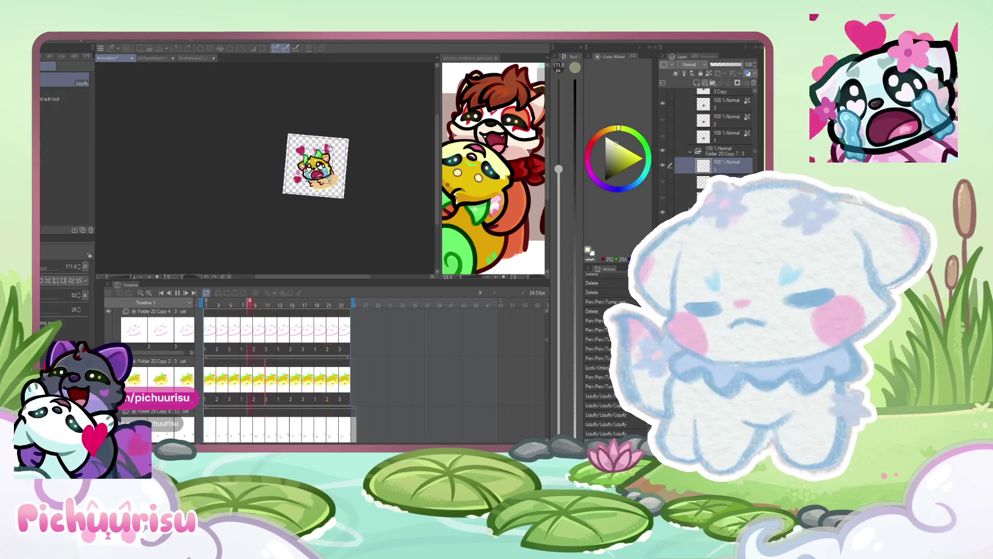
pyautogui.scroll(2, 299, 197)
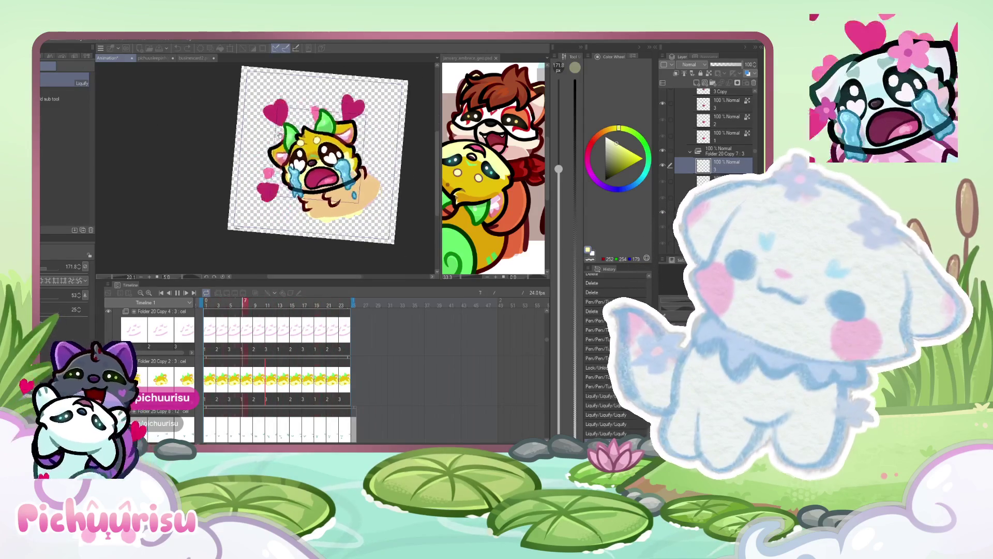
pyautogui.scroll(4, 279, 134)
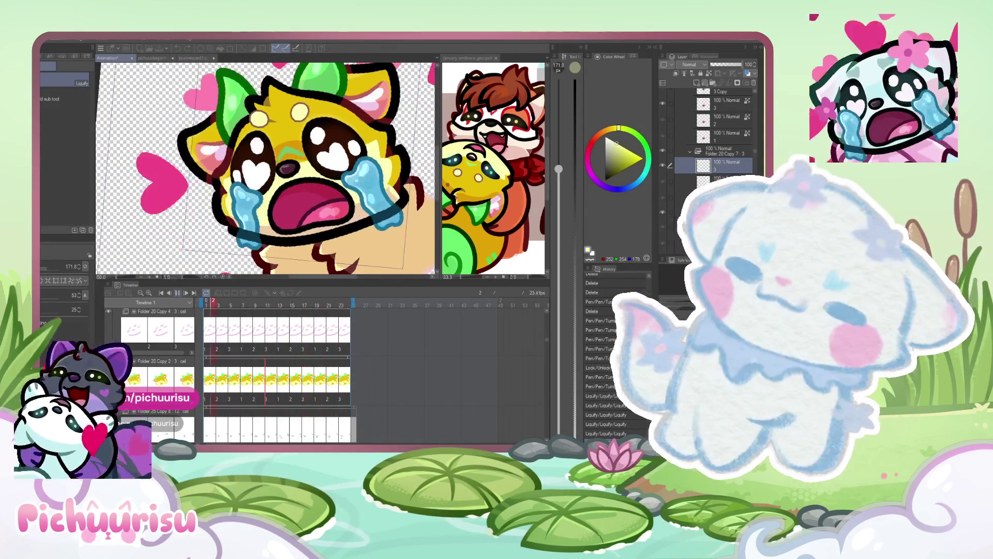
pyautogui.scroll(1, 285, 136)
pyautogui.scroll(2, 287, 132)
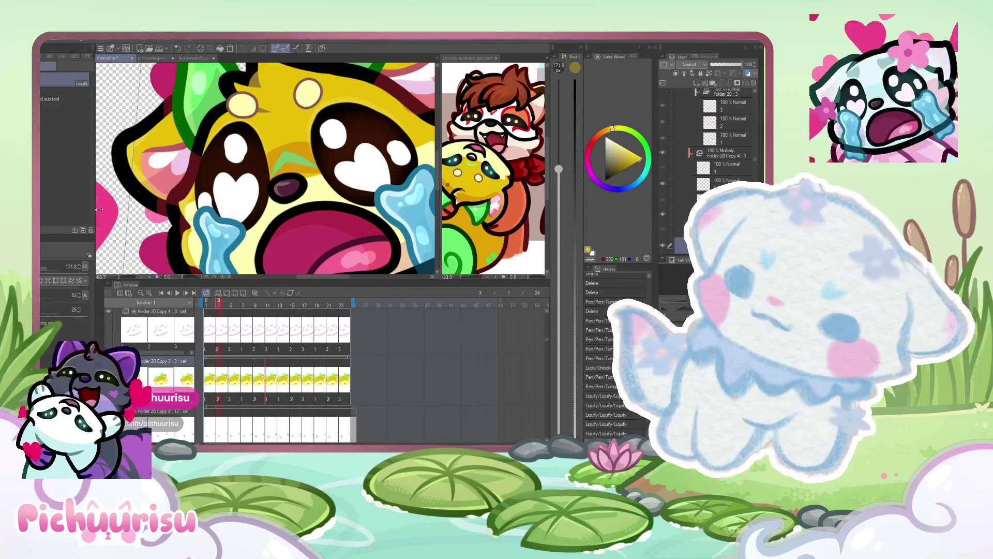
pyautogui.scroll(1, 294, 160)
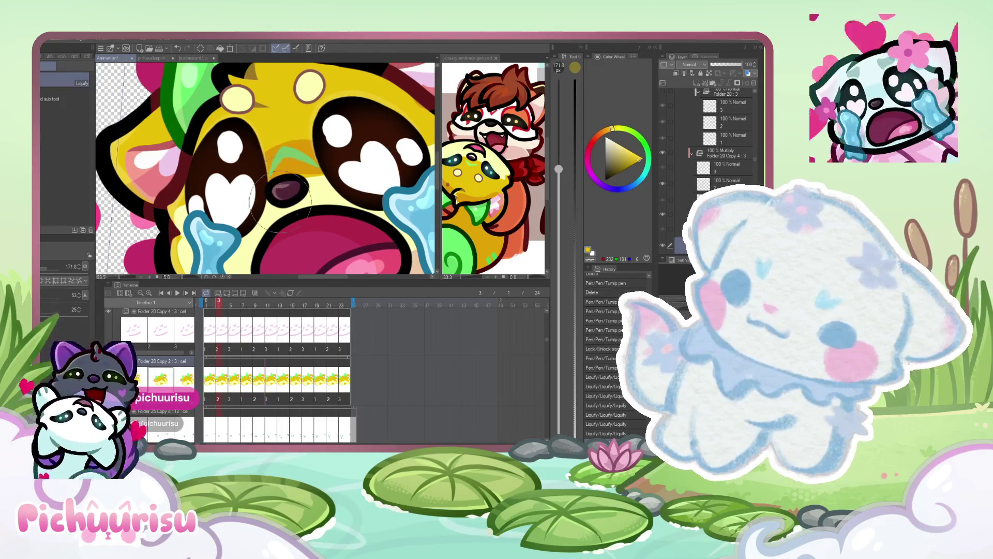
pyautogui.scroll(-1, 283, 187)
pyautogui.moveTo(215, 310)
pyautogui.mouseDown()
pyautogui.moveTo(244, 305)
pyautogui.moveTo(232, 309)
pyautogui.mouseUp()
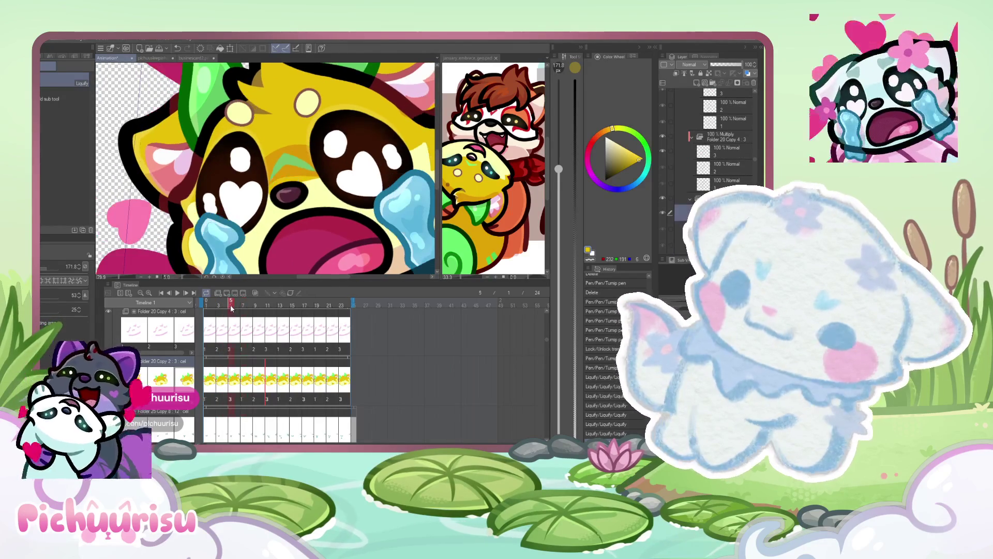
pyautogui.scroll(-5, 290, 160)
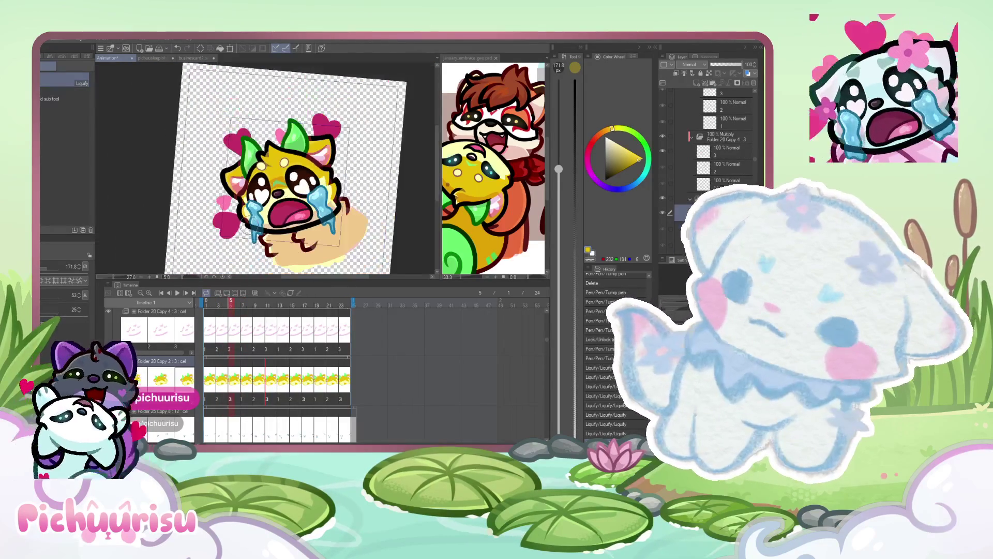
# - Replay the animation, check frames 14–15, stop at frame 21, and save the file
pyautogui.click(176, 292)
pyautogui.scroll(-3, 321, 155)
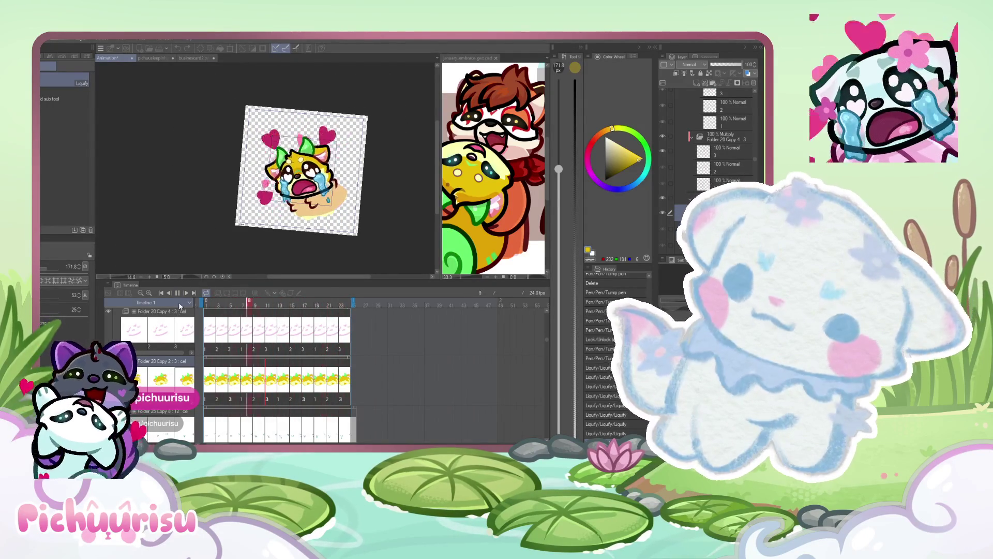
pyautogui.click(177, 293)
pyautogui.scroll(1, 288, 172)
pyautogui.scroll(2, 297, 162)
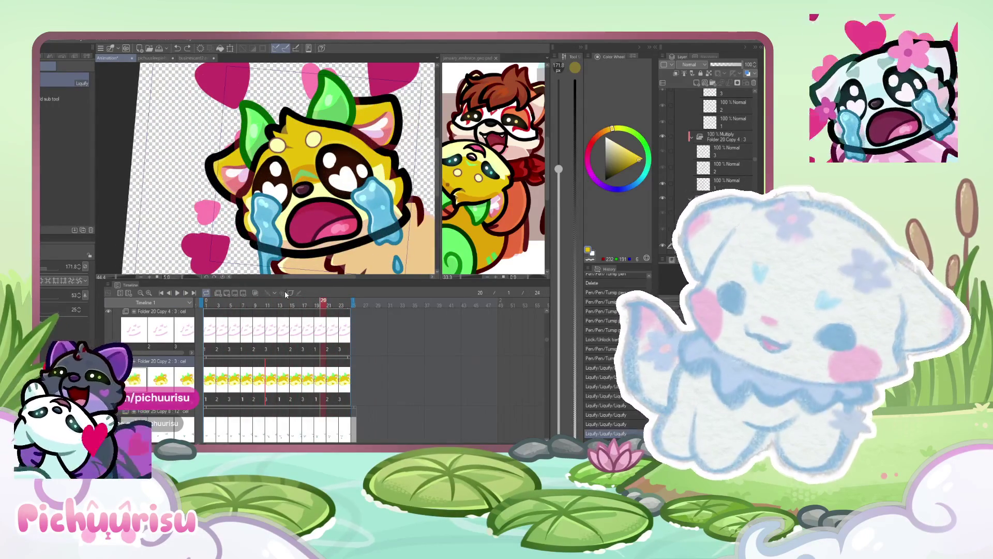
pyautogui.click(286, 304)
pyautogui.moveTo(286, 307); pyautogui.dragTo(311, 305)
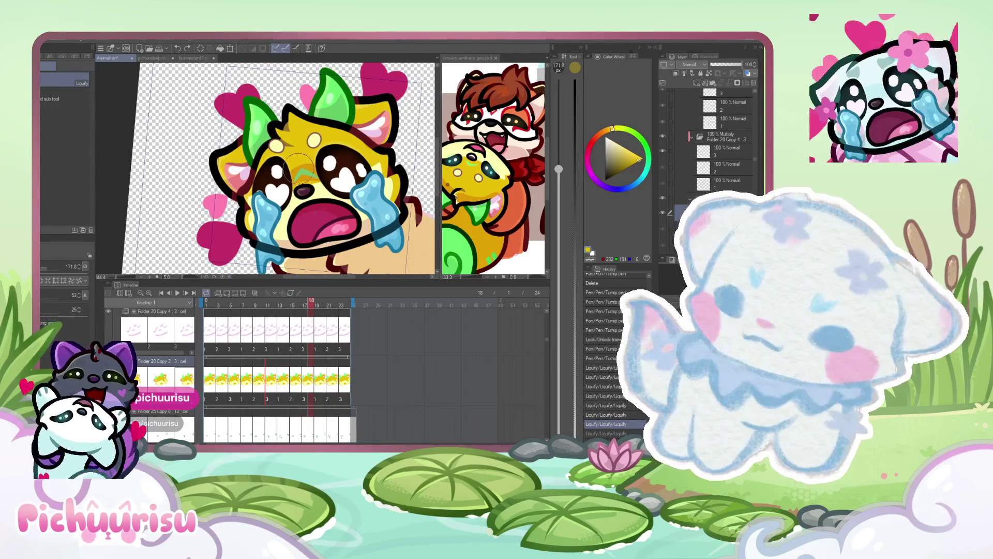
pyautogui.scroll(3, 298, 175)
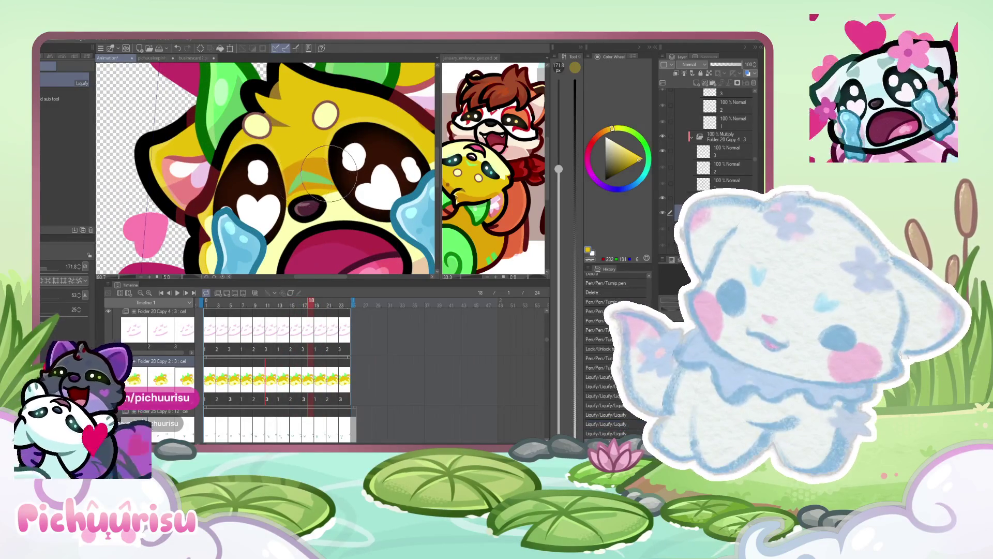
pyautogui.scroll(-2, 235, 247)
pyautogui.press('space')
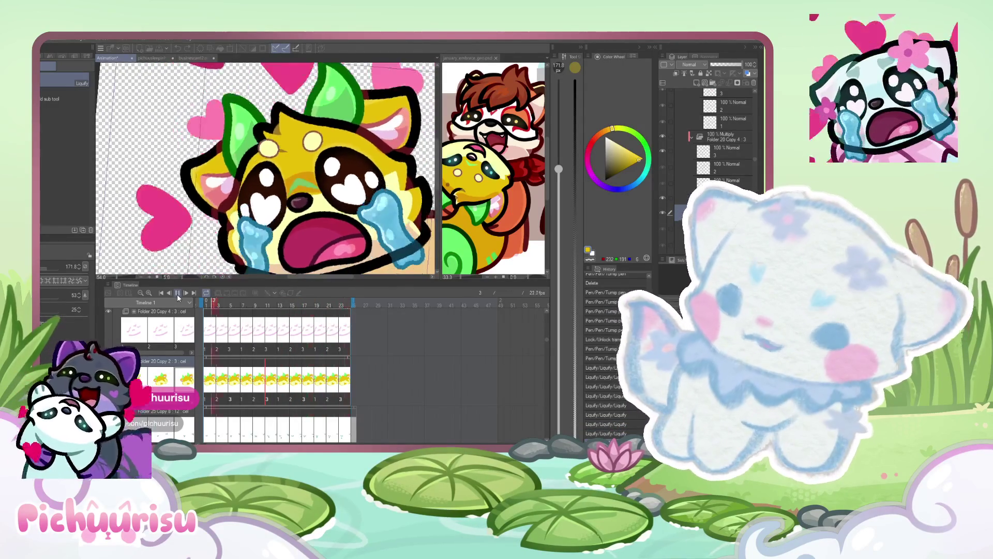
pyautogui.scroll(-3, 261, 156)
pyautogui.scroll(-2, 254, 155)
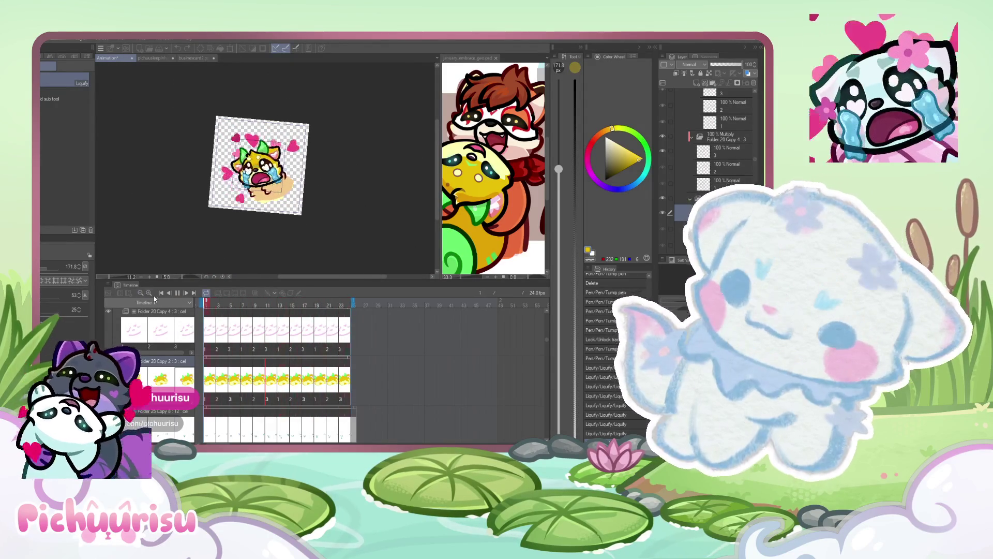
pyautogui.click(172, 290)
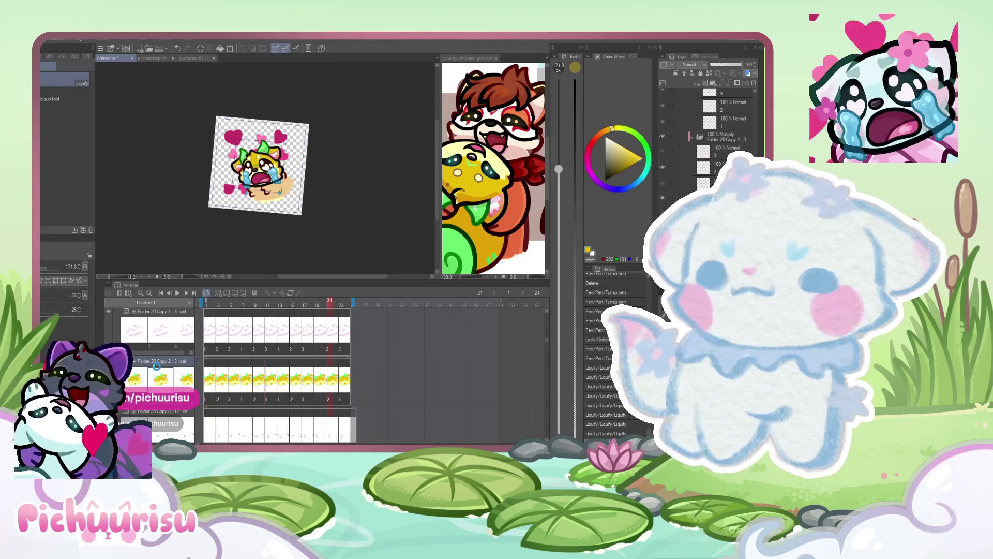
pyautogui.hotkey('ctrl', 's')
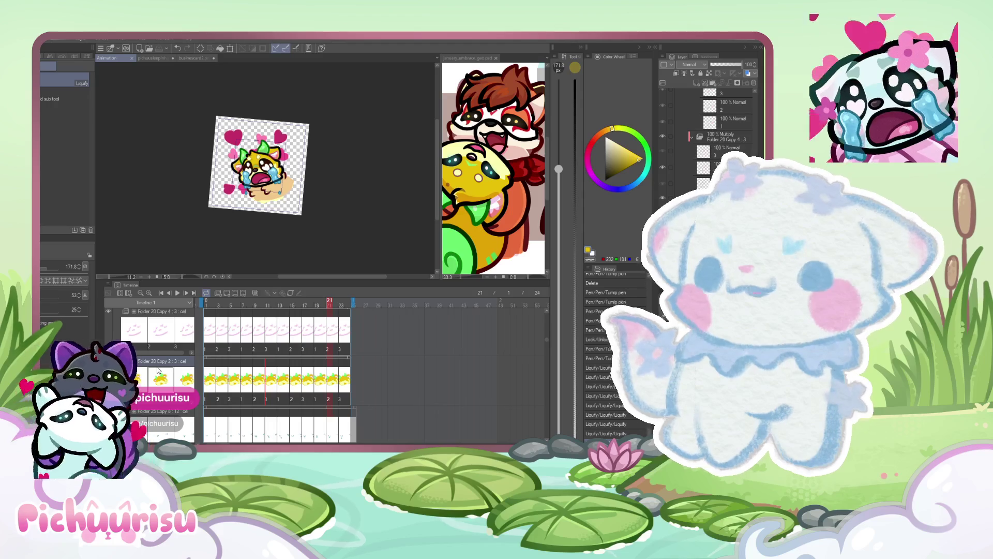
pyautogui.scroll(3, 323, 142)
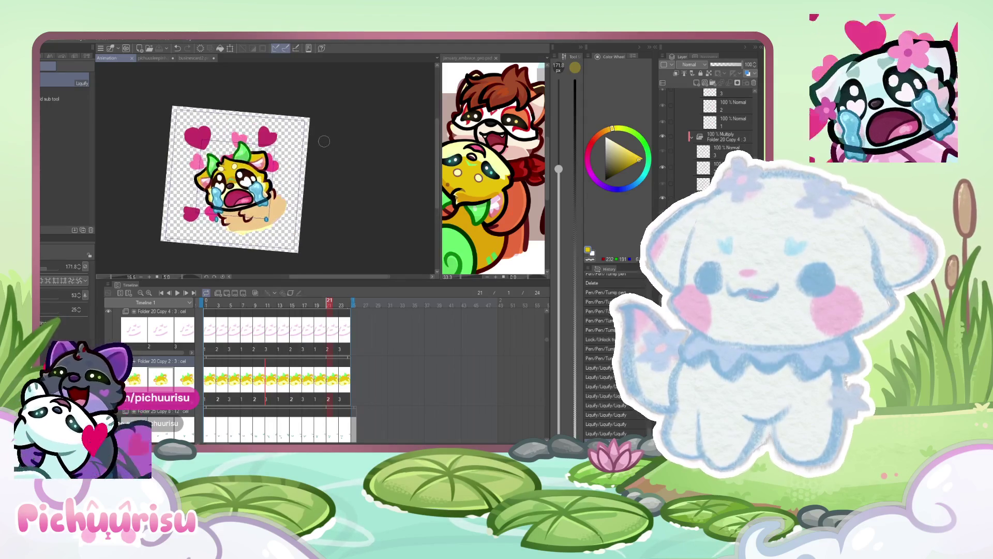
pyautogui.scroll(2, 243, 341)
pyautogui.scroll(1, 243, 341)
pyautogui.scroll(4, 263, 364)
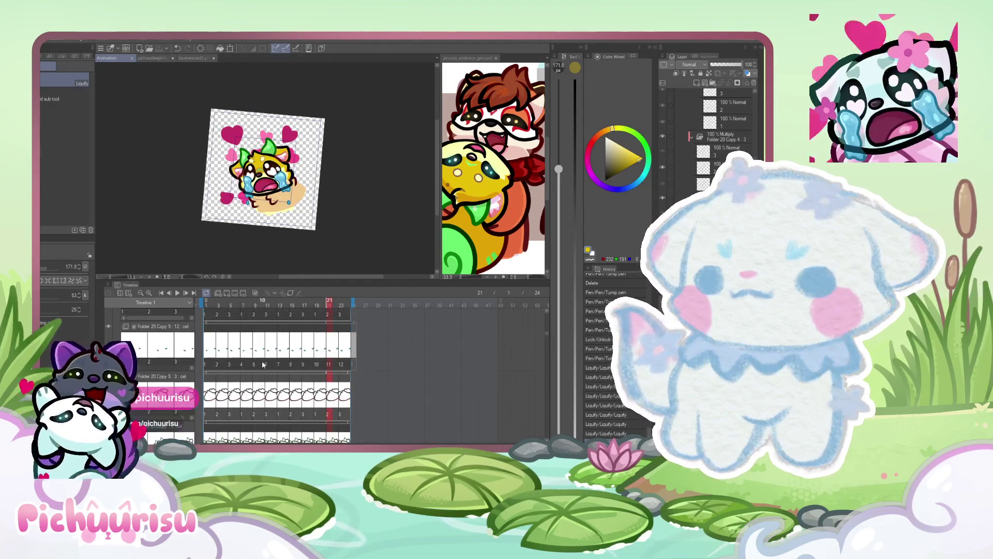
pyautogui.scroll(3, 263, 364)
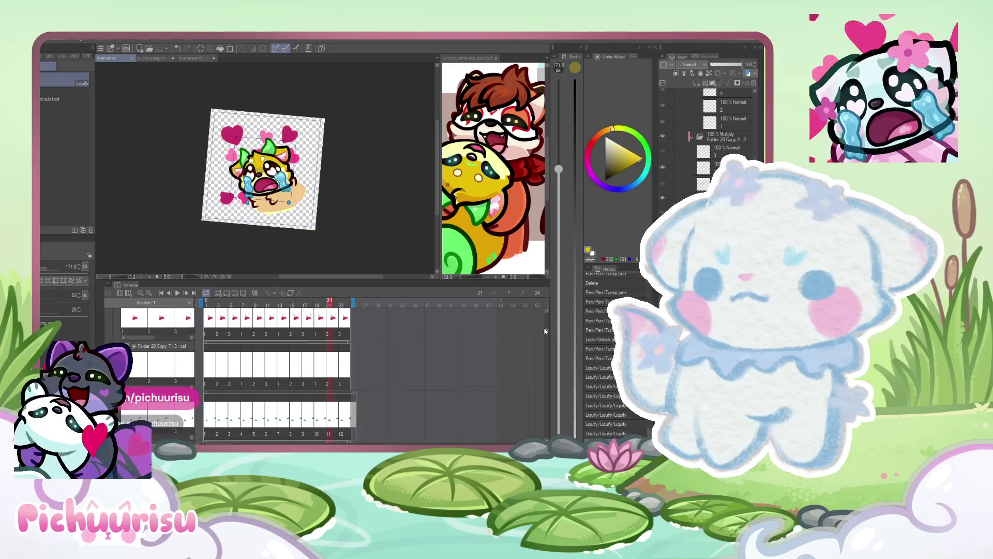
pyautogui.moveTo(544, 329); pyautogui.dragTo(544, 310)
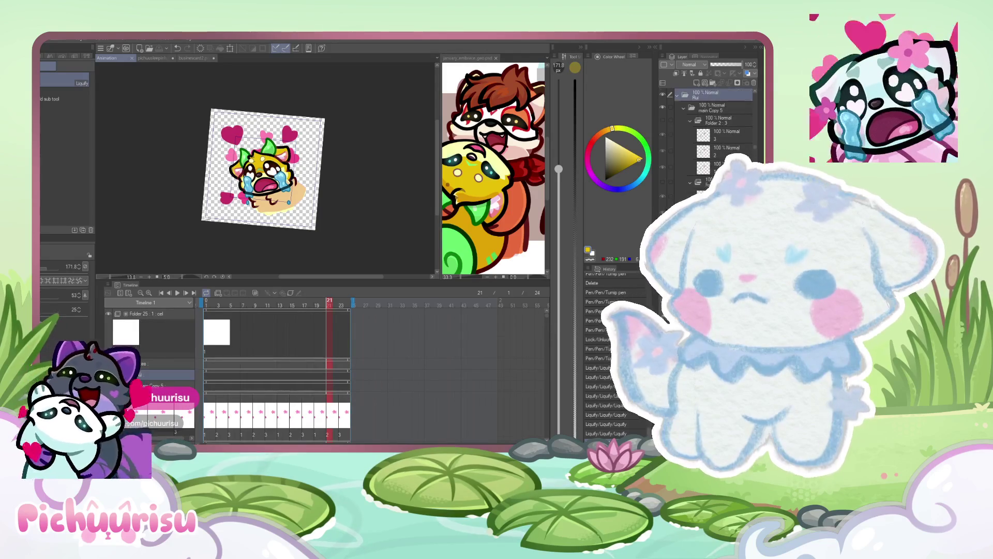
pyautogui.click(160, 374)
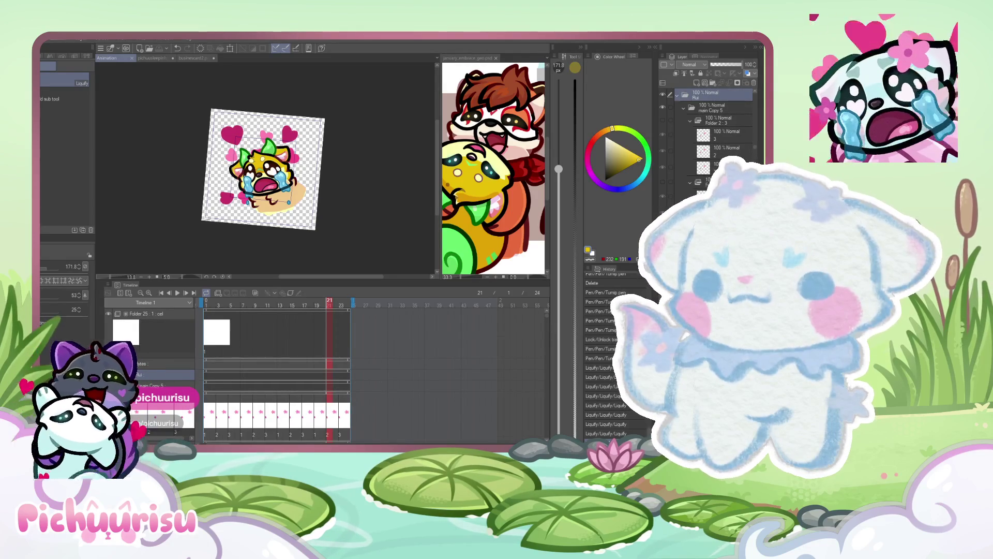
pyautogui.click(108, 374)
pyautogui.click(108, 374)
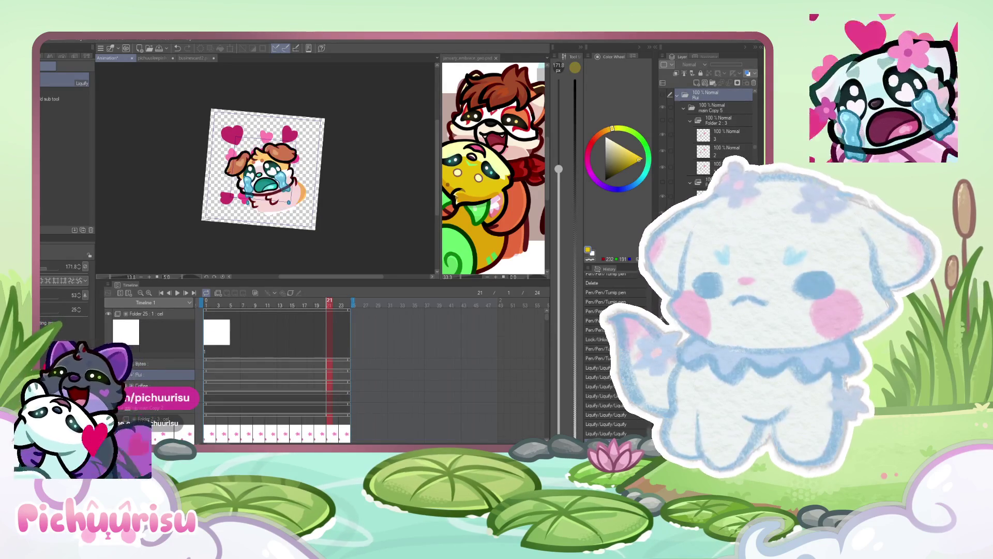
pyautogui.click(108, 374)
pyautogui.click(108, 374)
pyautogui.click(108, 374)
pyautogui.scroll(-2, 138, 371)
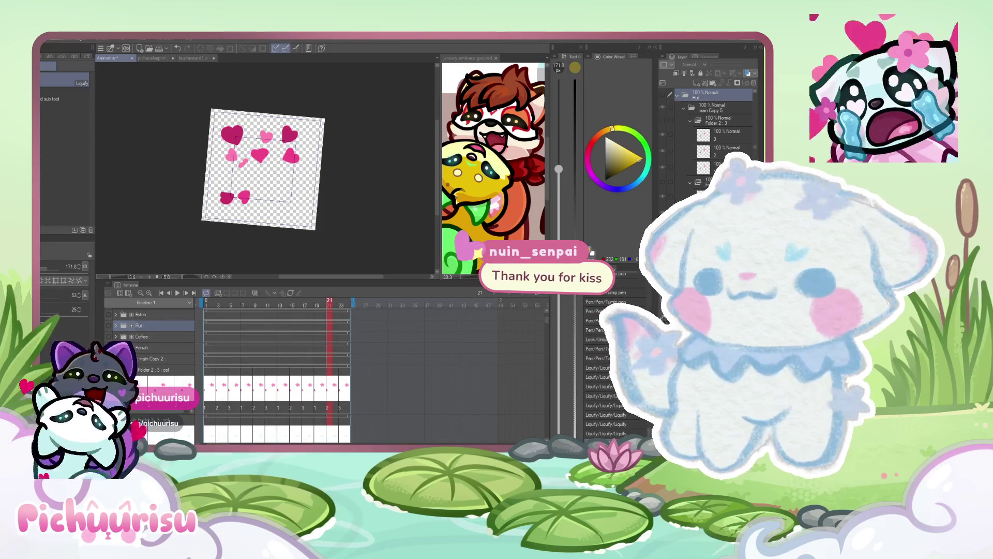
pyautogui.click(116, 347)
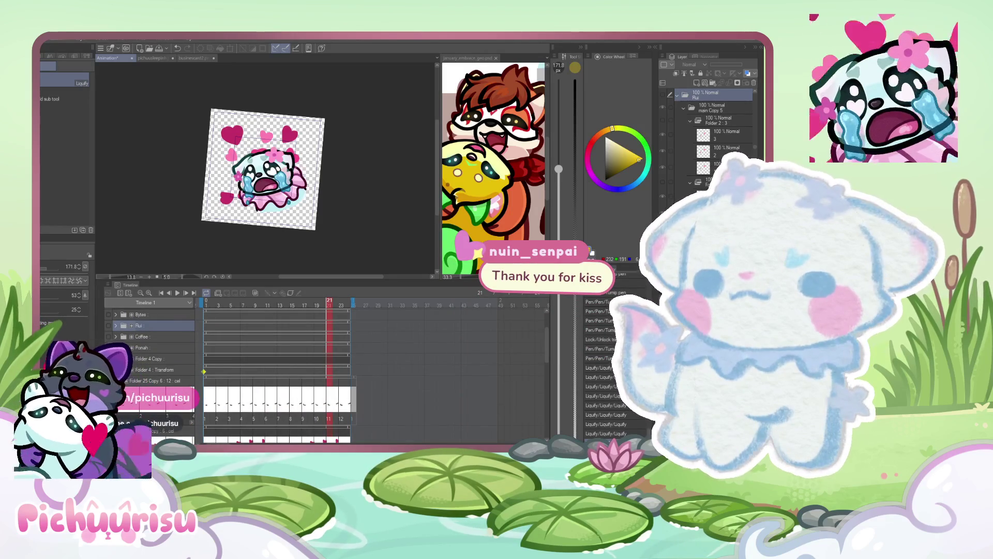
pyautogui.click(155, 359)
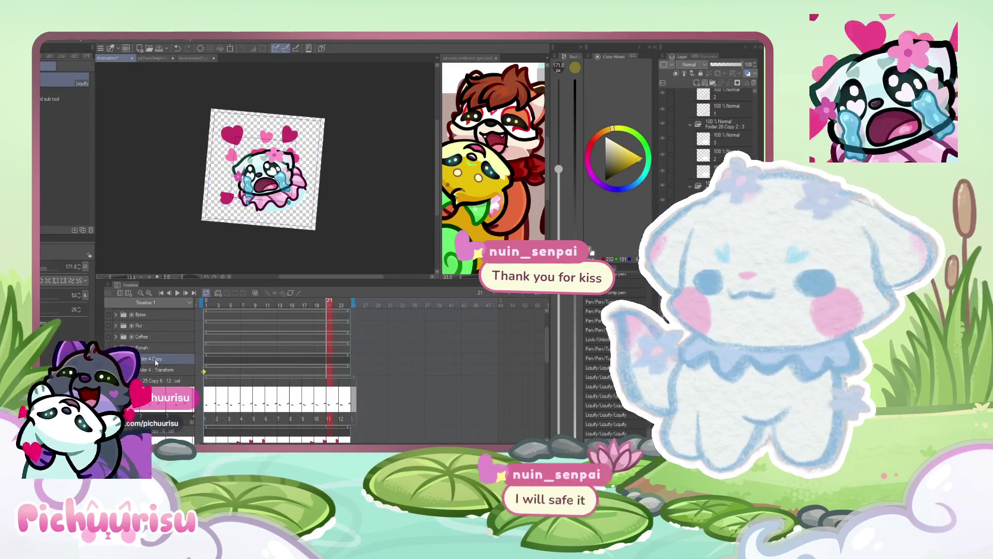
pyautogui.scroll(4, 245, 204)
pyautogui.scroll(-2, 243, 204)
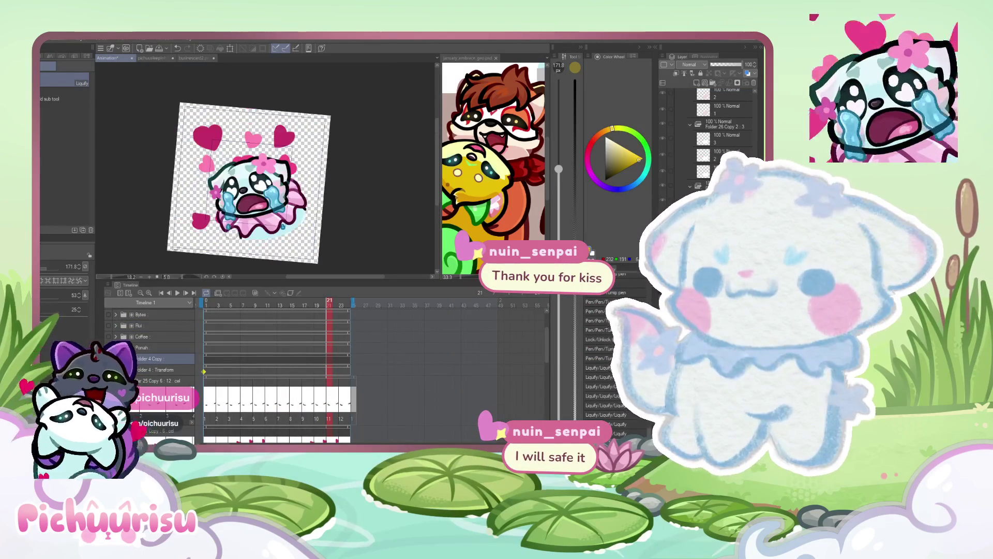
pyautogui.scroll(3, 167, 361)
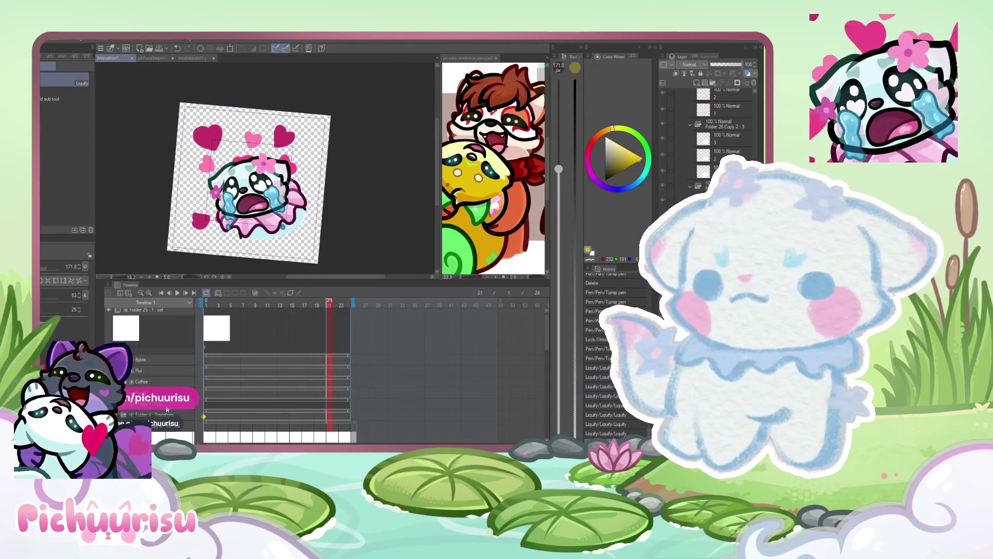
pyautogui.click(160, 372)
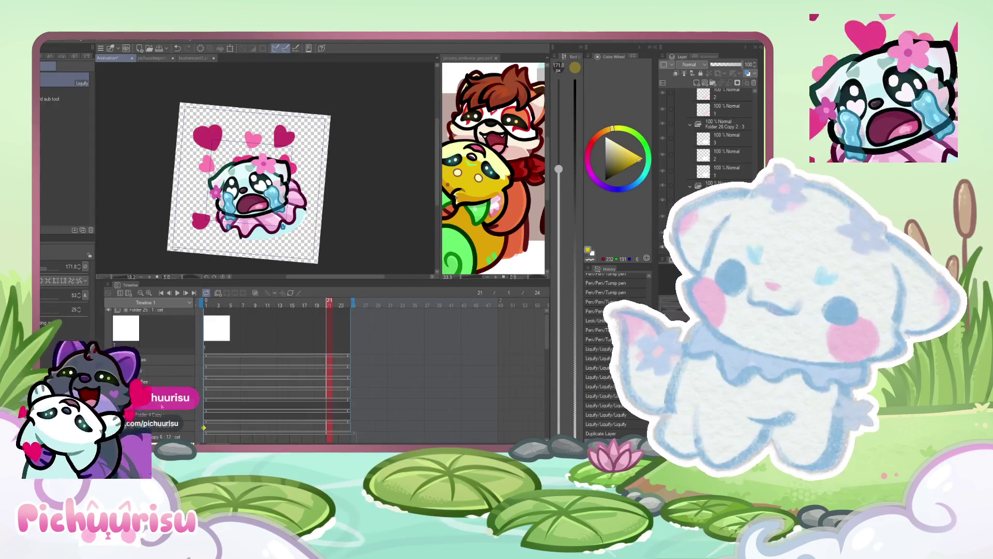
# - Duplicate the character folder once more with Ctrl+J, then bring up january_embrace_geo.psd
pyautogui.hotkey('ctrl', 'j')
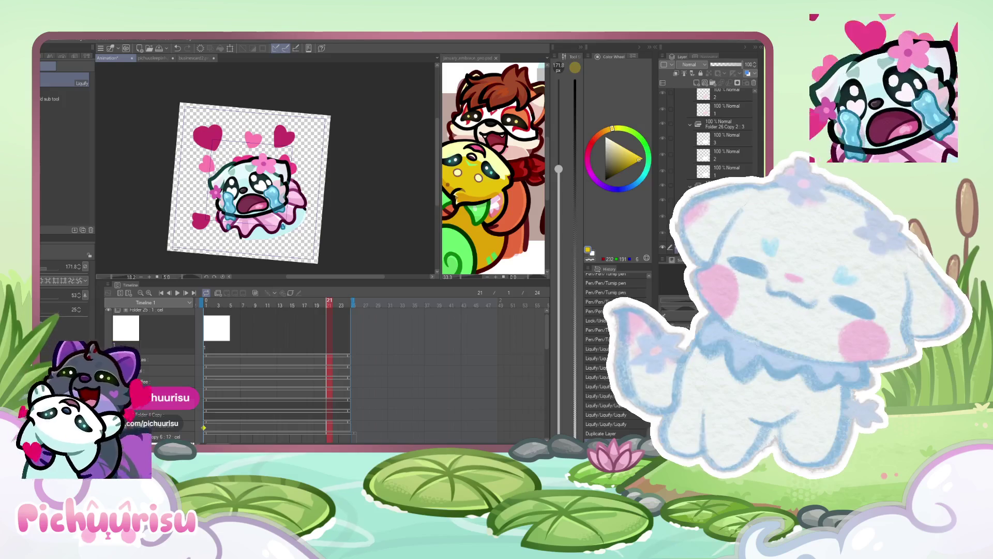
pyautogui.scroll(-2, 192, 103)
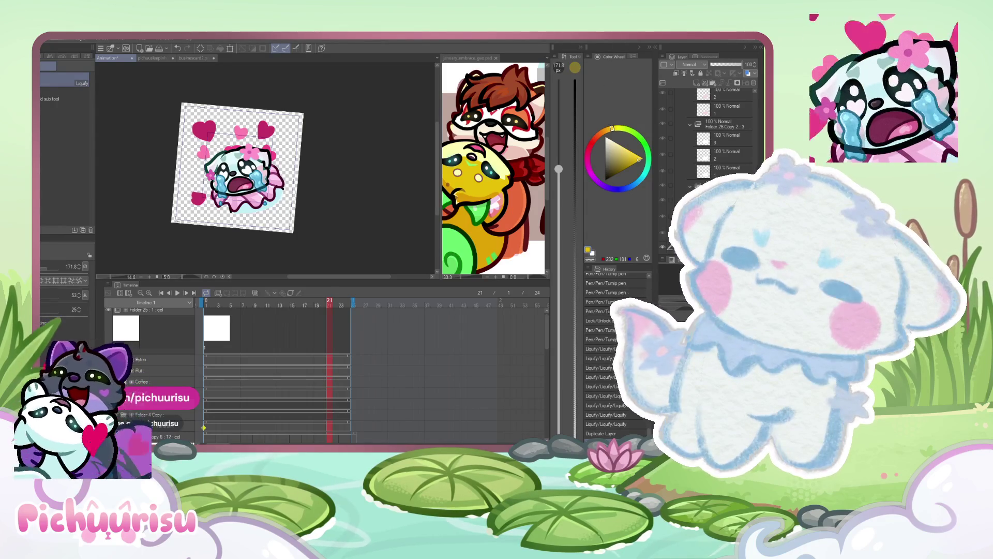
pyautogui.scroll(2, 238, 166)
pyautogui.scroll(-2, 277, 372)
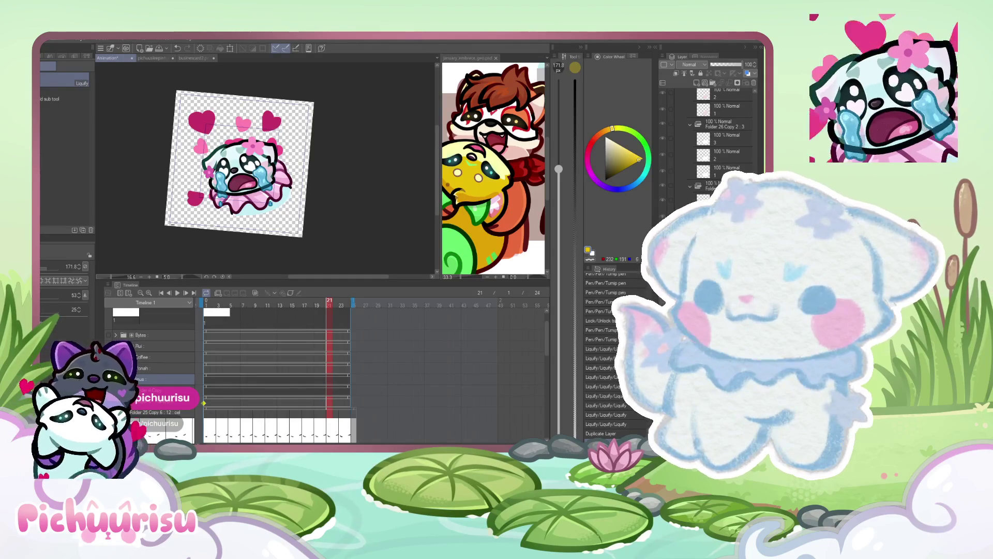
pyautogui.scroll(-2, 277, 393)
pyautogui.scroll(-2, 368, 147)
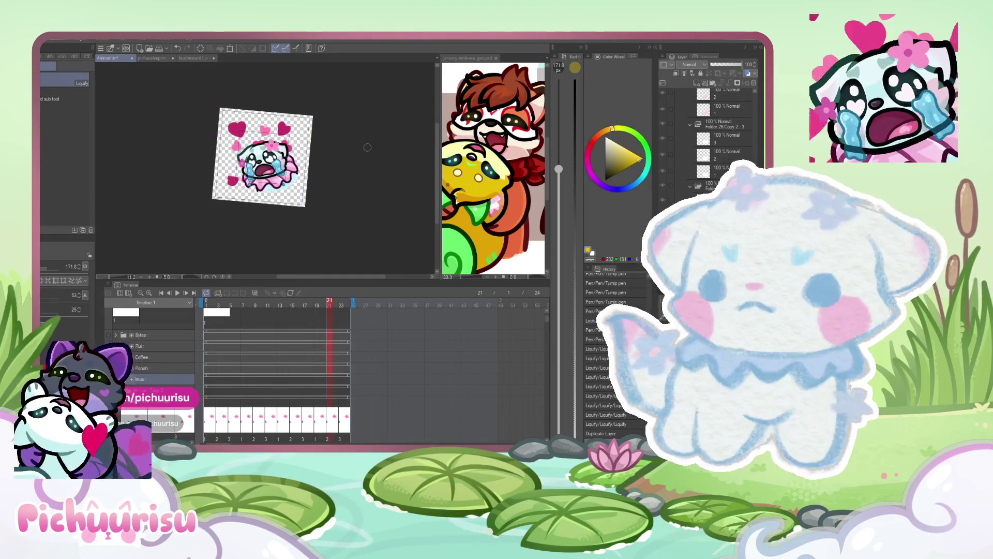
pyautogui.click(472, 167)
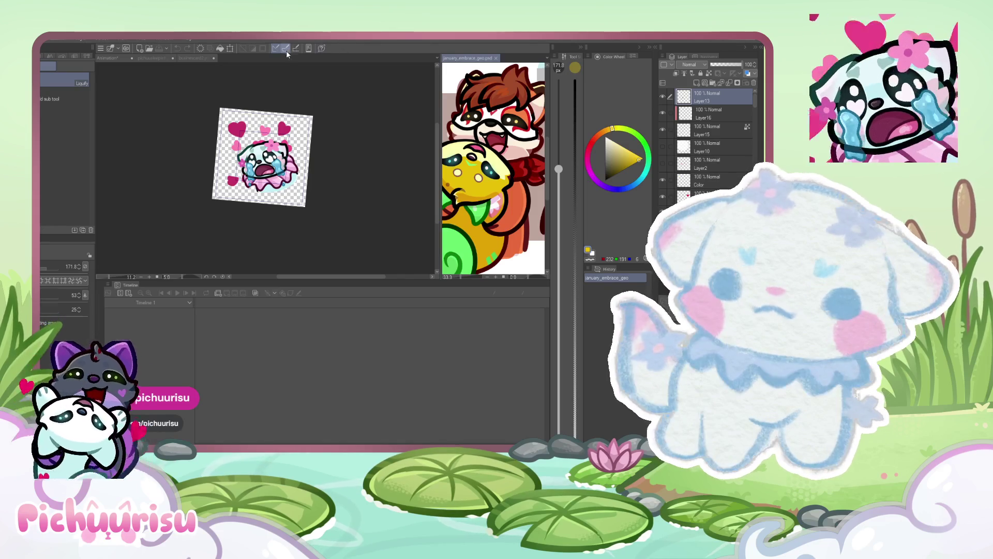
# - Close the january_embrace_geo, businesscard2 and pichuusleepinh documents
pyautogui.click(496, 58)
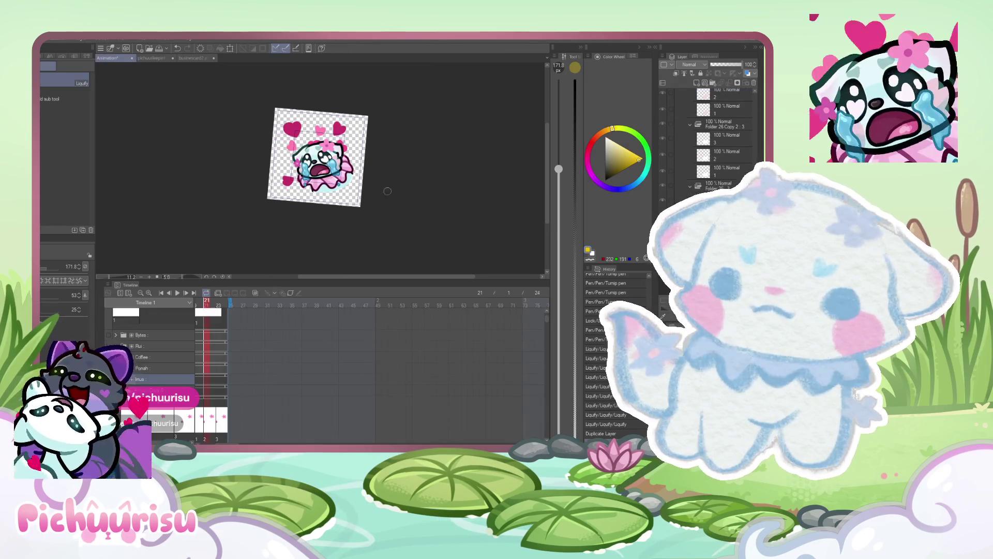
pyautogui.click(184, 58)
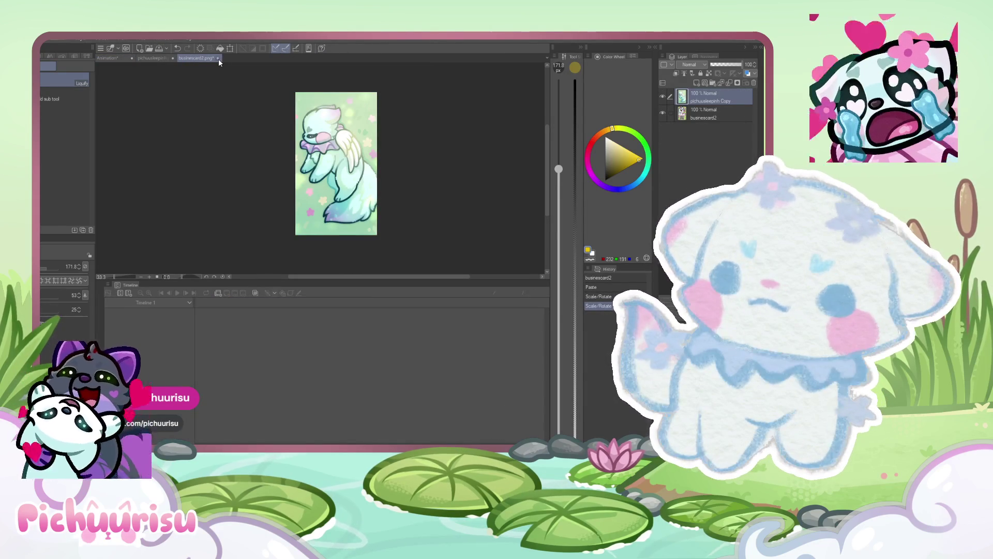
pyautogui.click(218, 58)
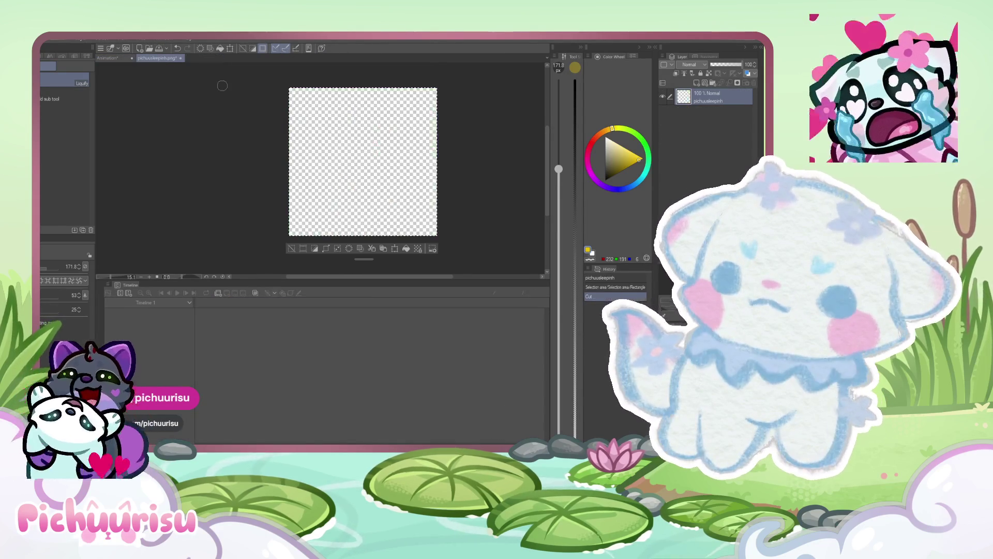
pyautogui.click(181, 58)
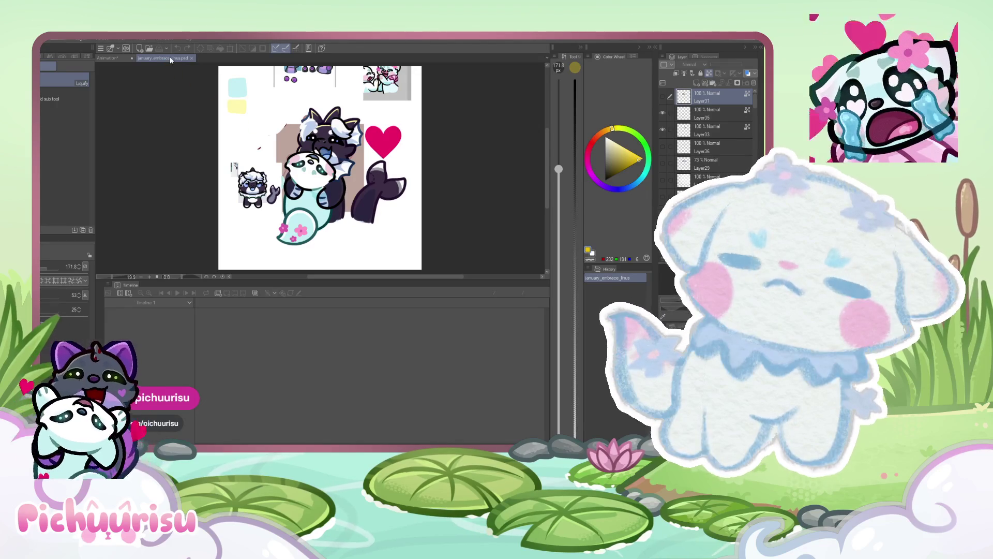
# - Dock the january_embrace_linus.psd tab beside the emote animation canvas
pyautogui.moveTo(547, 97); pyautogui.dragTo(547, 97)
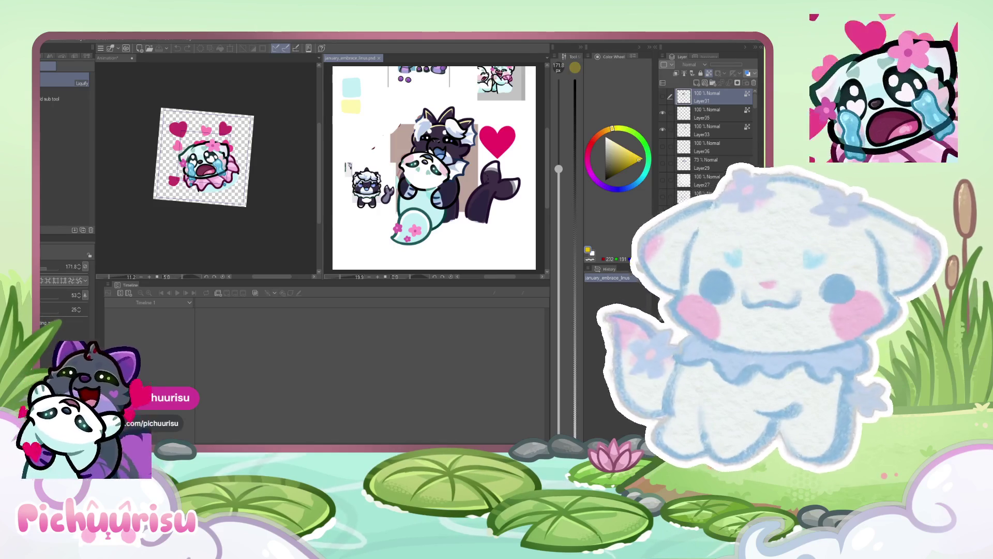
# - Select layers 2 and 3 of Folder 29 in the Inus emote copy, then return to january_embrace_linus
pyautogui.click(190, 171)
pyautogui.scroll(5, 190, 170)
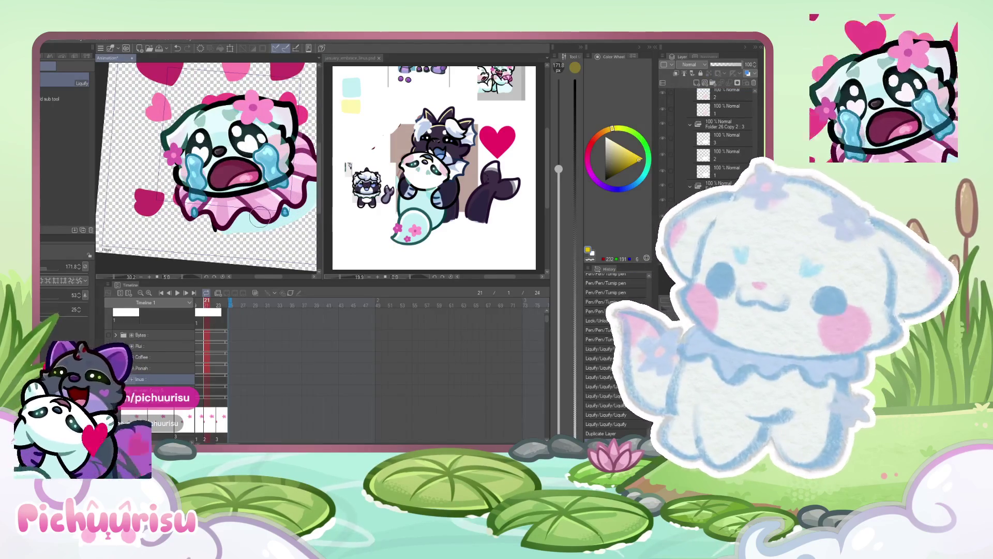
pyautogui.click(724, 161)
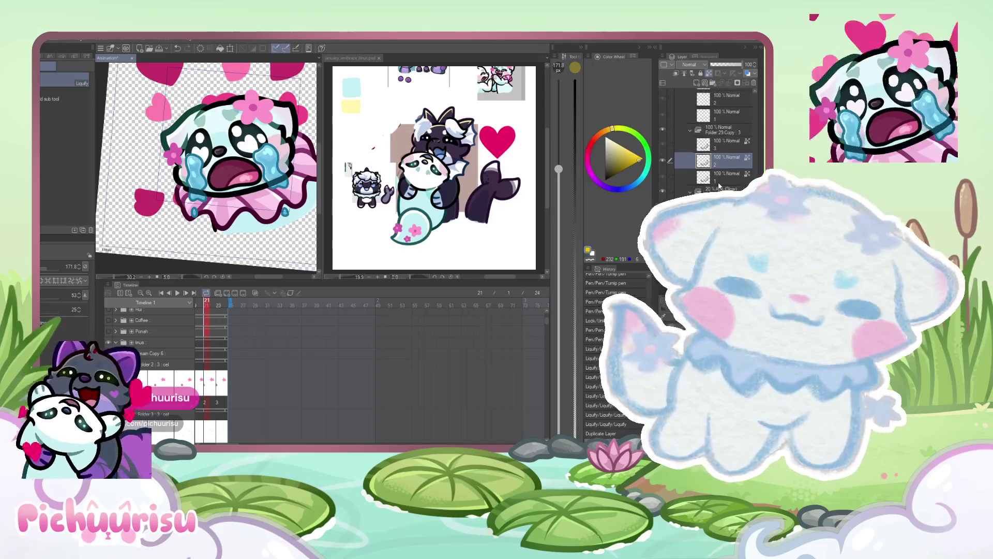
pyautogui.scroll(-2, 719, 185)
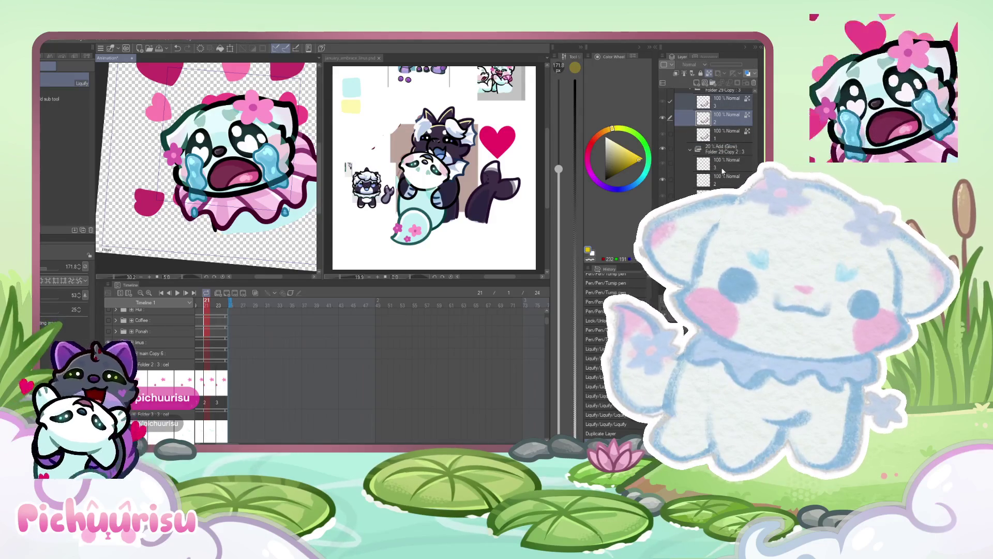
pyautogui.scroll(-3, 722, 168)
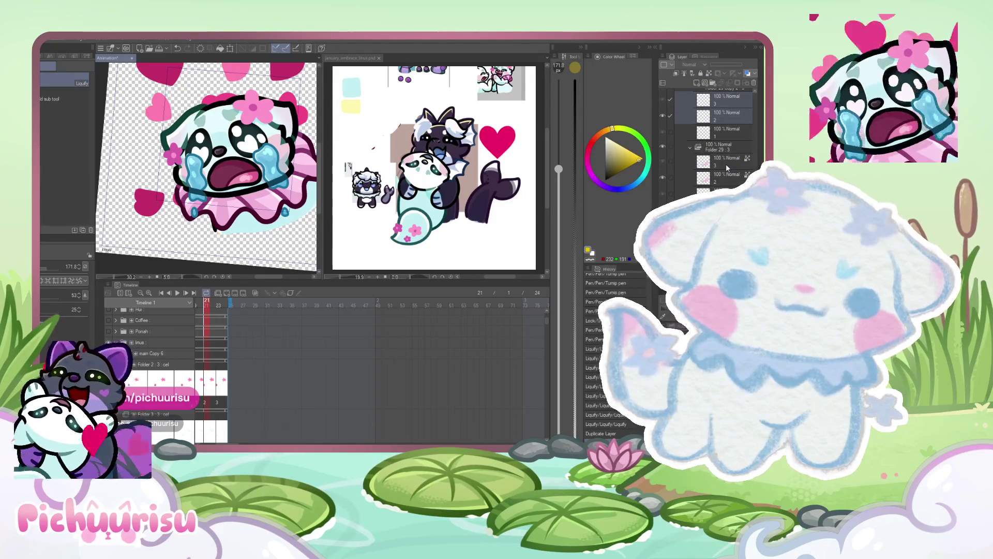
pyautogui.keyDown('ctrl'); pyautogui.click(726, 163); pyautogui.keyUp('ctrl')
pyautogui.keyDown('ctrl'); pyautogui.click(725, 176); pyautogui.keyUp('ctrl')
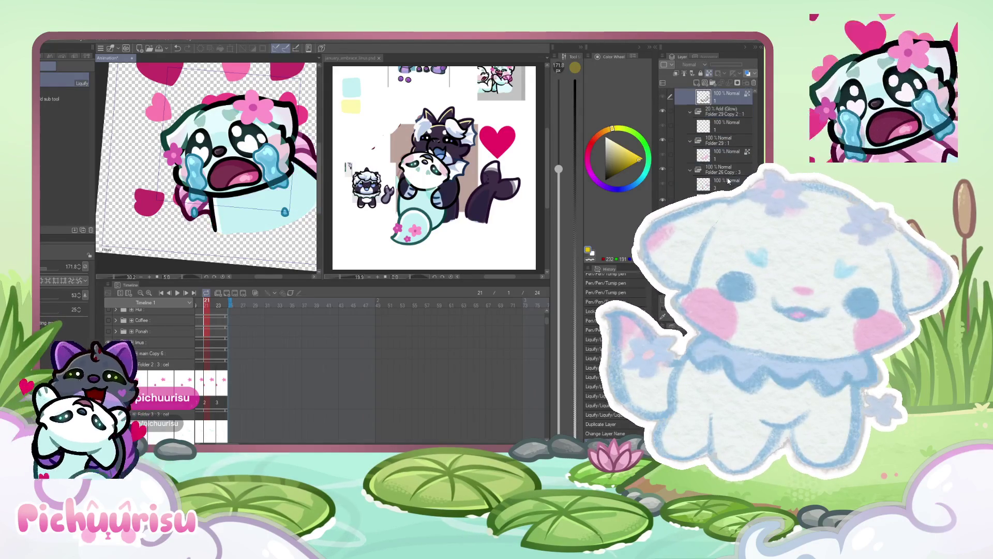
pyautogui.hotkey('ctrl', 'Tab')
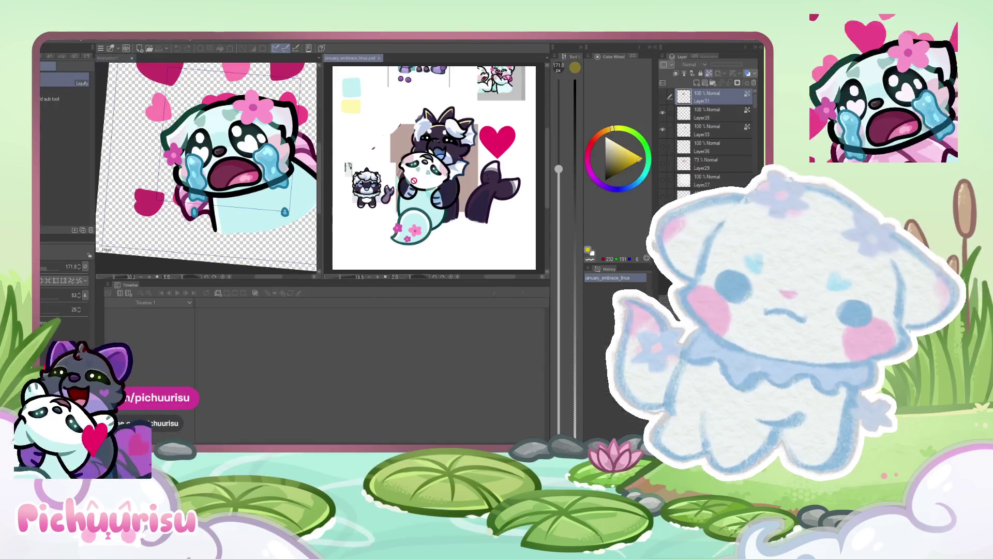
# - Sample dark purple from the reference and ready a large marker pen on frame 19
pyautogui.keyDown('alt'); pyautogui.click(445, 150); pyautogui.keyUp('alt')
pyautogui.hotkey('ctrl', 'Tab')
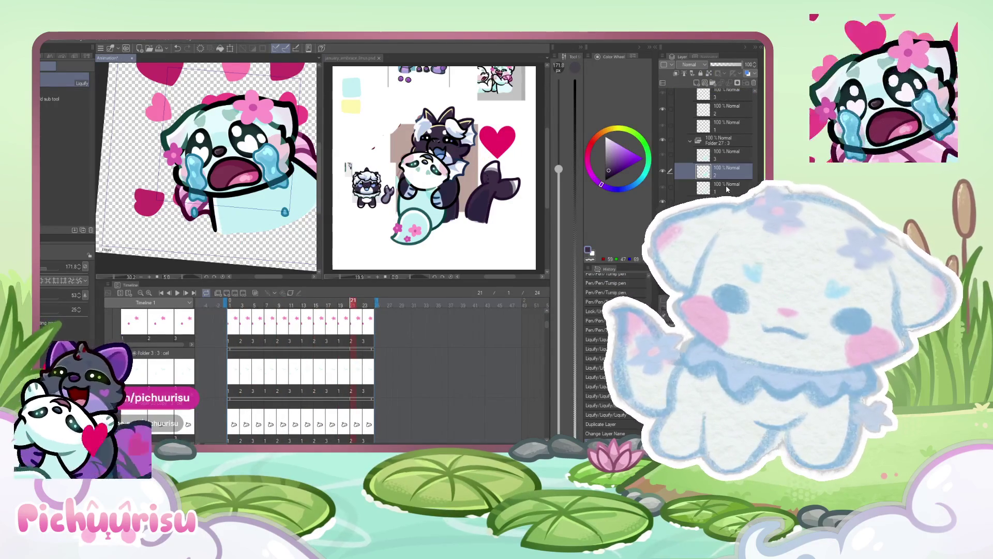
pyautogui.press('Left')
pyautogui.press('Left')
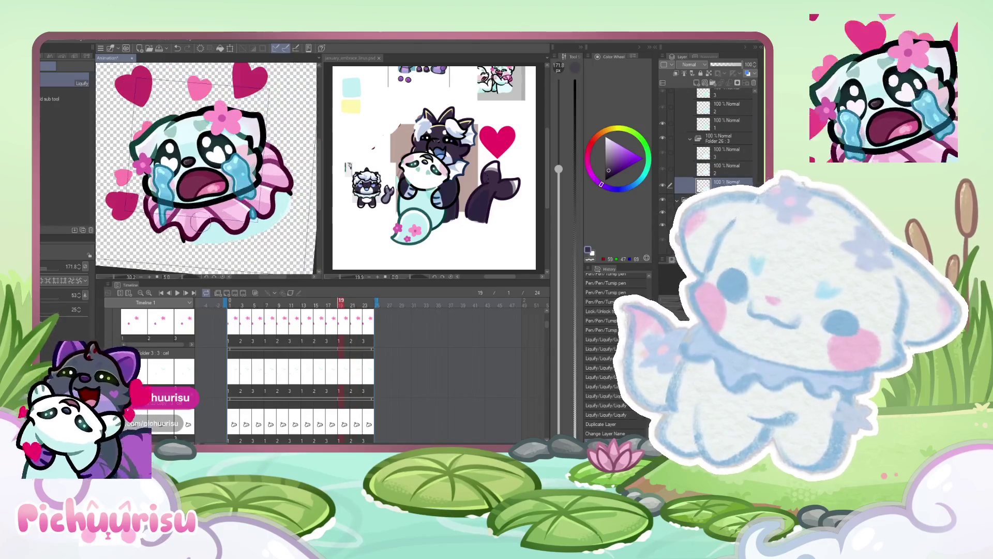
pyautogui.press('p')
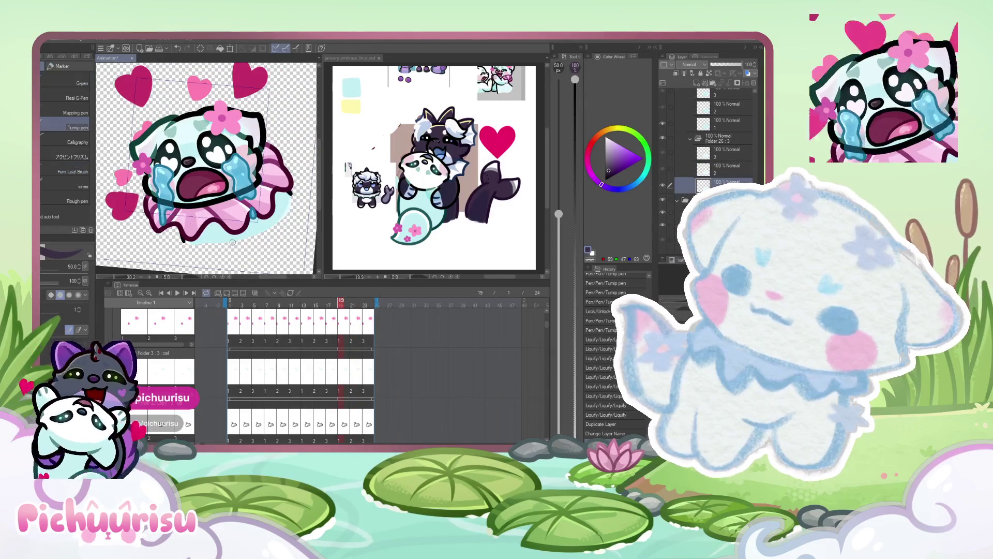
pyautogui.scroll(2, 232, 242)
pyautogui.moveTo(52, 268); pyautogui.dragTo(80, 276)
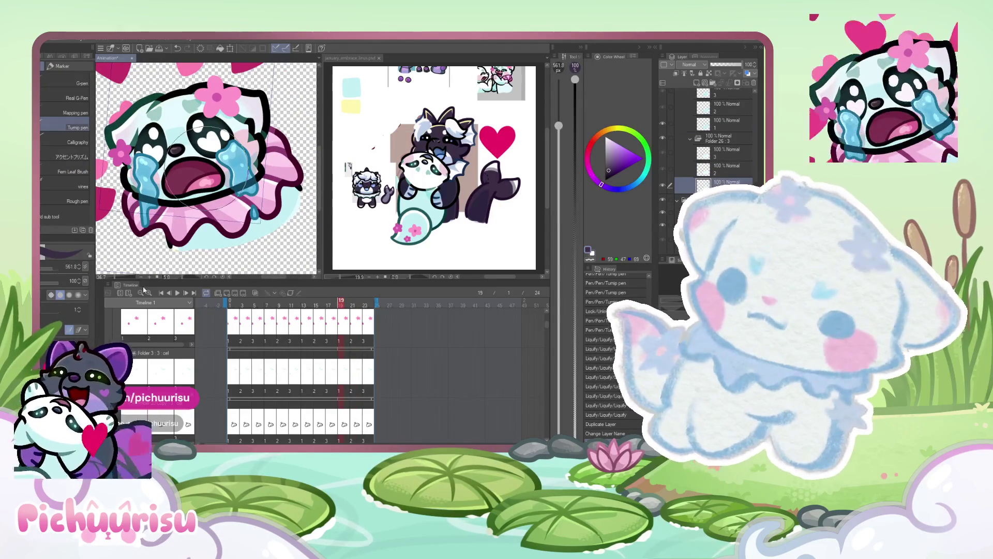
# - Delete an unneeded layer, then lock transparency and paint dark purple over two layers
pyautogui.click(754, 83)
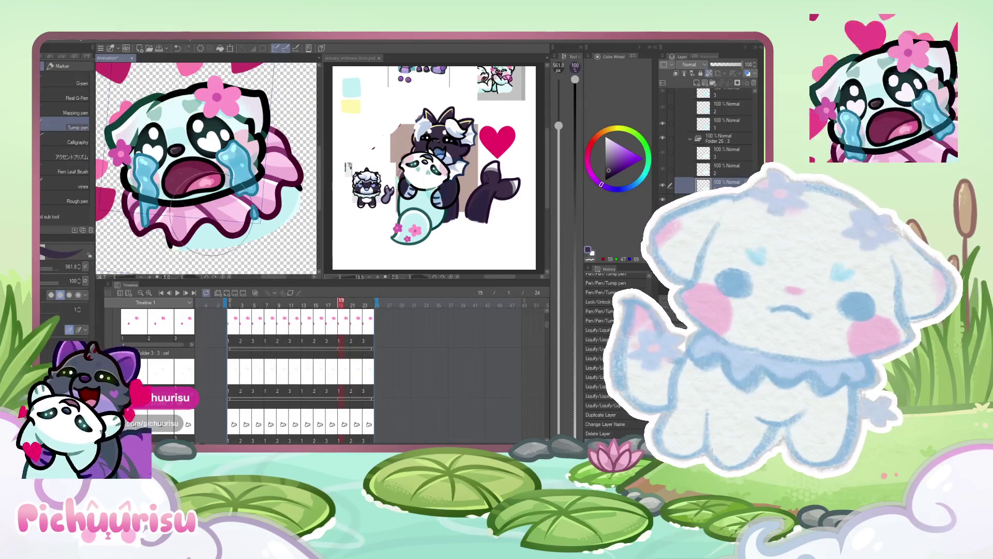
pyautogui.click(708, 73)
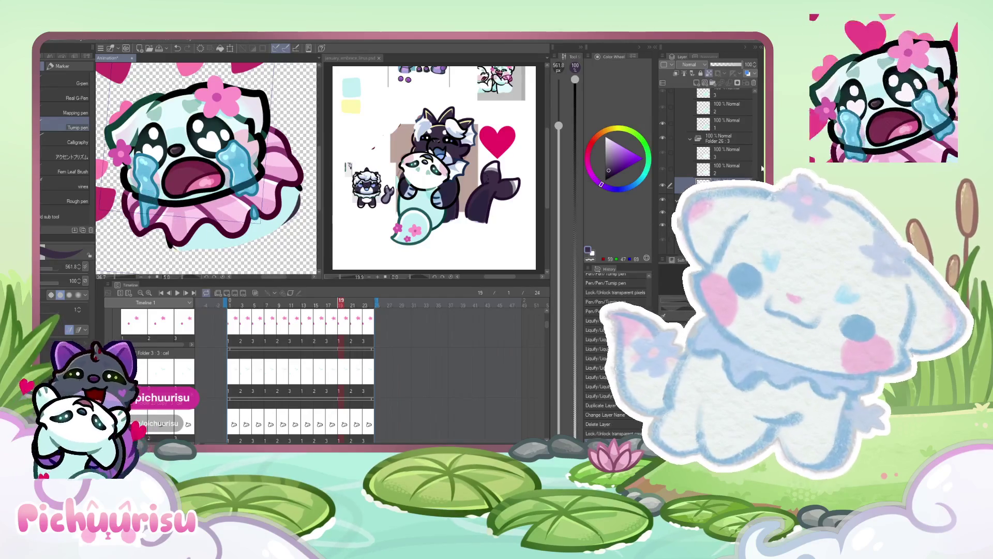
pyautogui.scroll(2, 719, 129)
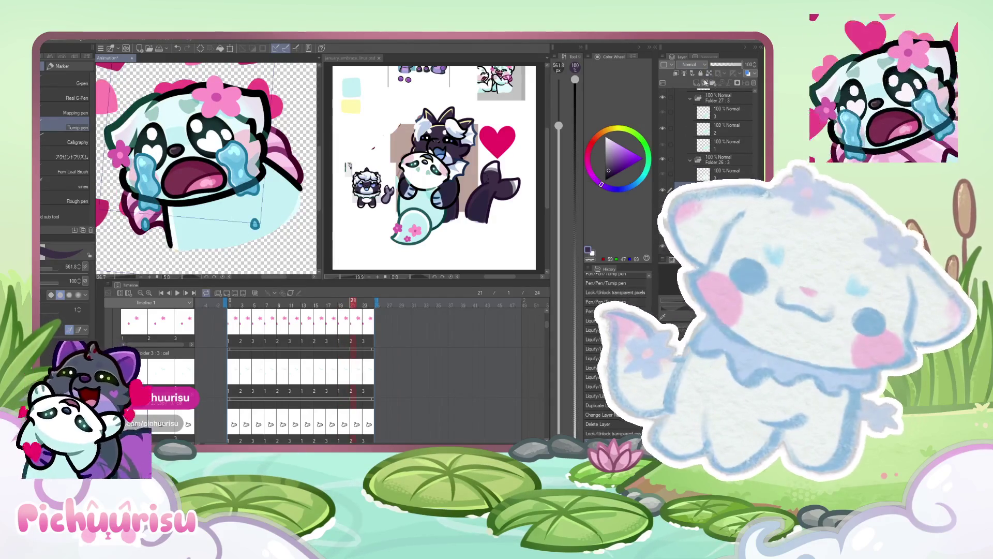
pyautogui.moveTo(284, 195); pyautogui.dragTo(299, 224)
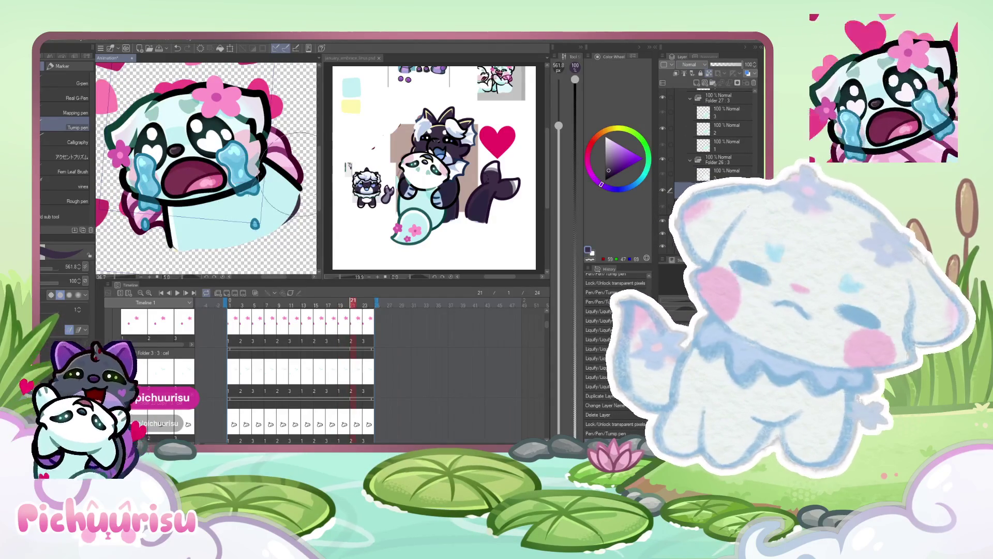
pyautogui.click(720, 130)
pyautogui.click(716, 173)
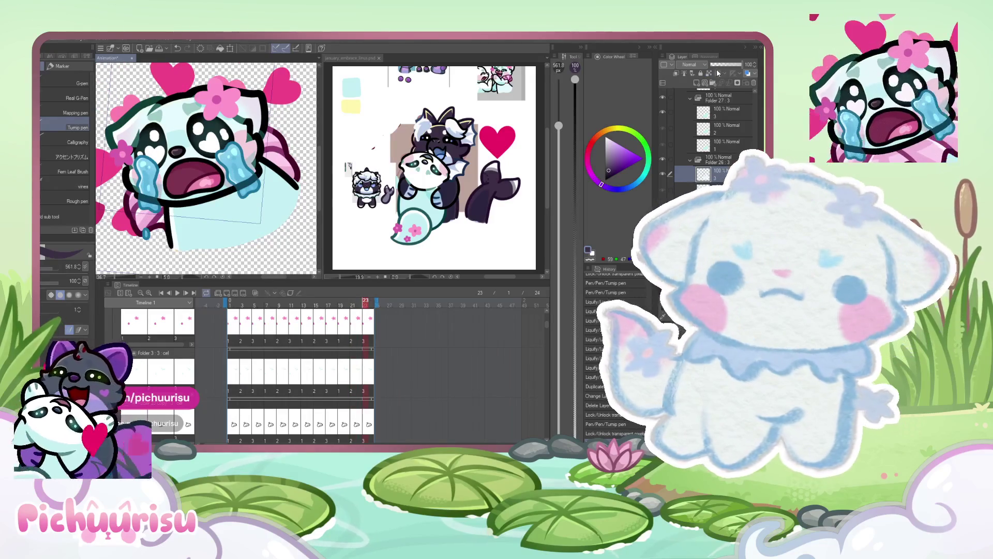
pyautogui.moveTo(166, 207); pyautogui.dragTo(182, 220)
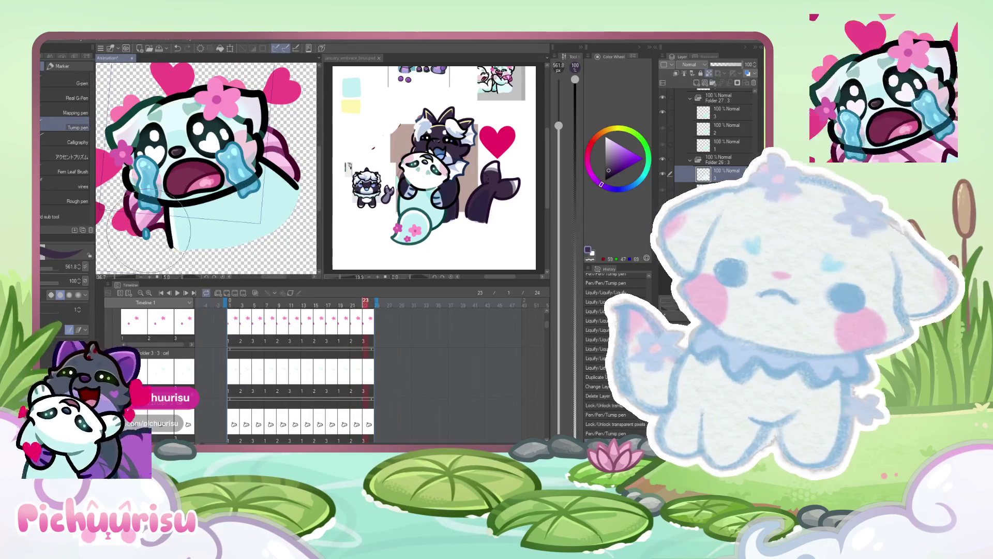
# - Set Folder 27's blending mode to Multiply
pyautogui.scroll(2, 740, 160)
pyautogui.click(724, 133)
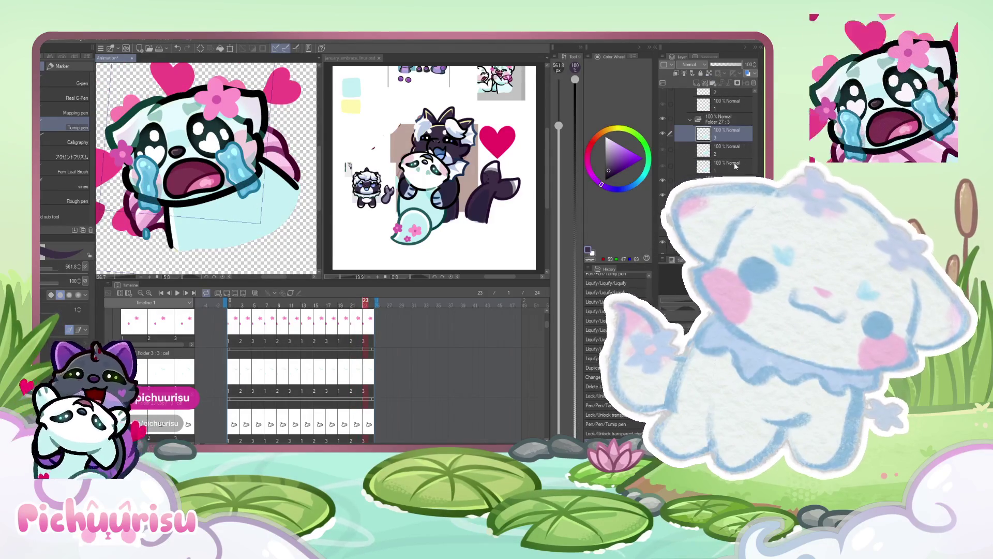
pyautogui.click(719, 119)
pyautogui.click(696, 64)
pyautogui.click(689, 100)
# - Sample pale blue from the reference and push the emote's dark body down and right
pyautogui.moveTo(443, 187); pyautogui.dragTo(454, 165)
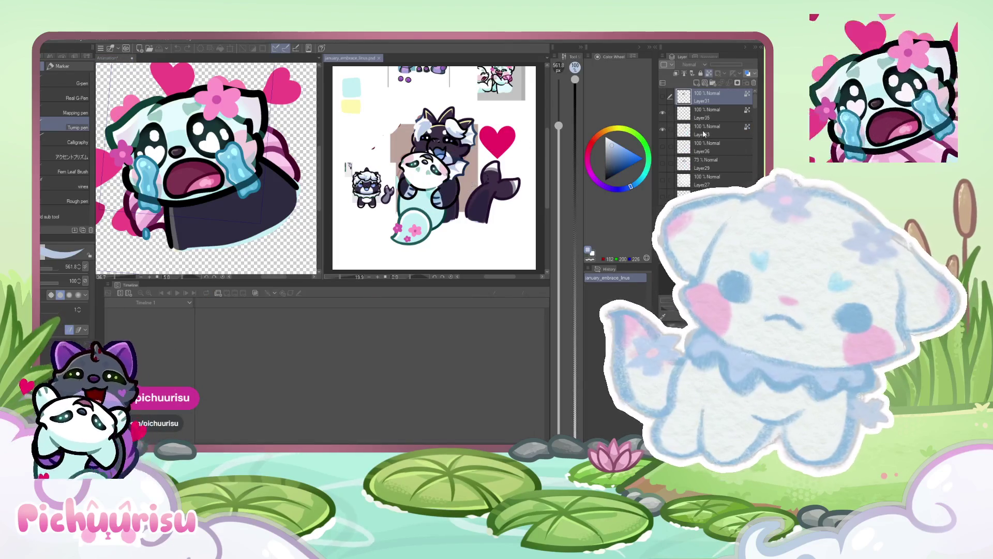
pyautogui.click(277, 207)
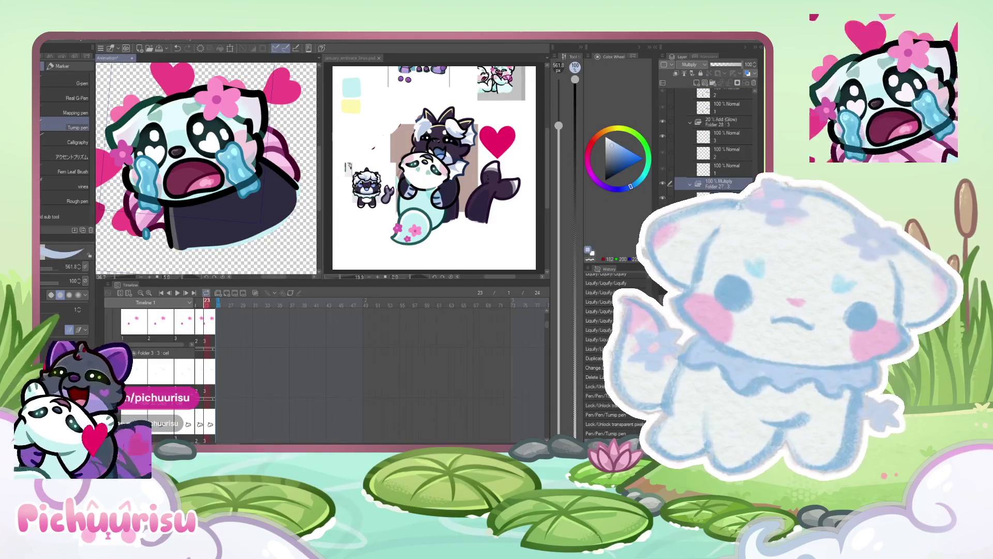
pyautogui.moveTo(262, 161); pyautogui.dragTo(280, 197)
# - Play the animation to preview the change, then select the Folder 29 Copy layer
pyautogui.press('space')
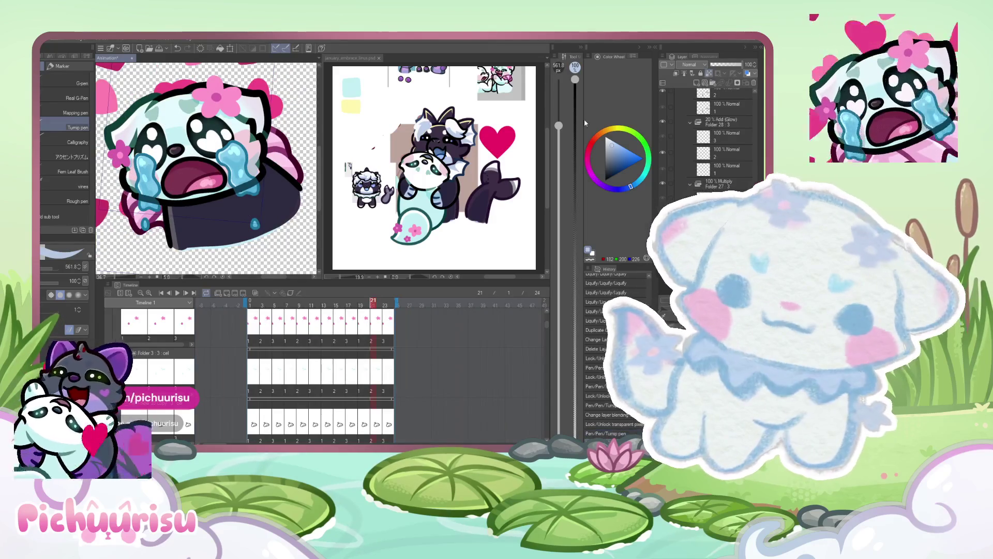
pyautogui.scroll(-1, 714, 130)
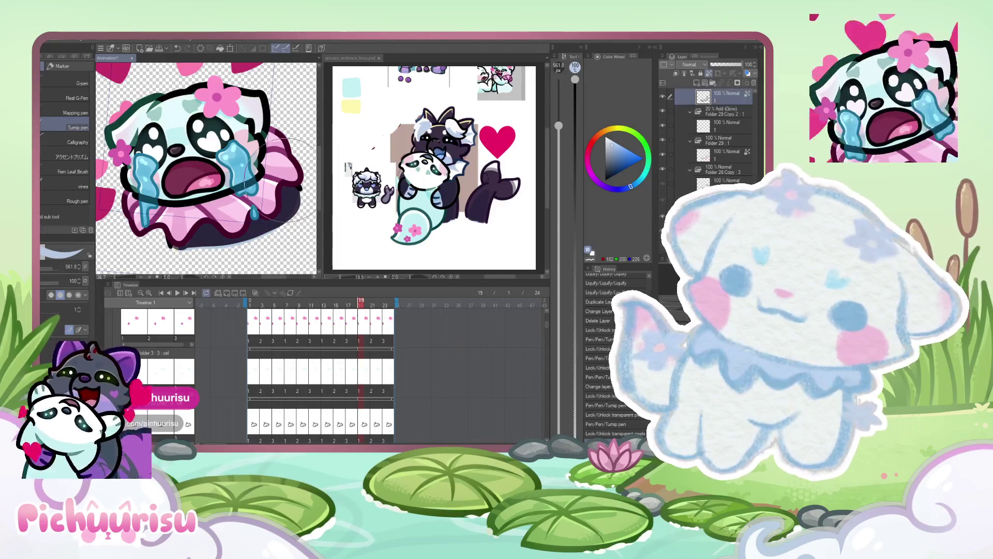
pyautogui.click(724, 178)
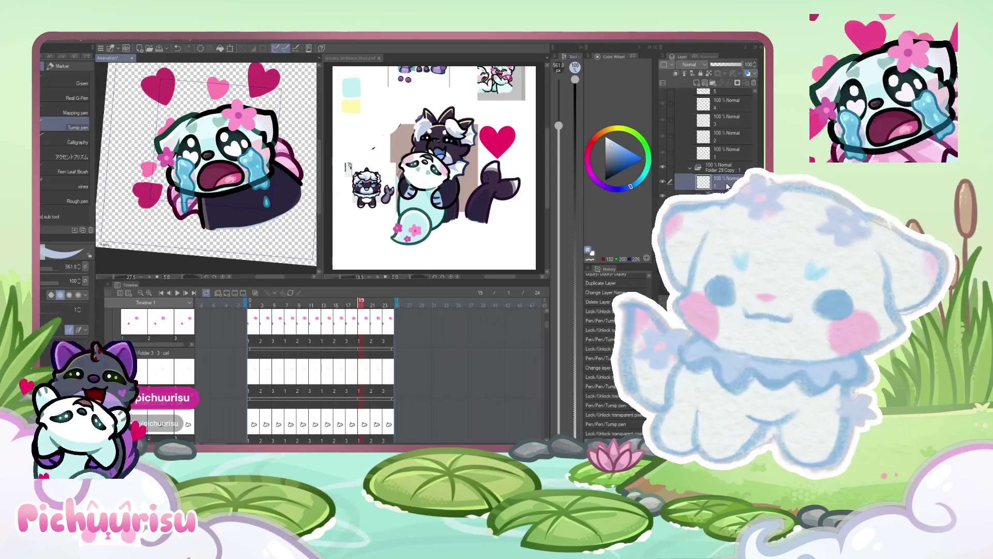
pyautogui.scroll(1, 298, 165)
pyautogui.scroll(-5, 282, 351)
pyautogui.scroll(-8, 282, 350)
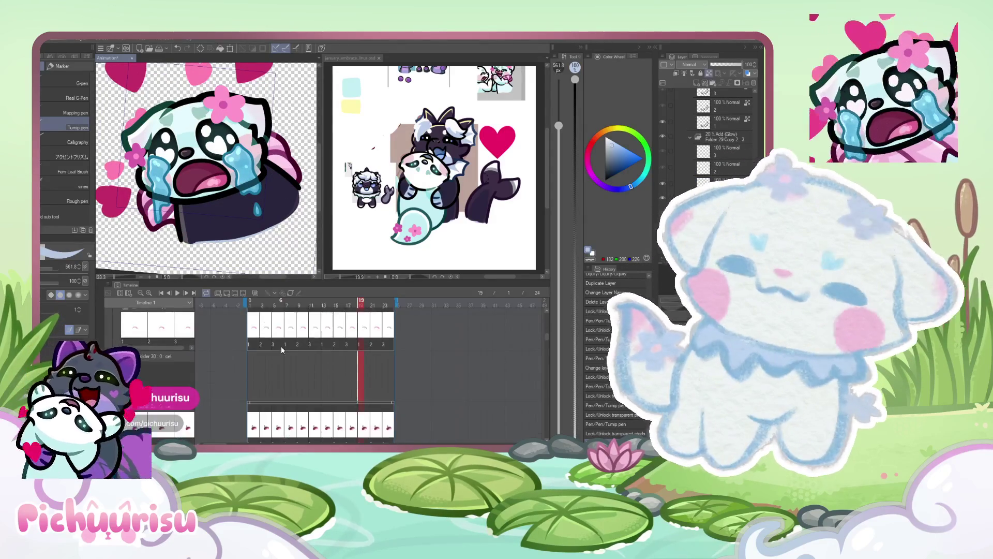
pyautogui.scroll(-3, 282, 350)
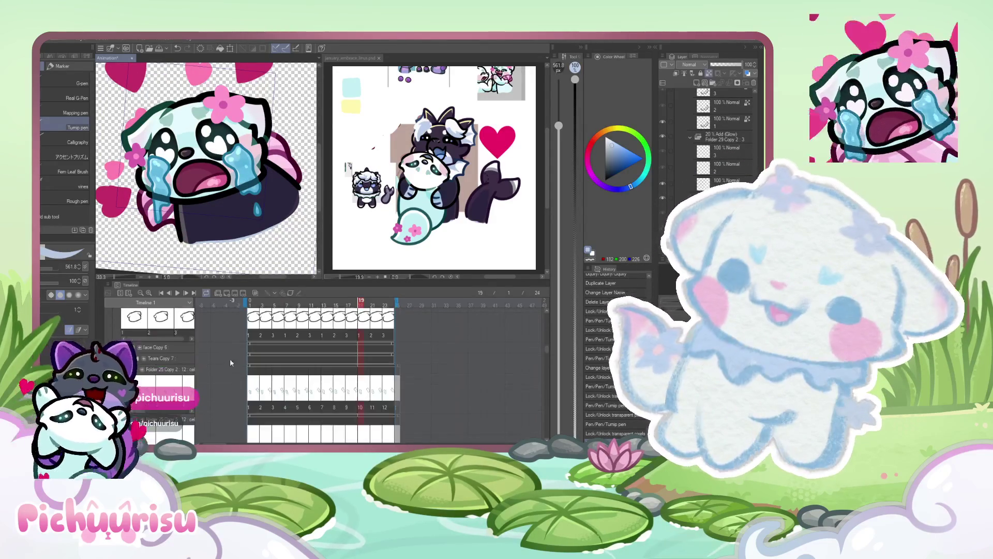
pyautogui.scroll(-5, 345, 379)
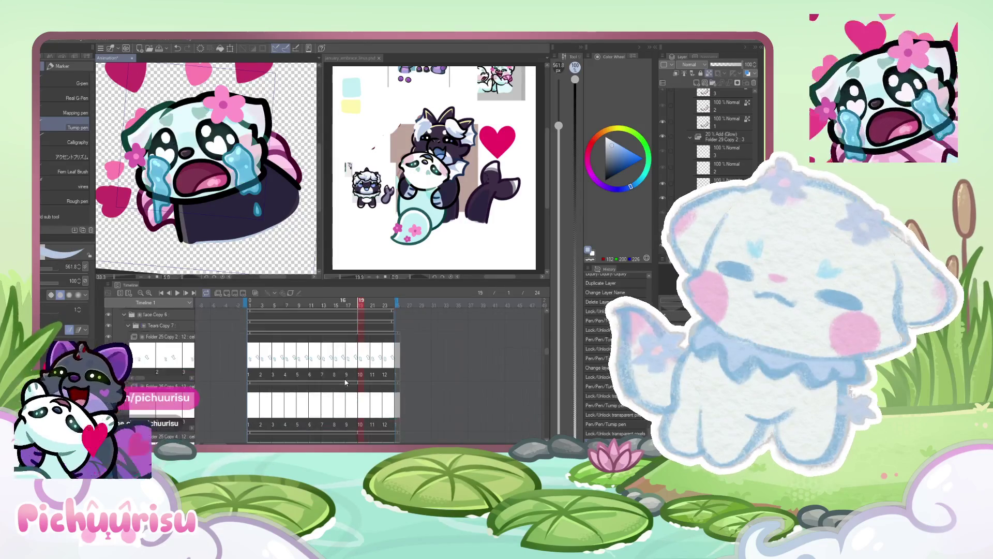
pyautogui.scroll(-6, 345, 380)
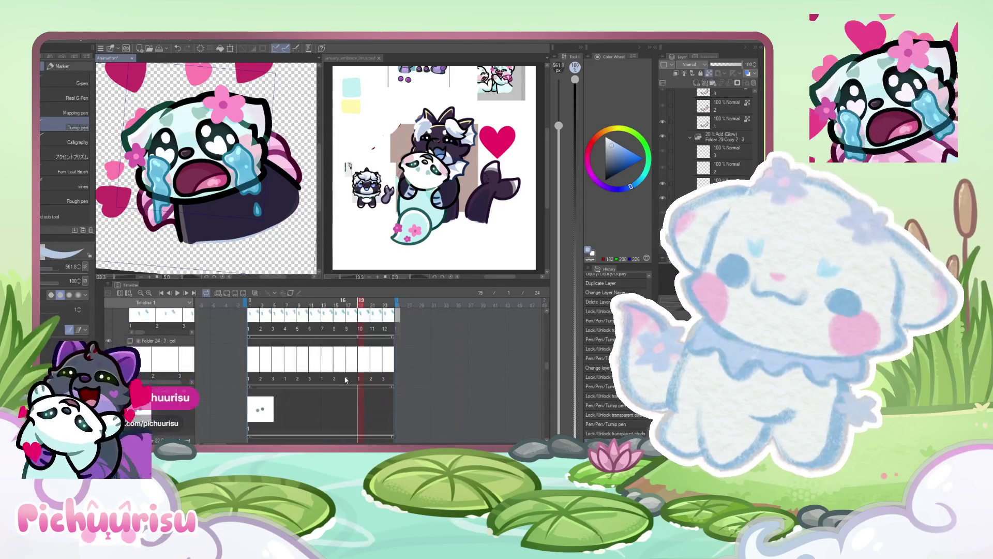
pyautogui.scroll(10, 345, 380)
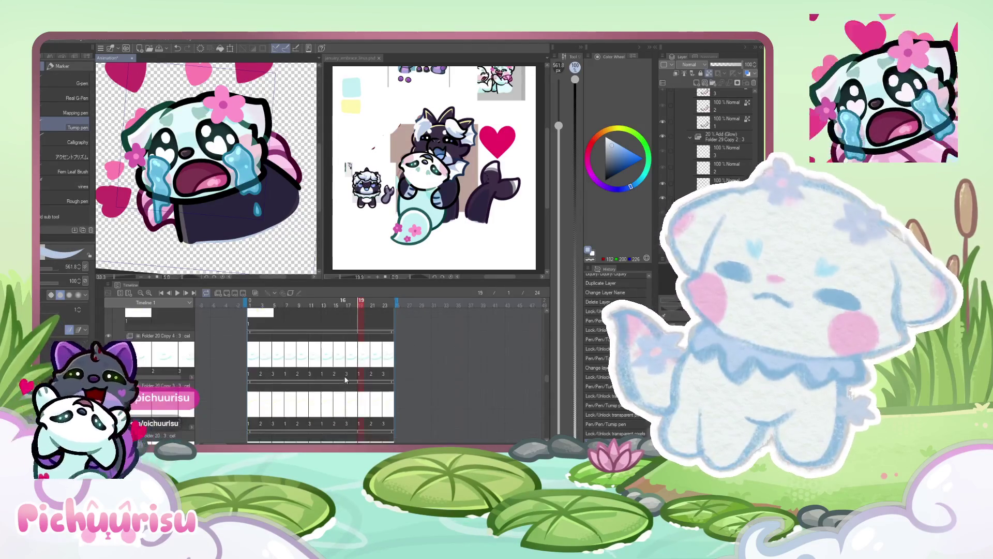
pyautogui.scroll(-8, 345, 379)
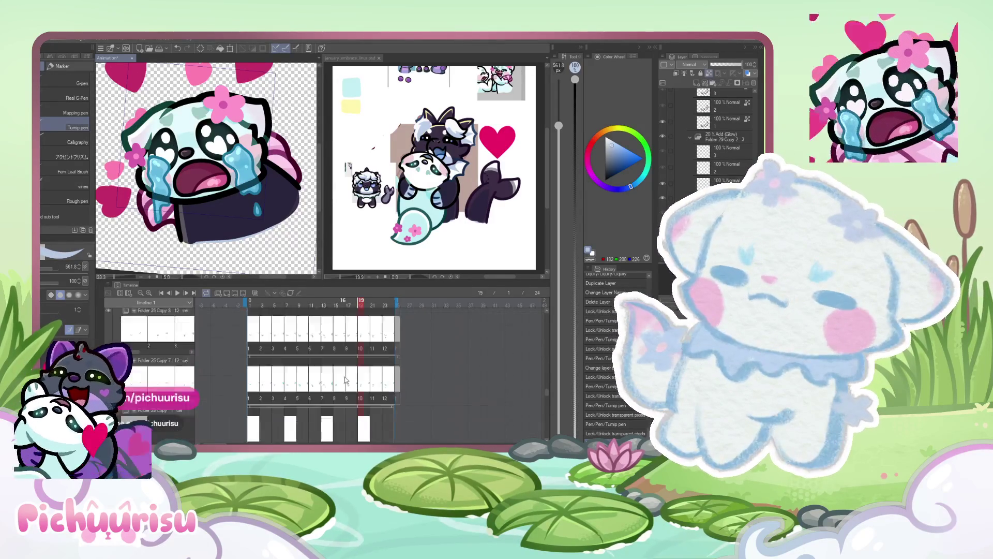
pyautogui.scroll(-8, 345, 380)
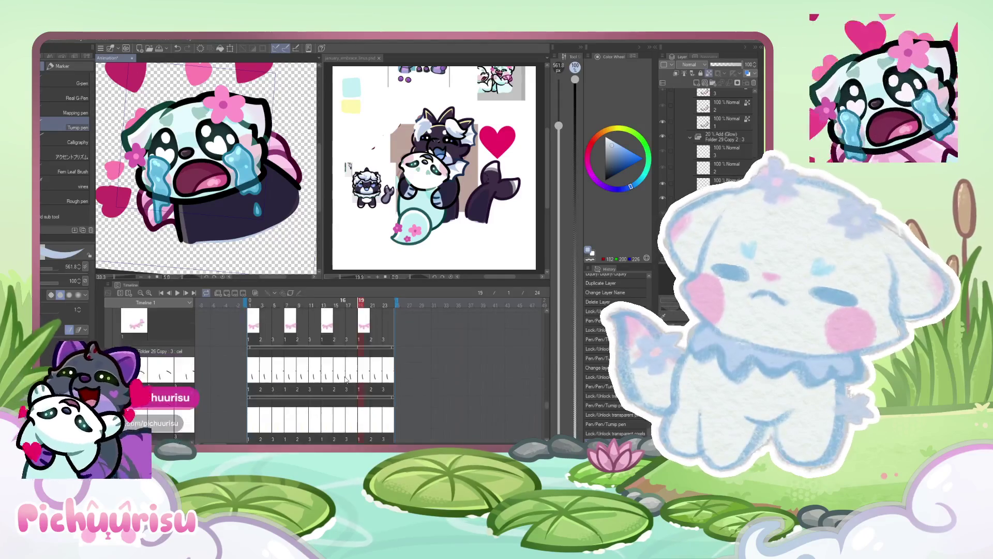
pyautogui.scroll(-5, 346, 379)
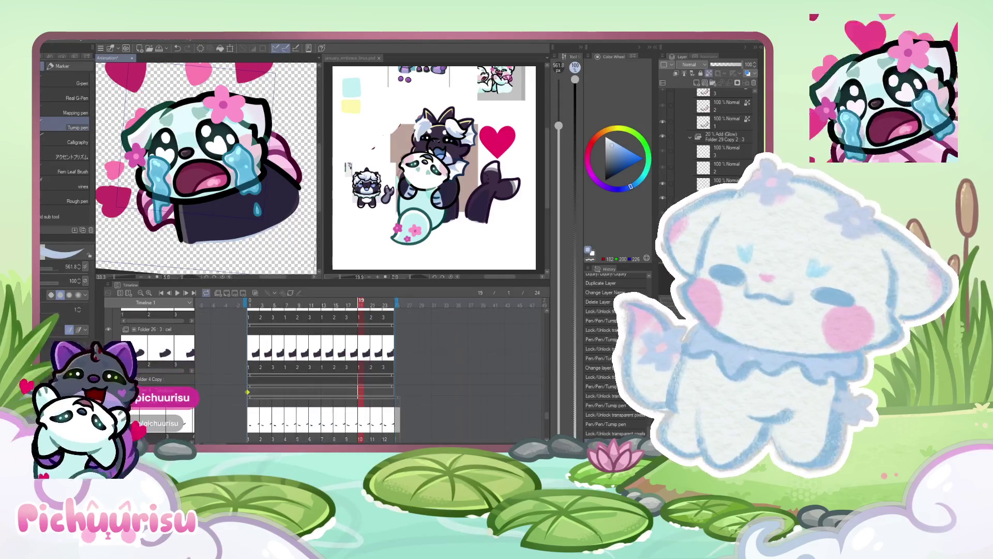
pyautogui.scroll(2, 290, 143)
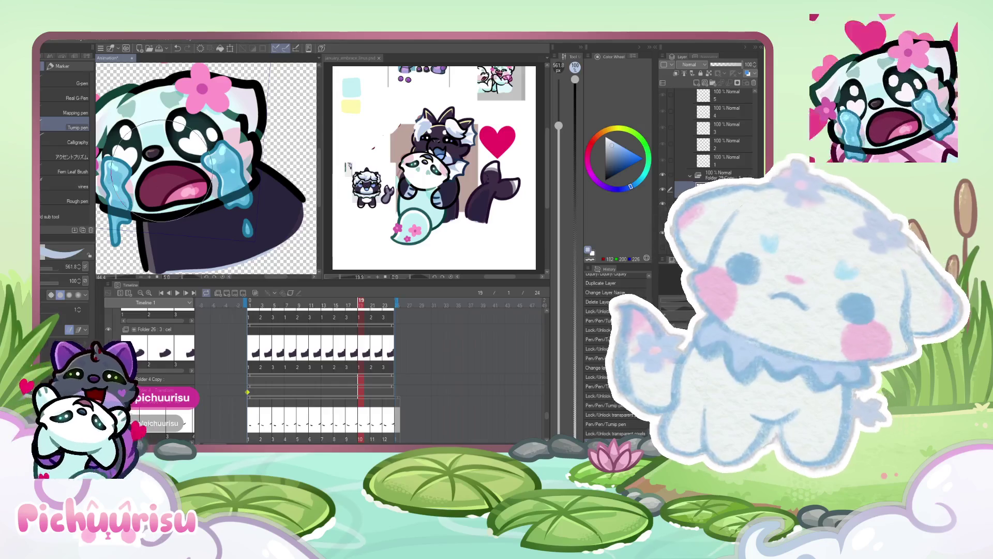
# - Glance at january_embrace_linus, then return to the emote and pan across the crying face
pyautogui.click(450, 202)
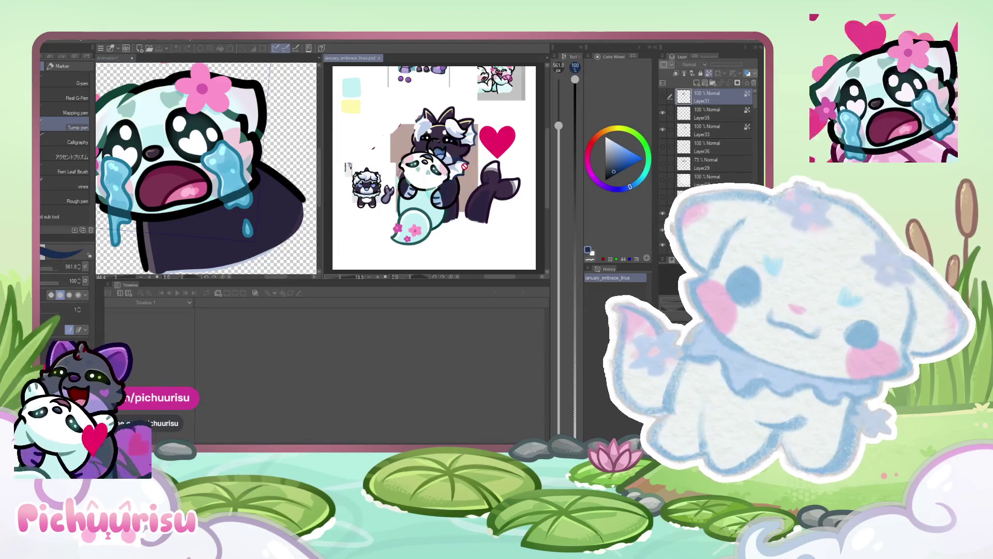
pyautogui.click(261, 212)
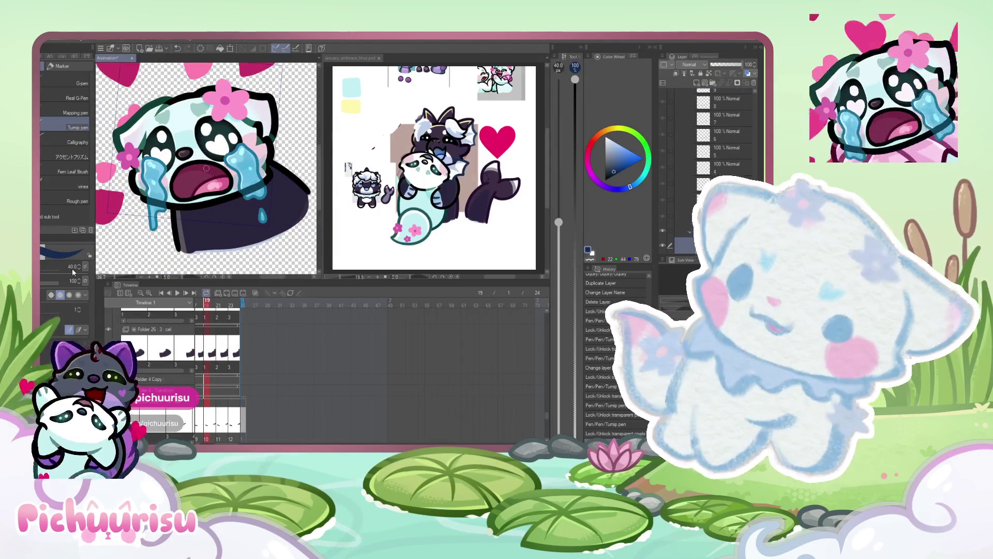
pyautogui.scroll(1, 154, 203)
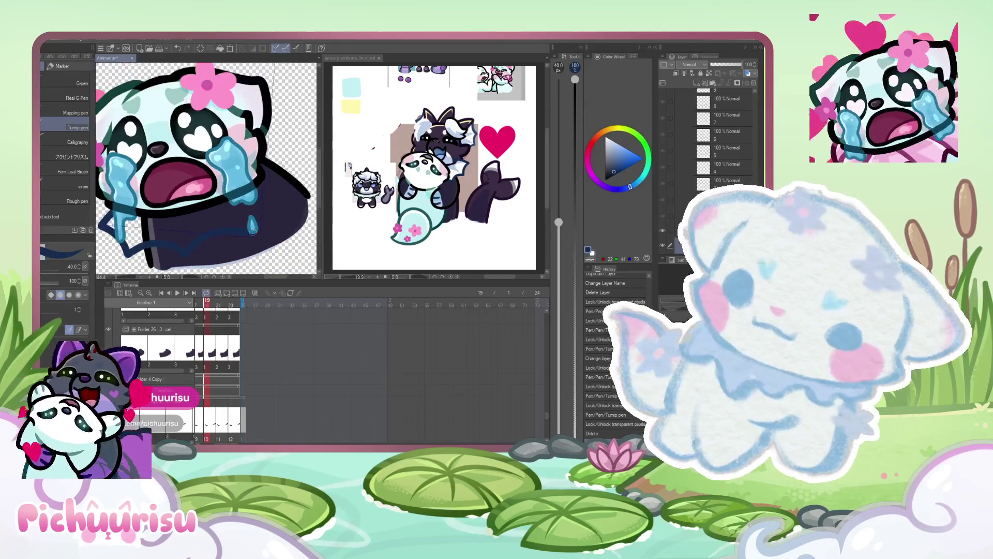
pyautogui.moveTo(299, 230); pyautogui.dragTo(252, 233)
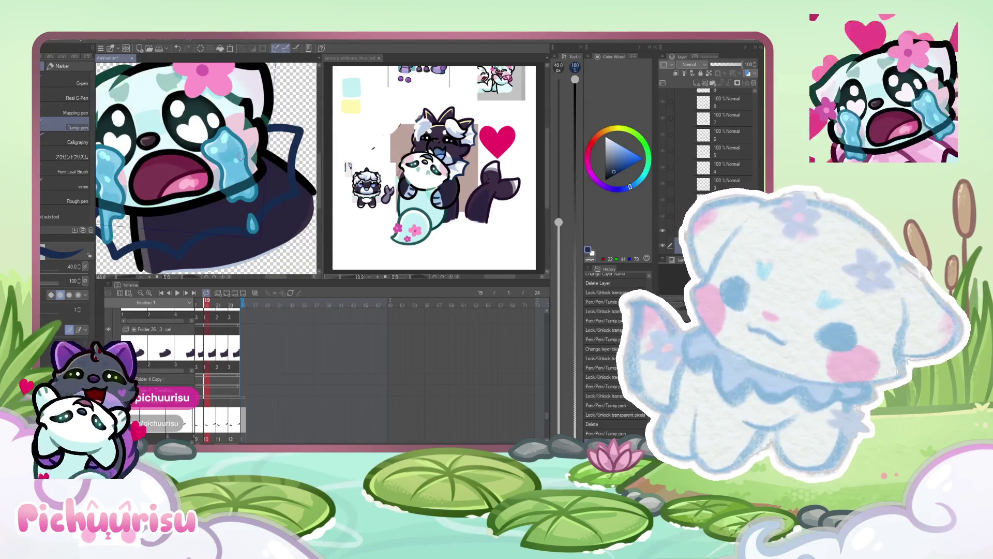
pyautogui.scroll(-1, 163, 218)
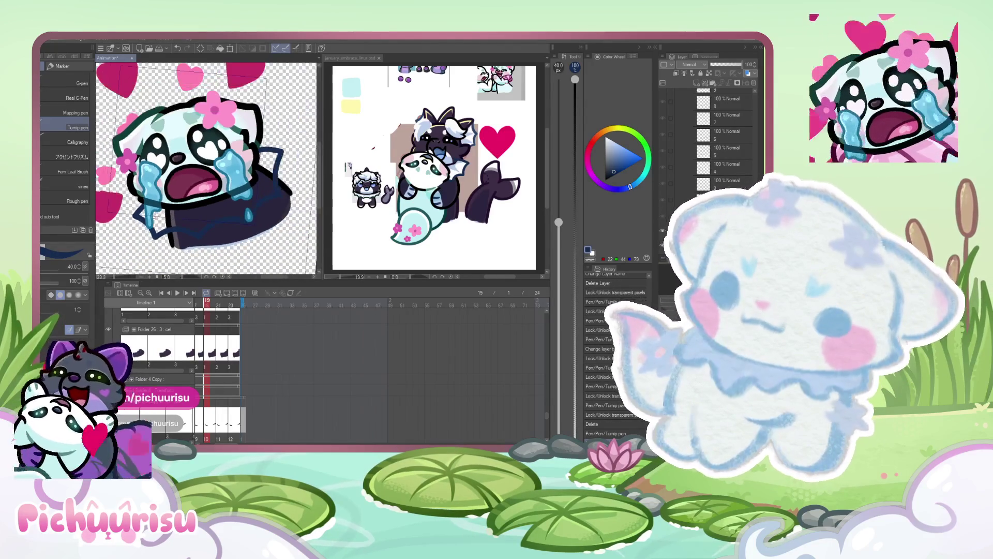
# - Lock transparent pixels on layer 1 of Folder 29 Copy and make white the pen colour
pyautogui.press('j')
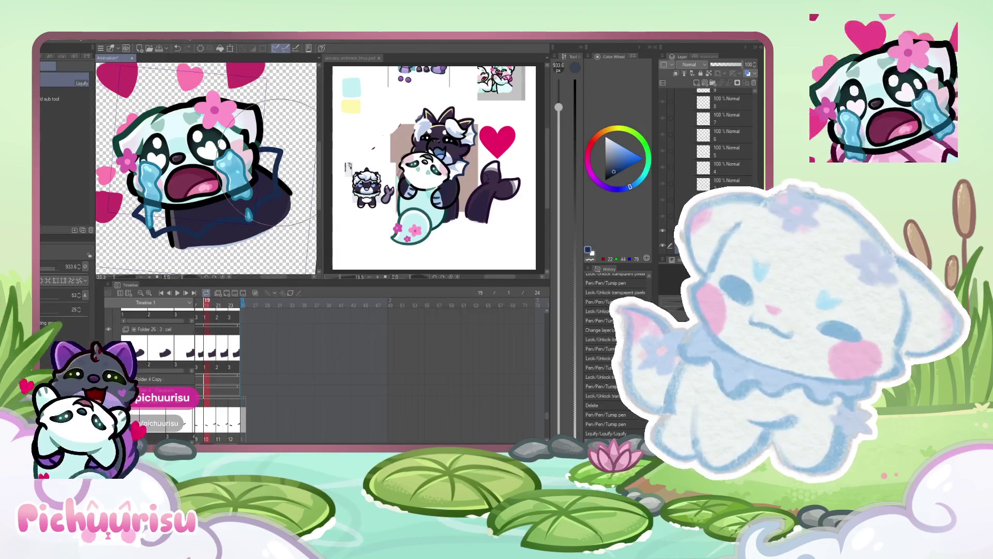
pyautogui.scroll(-3, 729, 150)
pyautogui.click(727, 149)
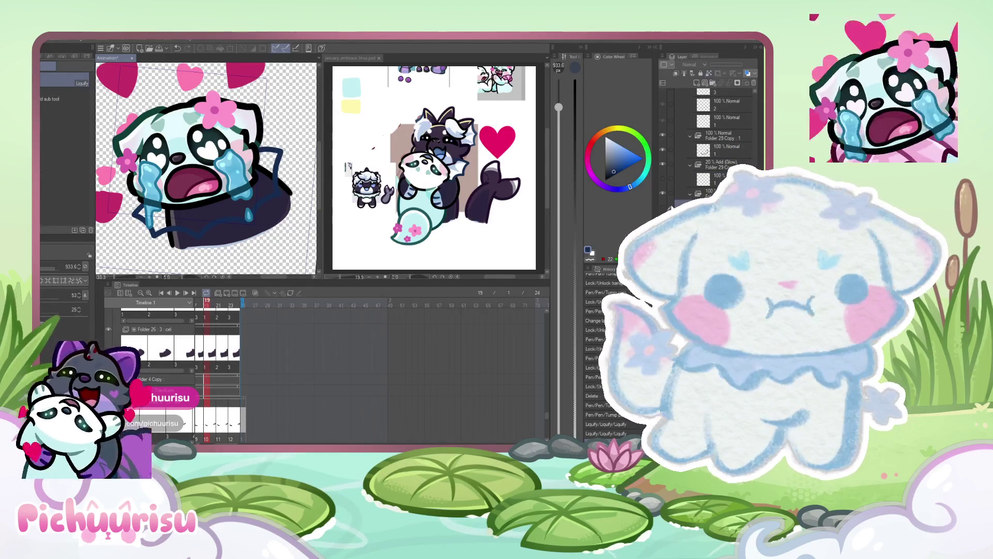
pyautogui.hotkey('ctrl', 'shift', 'l')
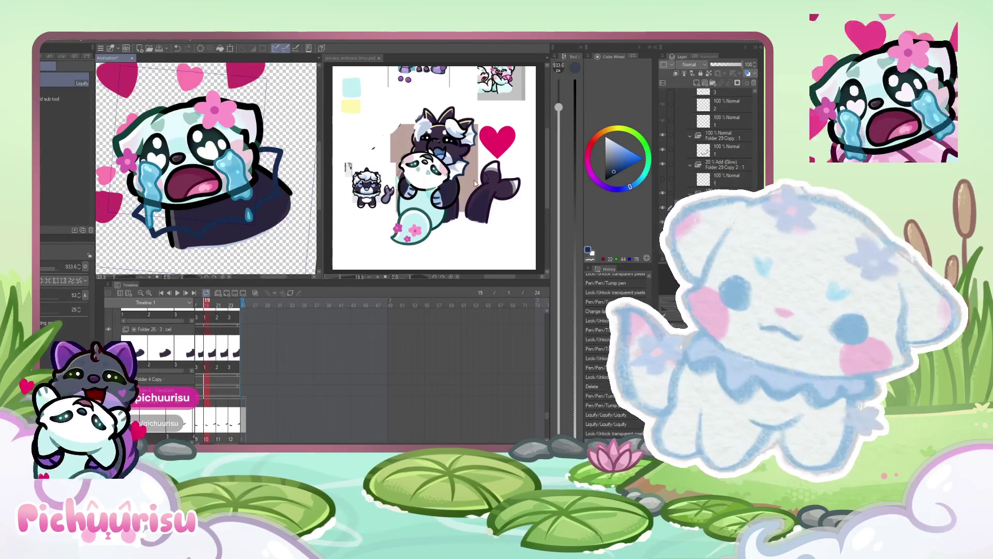
pyautogui.press('x')
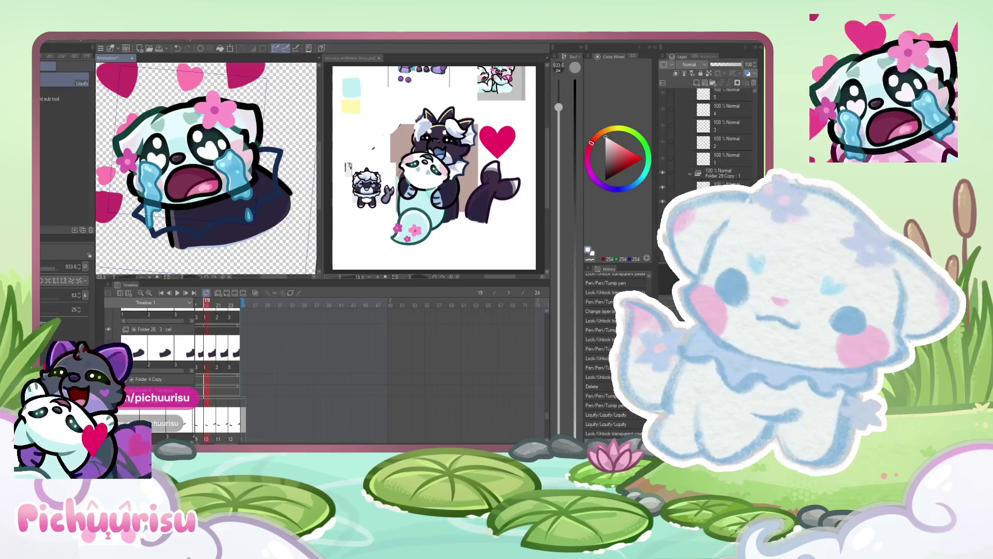
pyautogui.scroll(1, 153, 184)
pyautogui.scroll(2, 152, 237)
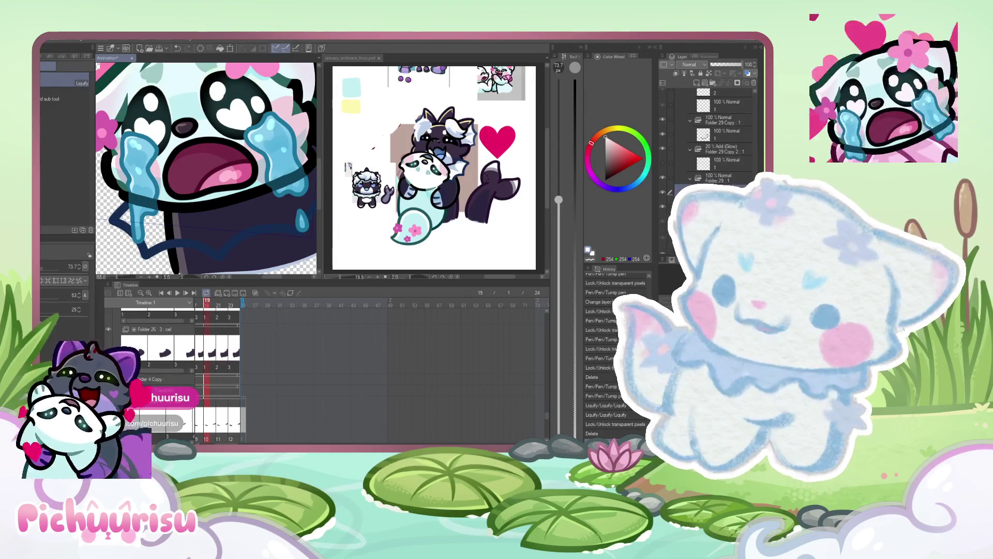
pyautogui.press('p')
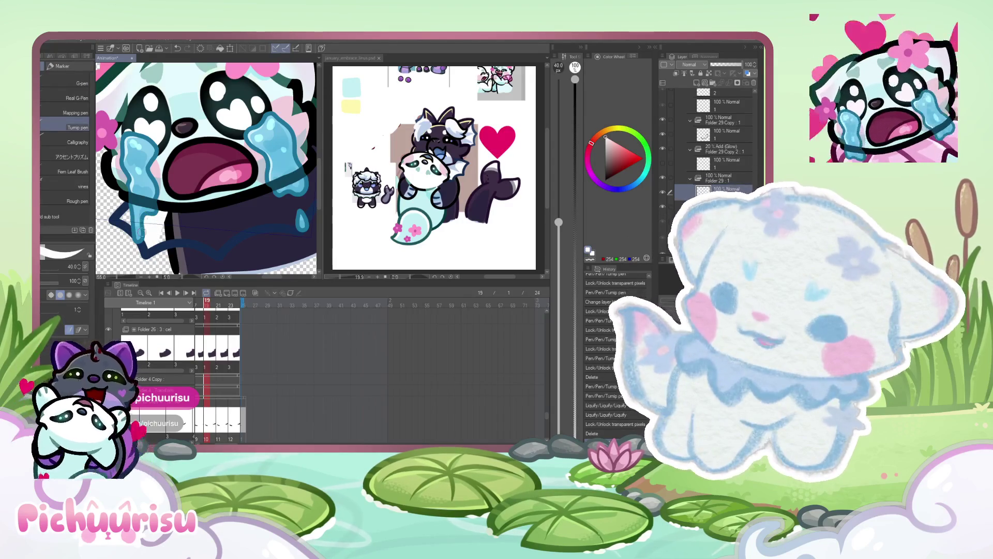
pyautogui.scroll(-2, 126, 217)
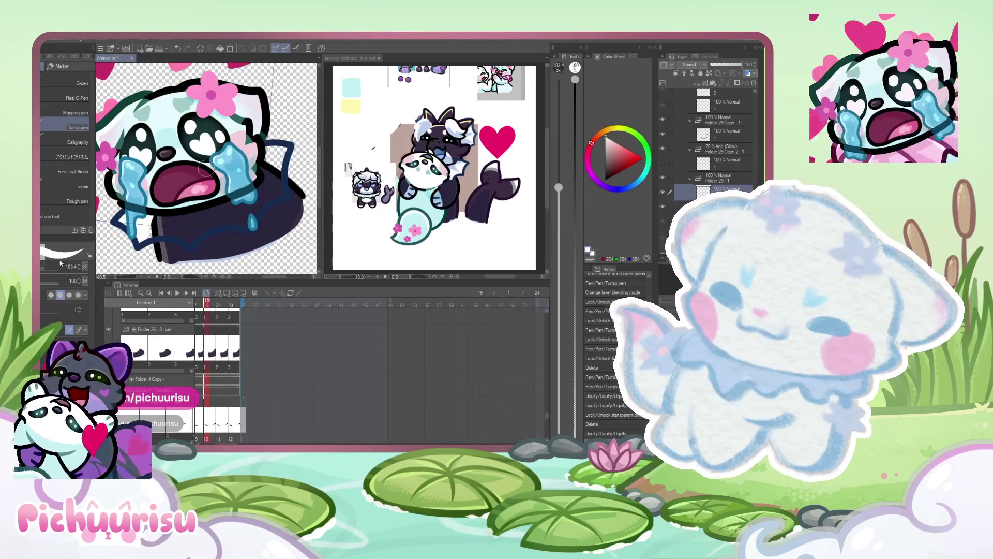
# - Compare the emote with the reference character canvas, then return to the animation
pyautogui.scroll(1, 156, 217)
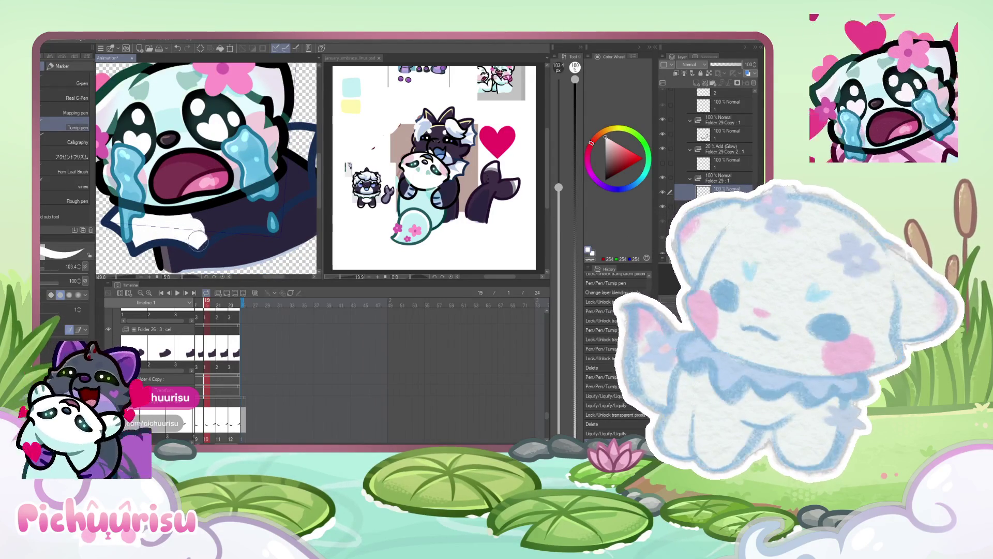
pyautogui.scroll(-1, 187, 220)
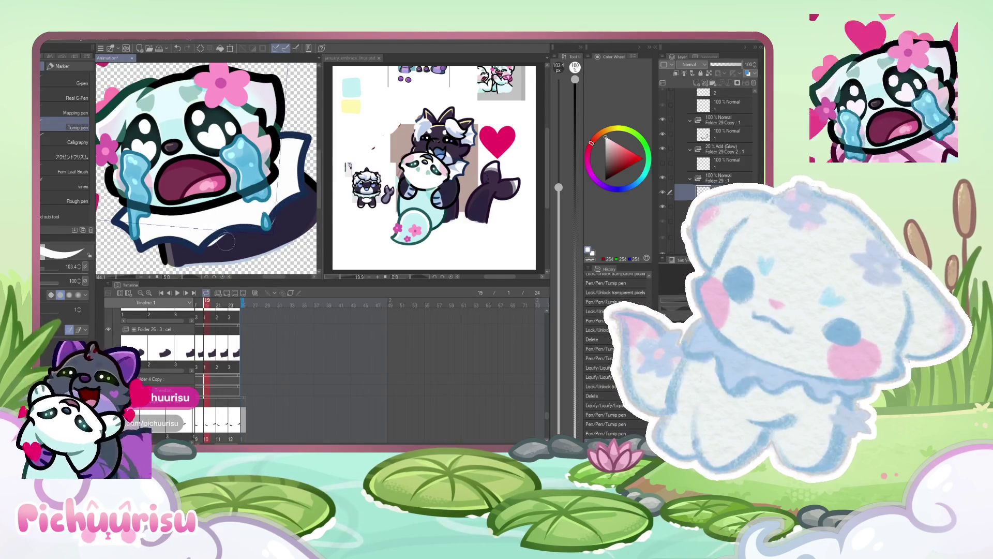
pyautogui.scroll(-2, 237, 242)
pyautogui.scroll(2, 262, 223)
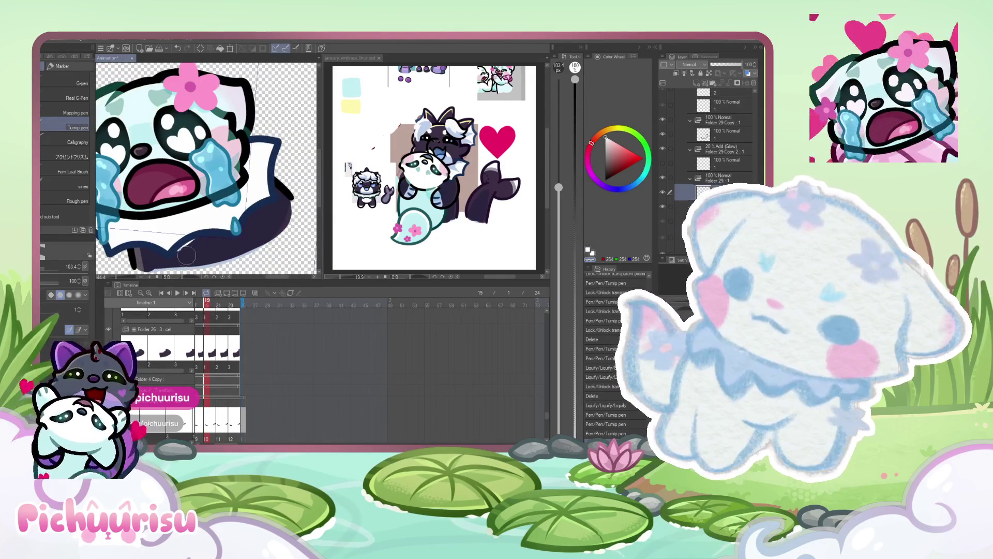
pyautogui.click(458, 160)
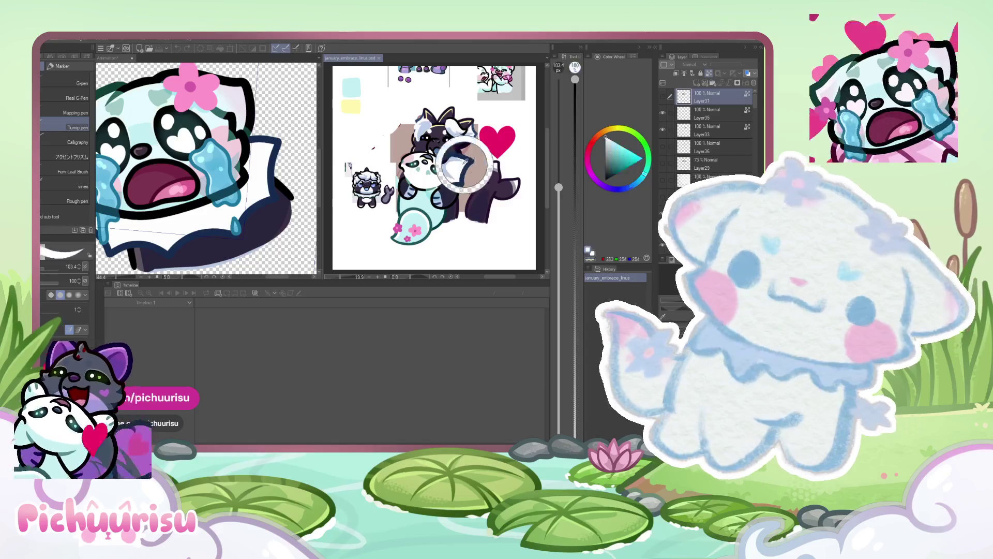
pyautogui.click(289, 217)
# - Rotate and zoom the view to work on another tear drip
pyautogui.scroll(2, 277, 172)
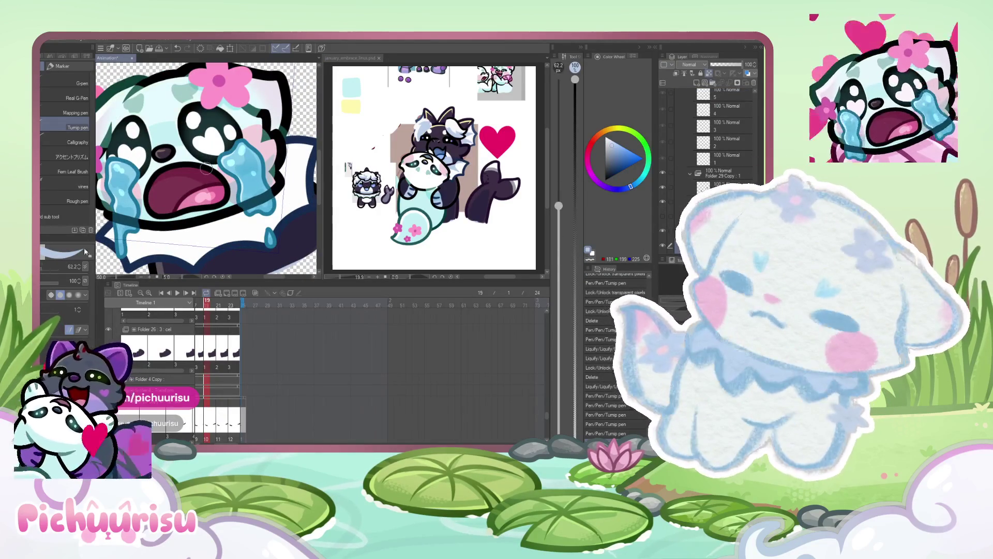
pyautogui.scroll(4, 150, 218)
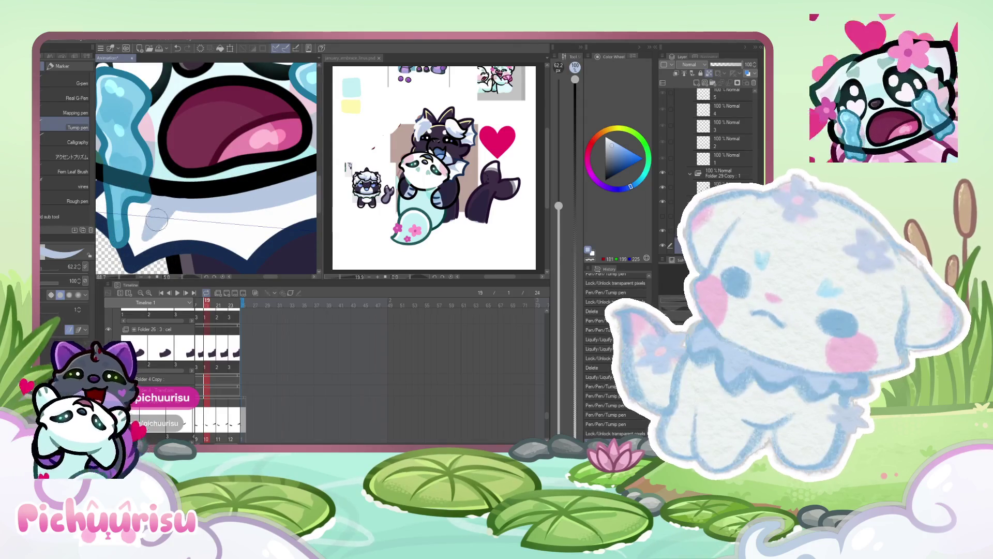
pyautogui.moveTo(144, 243)
pyautogui.mouseDown()
pyautogui.moveTo(226, 232)
pyautogui.moveTo(229, 198)
pyautogui.moveTo(251, 188)
pyautogui.mouseUp()
pyautogui.scroll(-3, 229, 196)
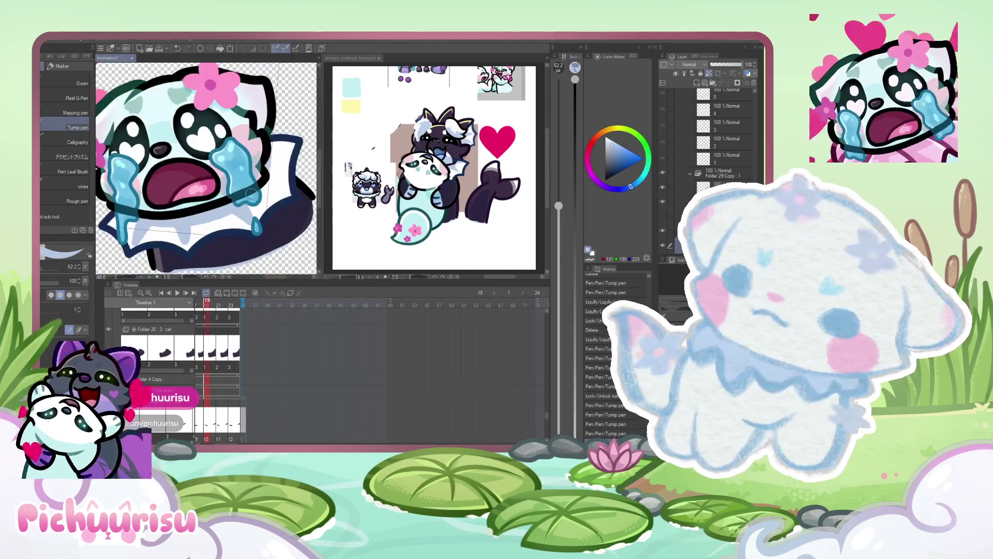
pyautogui.scroll(4, 259, 176)
pyautogui.scroll(-3, 287, 185)
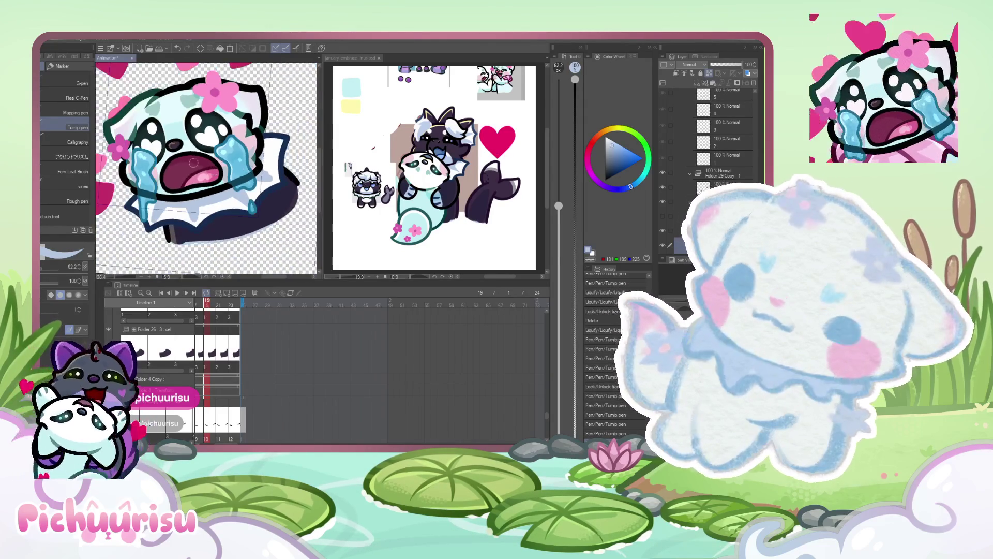
# - Return to the pen and sample white from the collar as the drawing colour
pyautogui.press('e')
pyautogui.scroll(3, 171, 205)
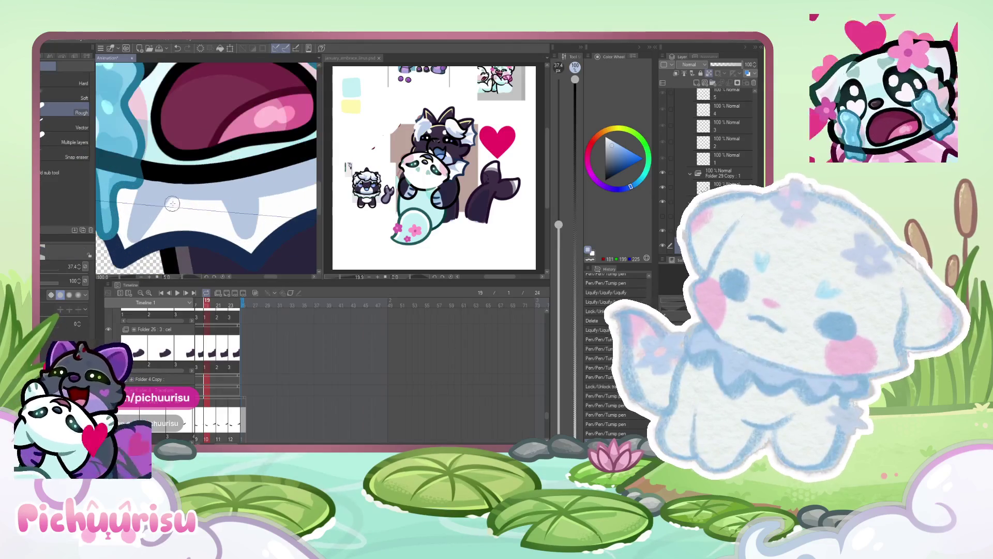
pyautogui.press('p')
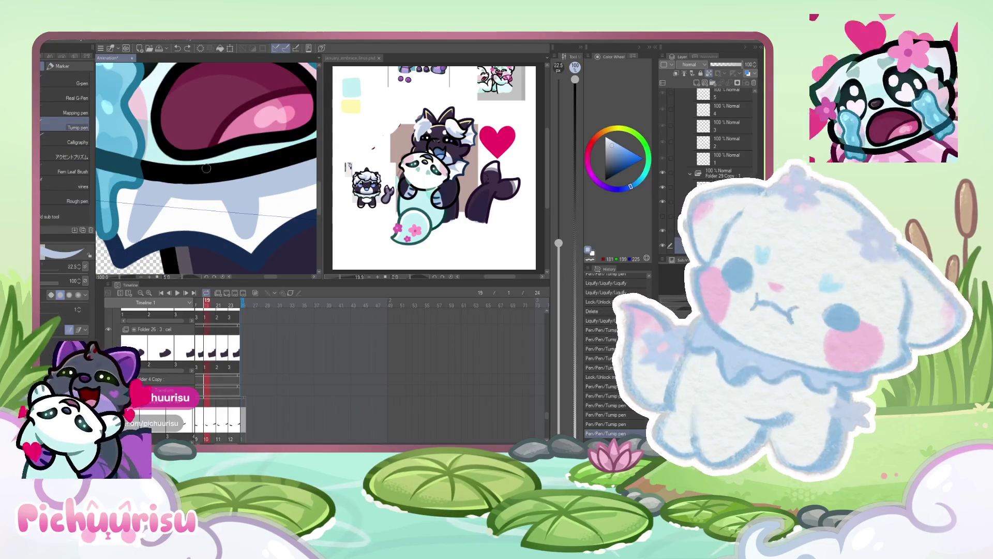
pyautogui.keyDown('alt'); pyautogui.click(171, 201); pyautogui.keyUp('alt')
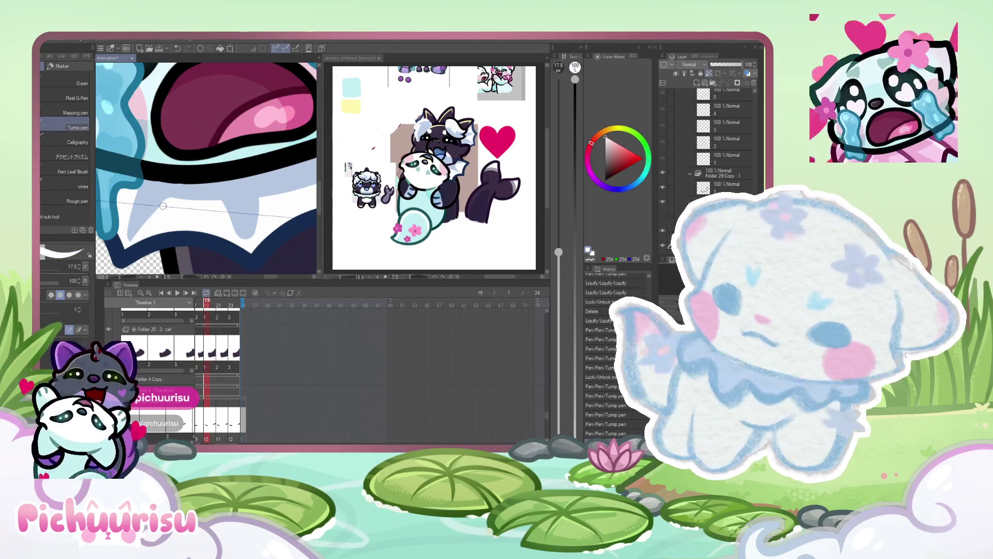
pyautogui.scroll(2, 222, 205)
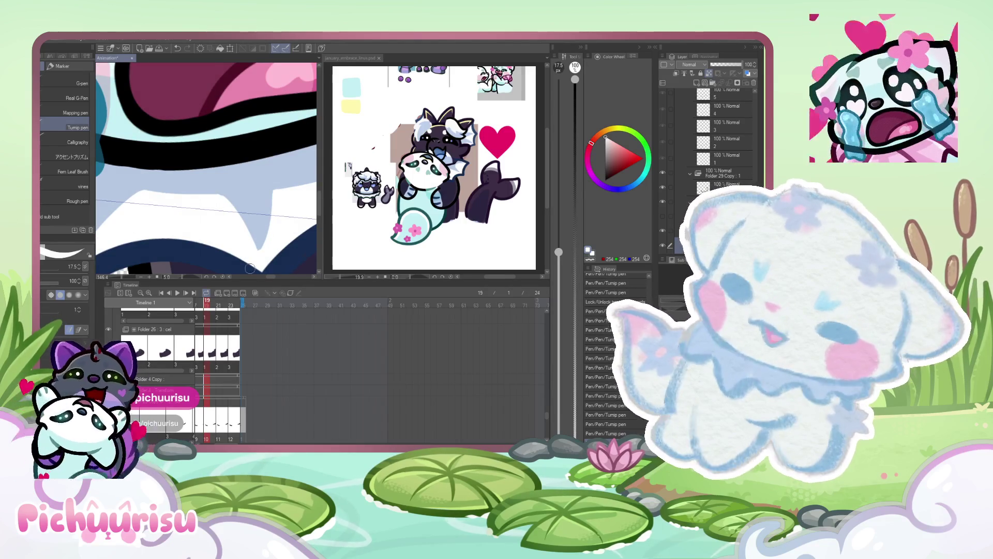
pyautogui.scroll(-3, 249, 268)
pyautogui.scroll(5, 306, 258)
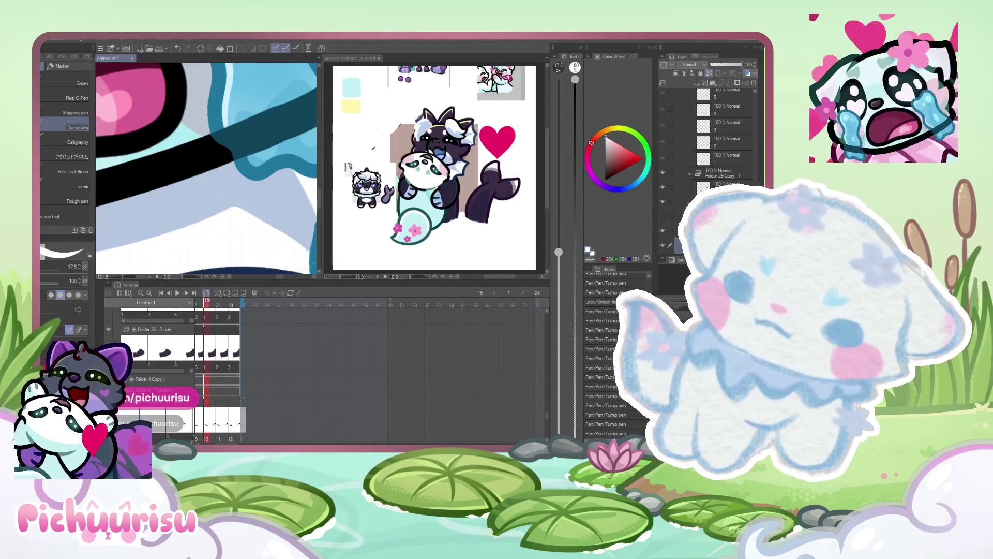
pyautogui.scroll(-3, 307, 258)
pyautogui.scroll(-2, 222, 237)
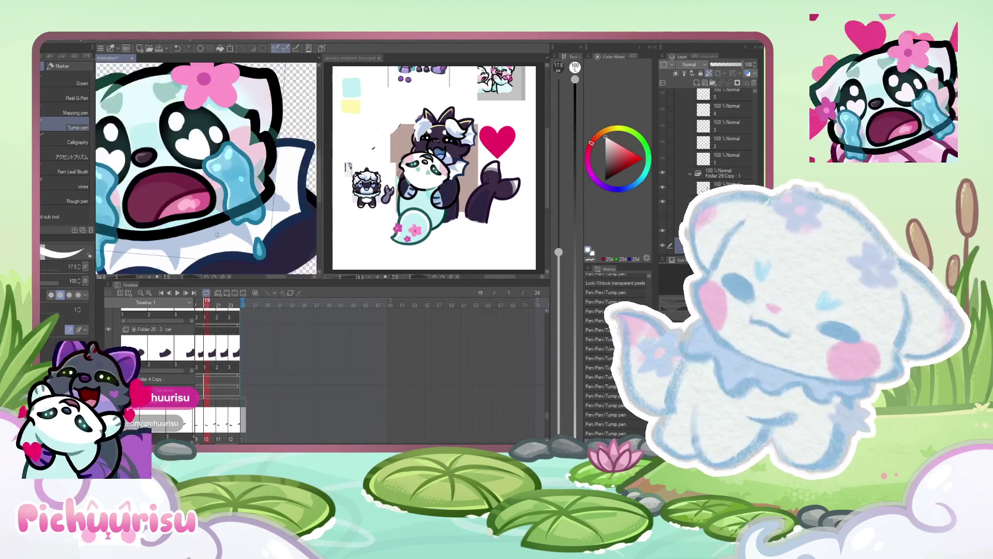
pyautogui.scroll(5, 221, 237)
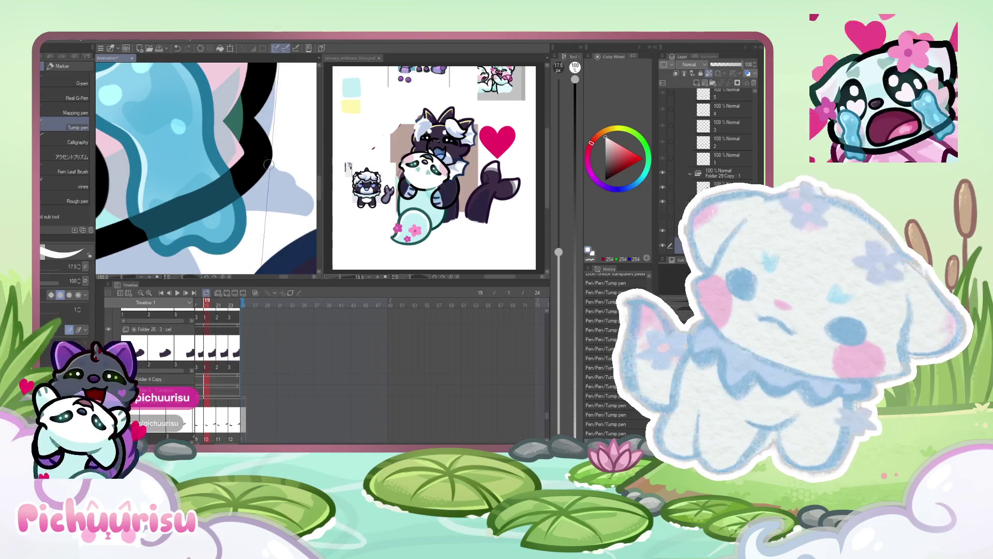
pyautogui.scroll(-6, 264, 162)
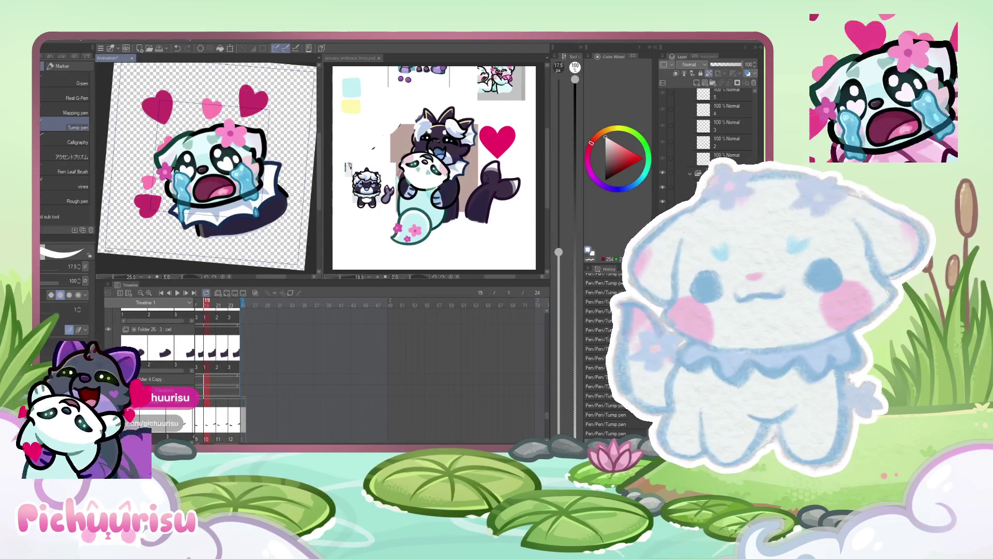
# - Duplicate layer 1 of Folder 29 Copy twice to create layers 2 and 3
pyautogui.scroll(2, 157, 110)
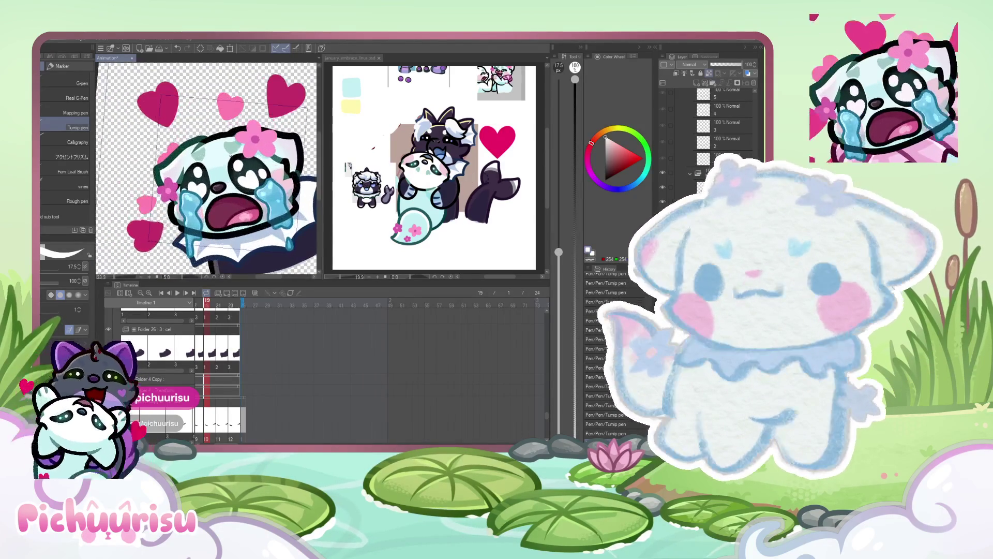
pyautogui.scroll(1, 237, 355)
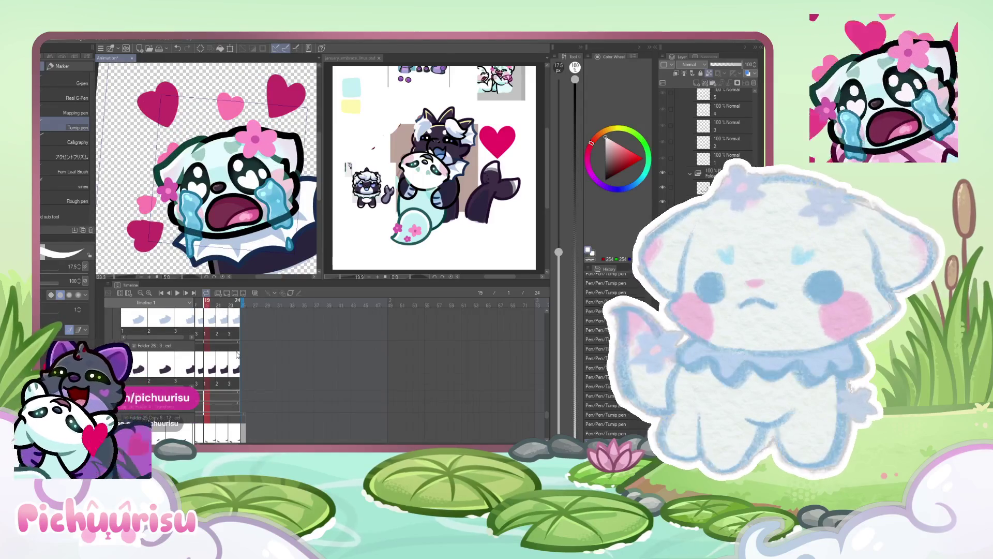
pyautogui.scroll(1, 237, 355)
pyautogui.scroll(-2, 661, 176)
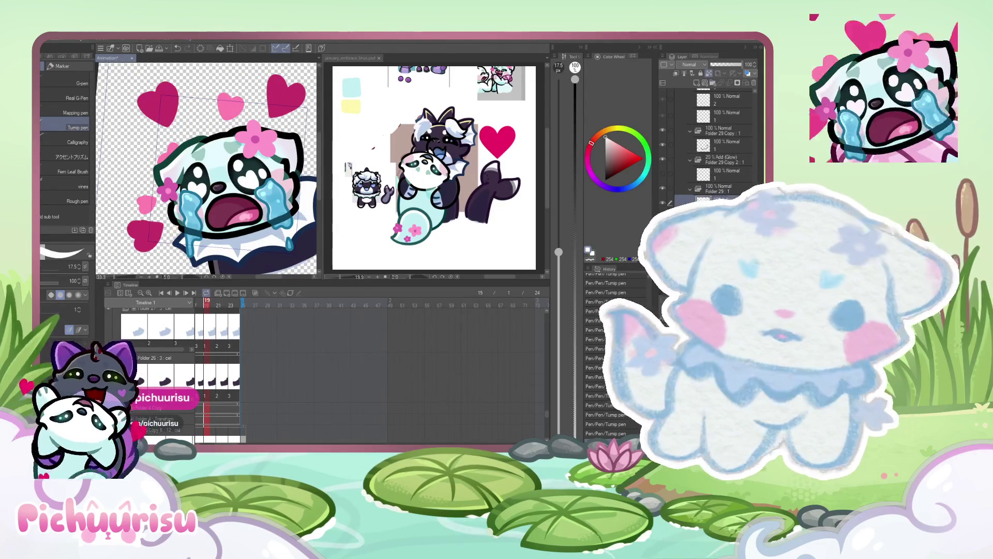
pyautogui.keyDown('ctrl'); pyautogui.click(725, 145); pyautogui.keyUp('ctrl')
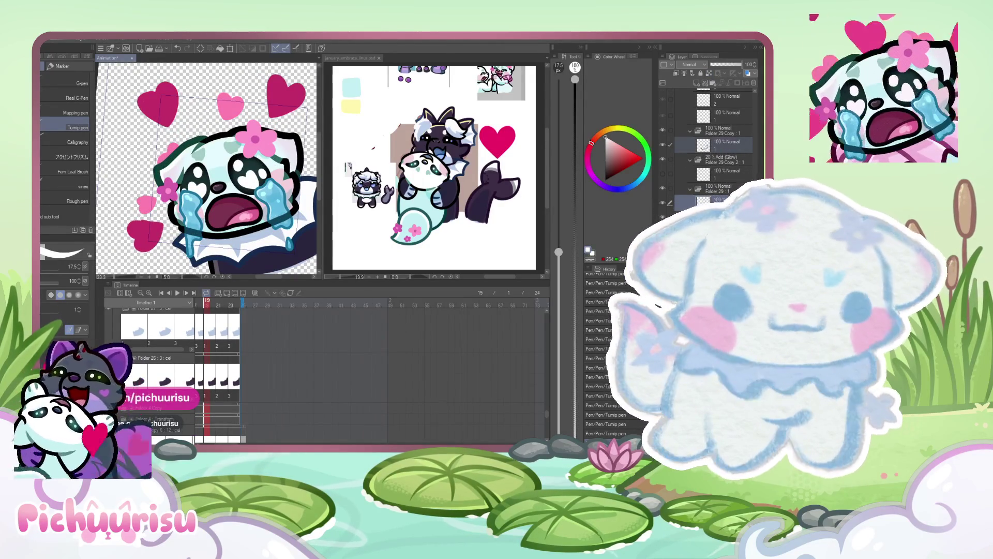
pyautogui.hotkey('ctrl', 'shift', 'n')
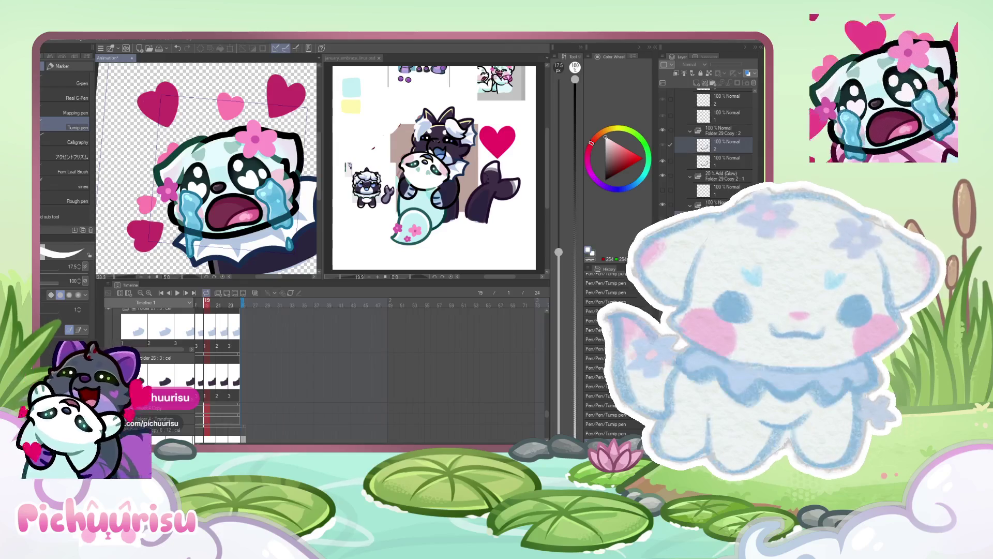
pyautogui.hotkey('ctrl', 'shift', 'd')
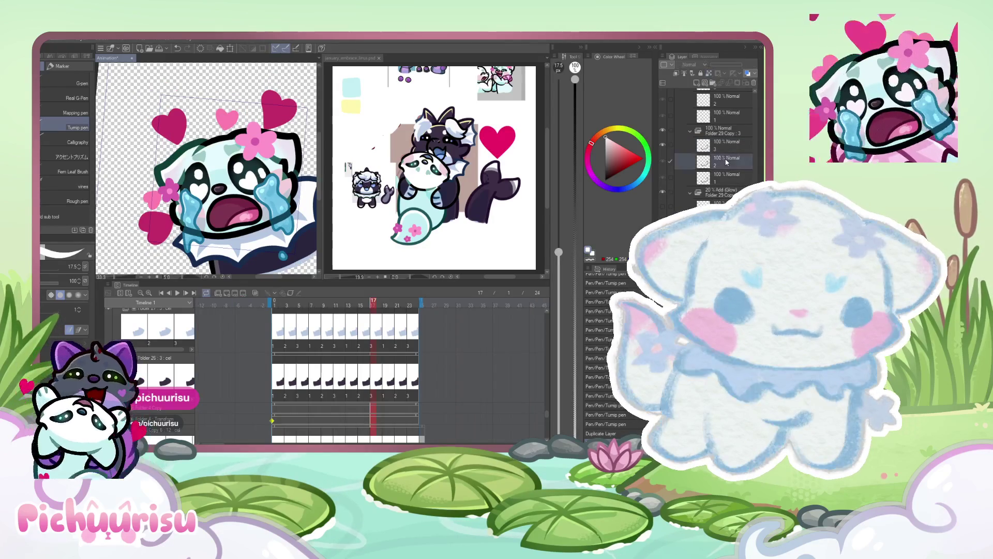
pyautogui.scroll(-1, 723, 162)
pyautogui.press('Left')
pyautogui.press('Left')
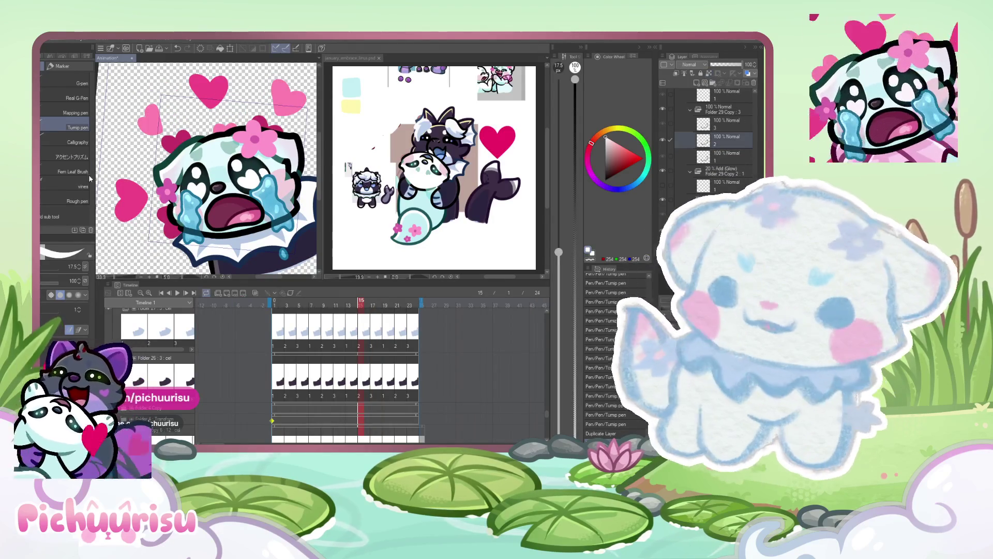
# - On frame 16, take the Liquify brush and enlarge it to about 562
pyautogui.press('j')
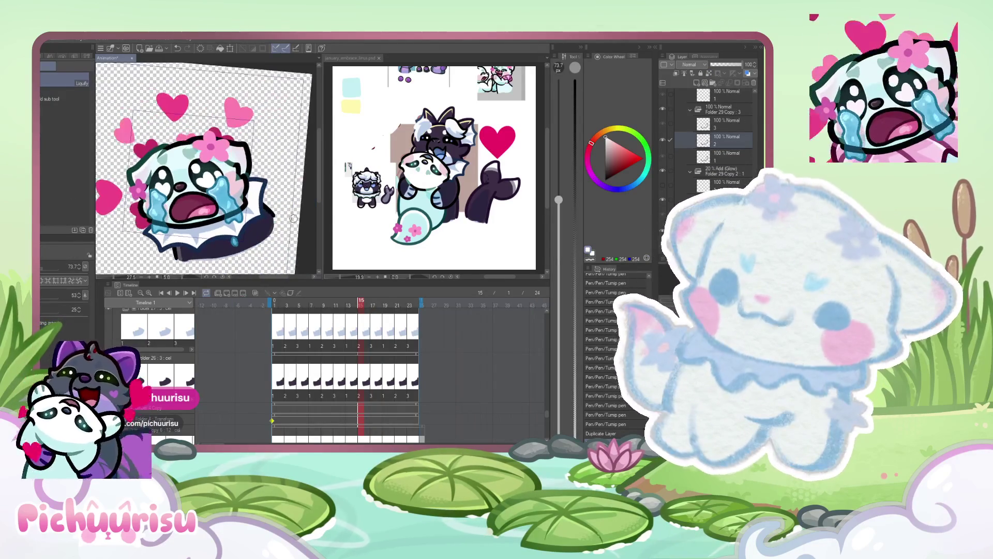
pyautogui.click(365, 373)
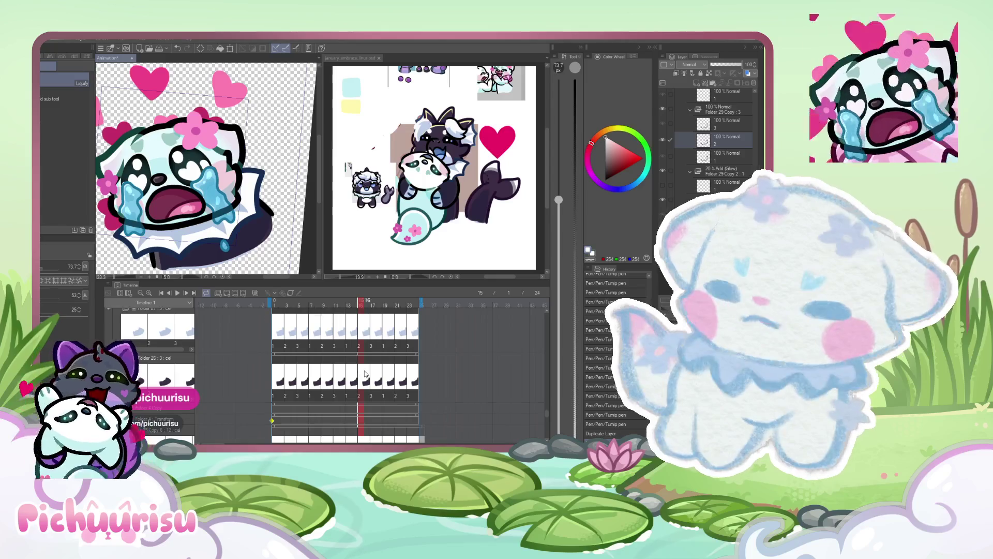
pyautogui.scroll(3, 364, 373)
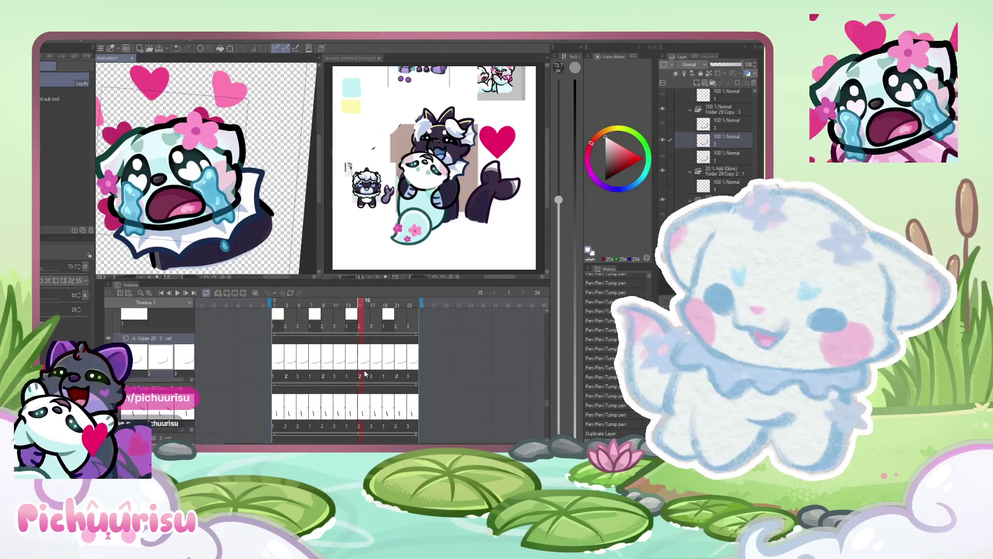
pyautogui.scroll(5, 365, 374)
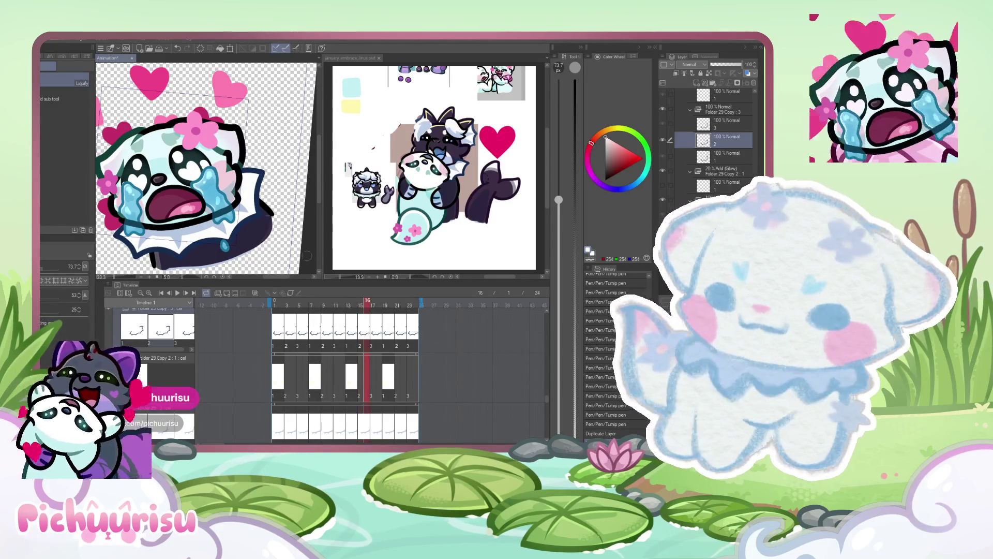
pyautogui.scroll(1, 261, 189)
pyautogui.moveTo(44, 267); pyautogui.dragTo(51, 268)
# - Try several liquify warps on frame 16, then undo back to the duplicated layer
pyautogui.moveTo(282, 159); pyautogui.dragTo(269, 228)
pyautogui.scroll(-2, 171, 231)
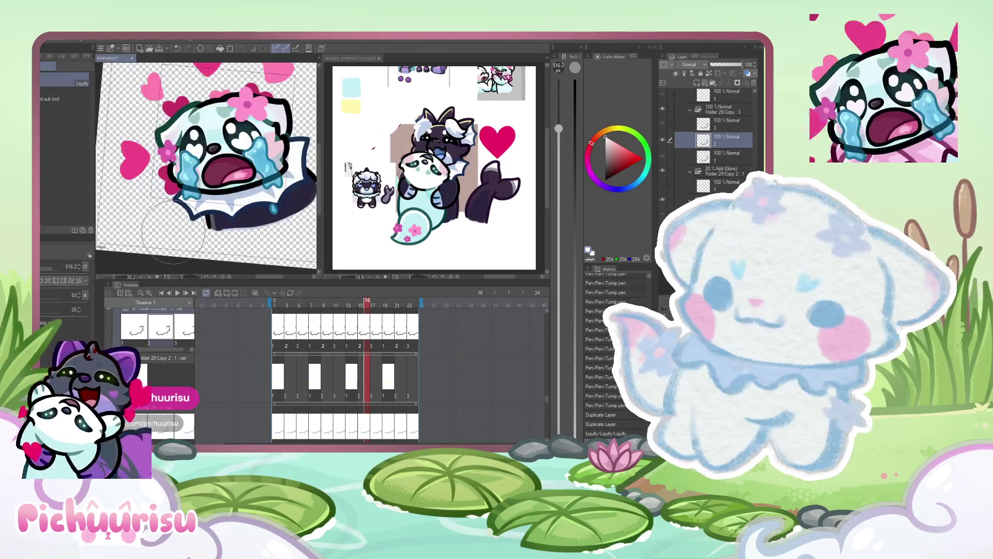
pyautogui.moveTo(171, 231); pyautogui.dragTo(190, 211)
pyautogui.moveTo(249, 230); pyautogui.dragTo(258, 233)
pyautogui.scroll(-1, 273, 221)
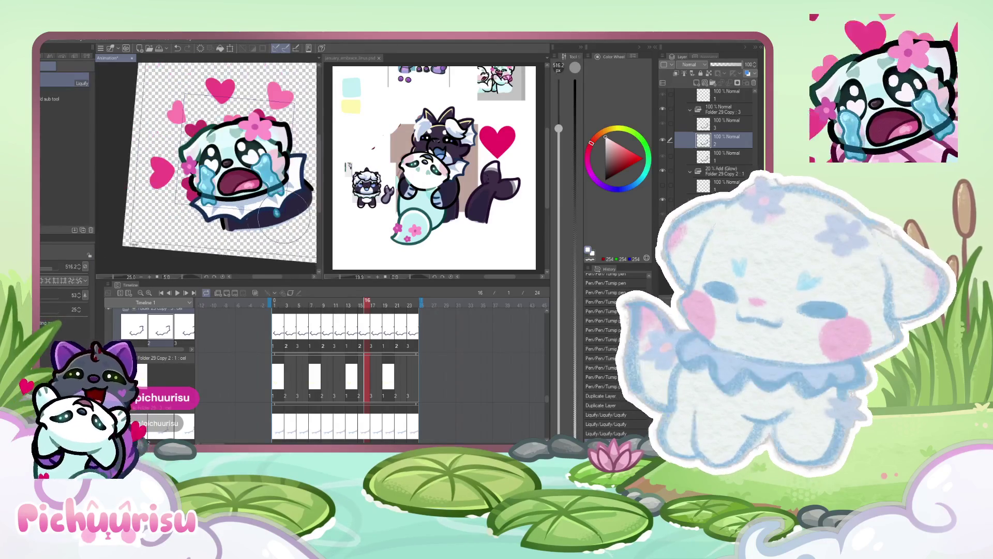
pyautogui.scroll(1, 275, 222)
pyautogui.hotkey('ctrl', 'z')
pyautogui.scroll(-1, 720, 187)
pyautogui.hotkey('ctrl', 'z')
pyautogui.hotkey('ctrl', 'z')
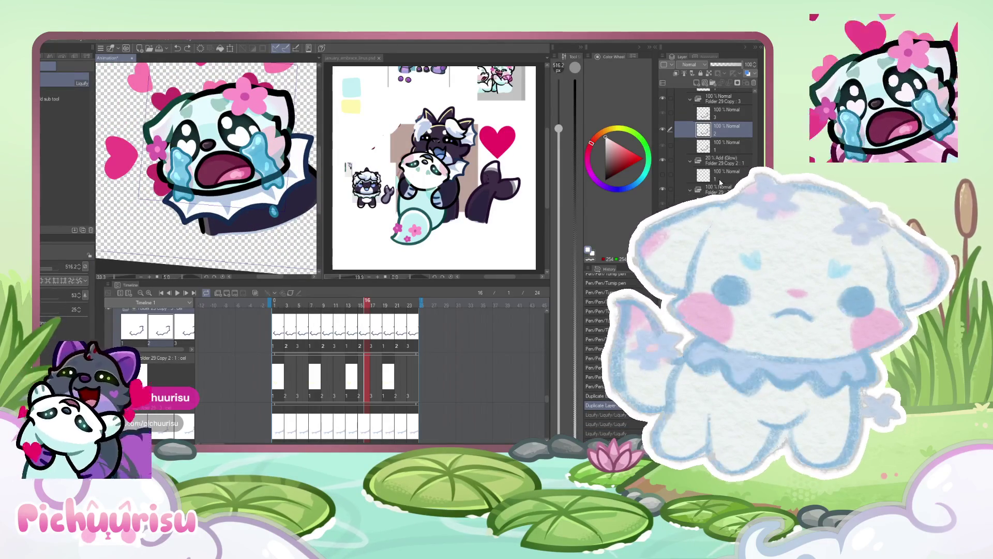
# - Liquify the dark collar area on frame 16 into a new shape
pyautogui.scroll(-3, 720, 182)
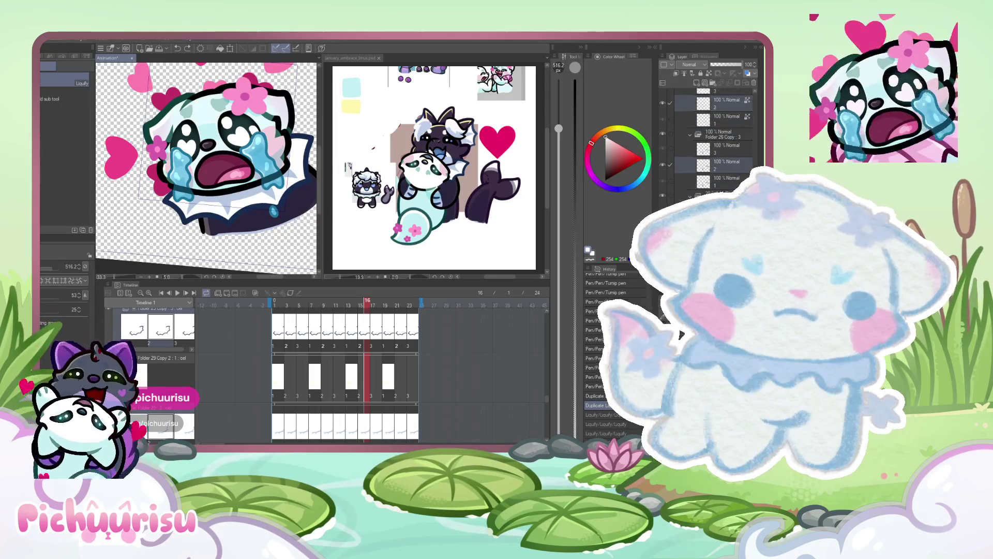
pyautogui.scroll(2, 268, 168)
pyautogui.moveTo(268, 168)
pyautogui.mouseDown()
pyautogui.moveTo(275, 225)
pyautogui.moveTo(272, 214)
pyautogui.mouseUp()
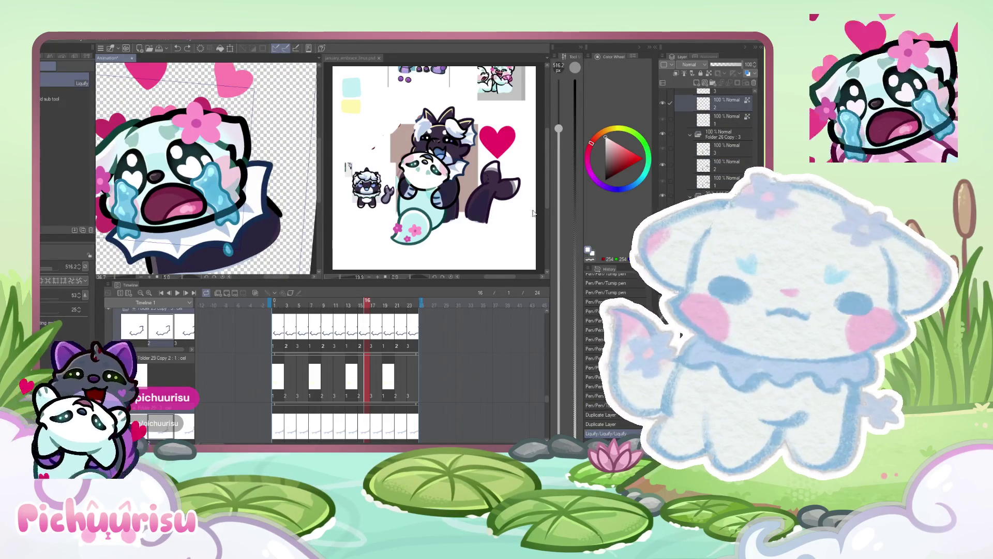
pyautogui.scroll(-1, 153, 235)
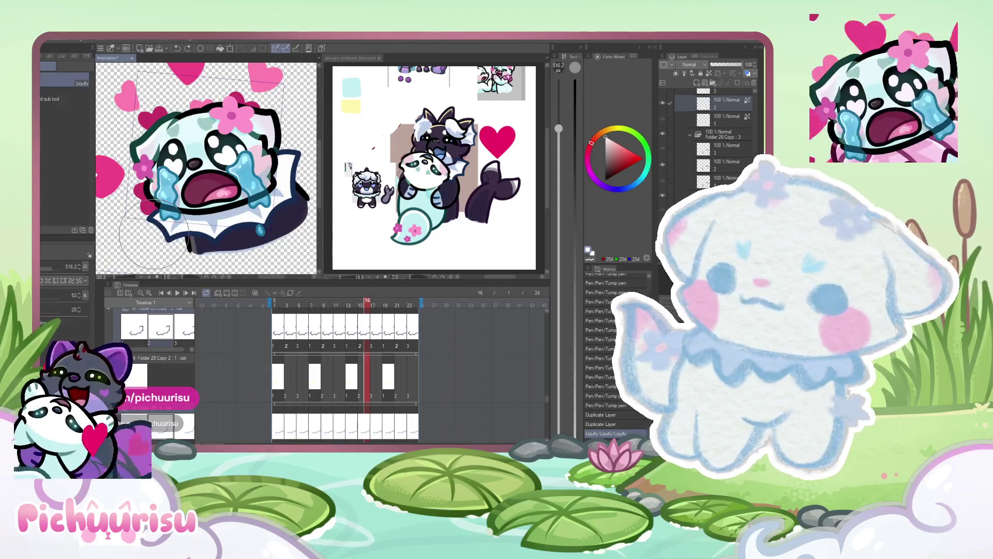
pyautogui.moveTo(243, 238); pyautogui.dragTo(279, 243)
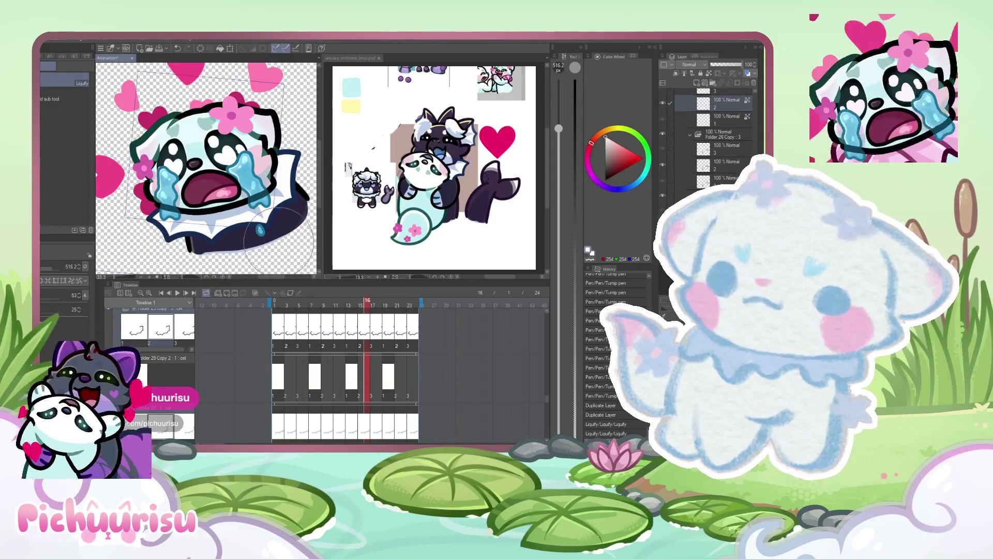
pyautogui.scroll(2, 728, 120)
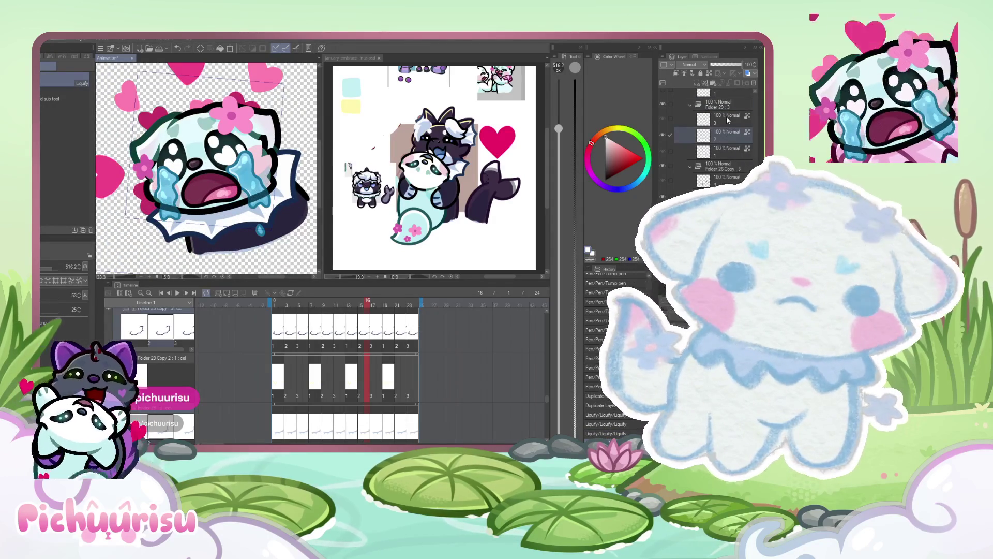
# - On frame 17's layer 3 of Folder 29 Copy, push the collar and body lower, then return to frame 15
pyautogui.press('Right')
pyautogui.scroll(-2, 728, 120)
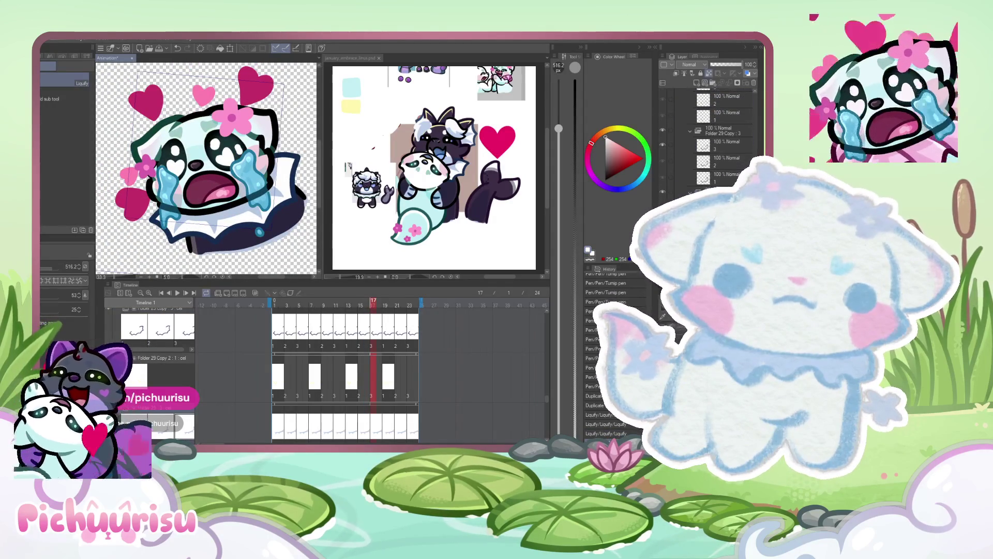
pyautogui.click(719, 140)
pyautogui.scroll(-2, 718, 140)
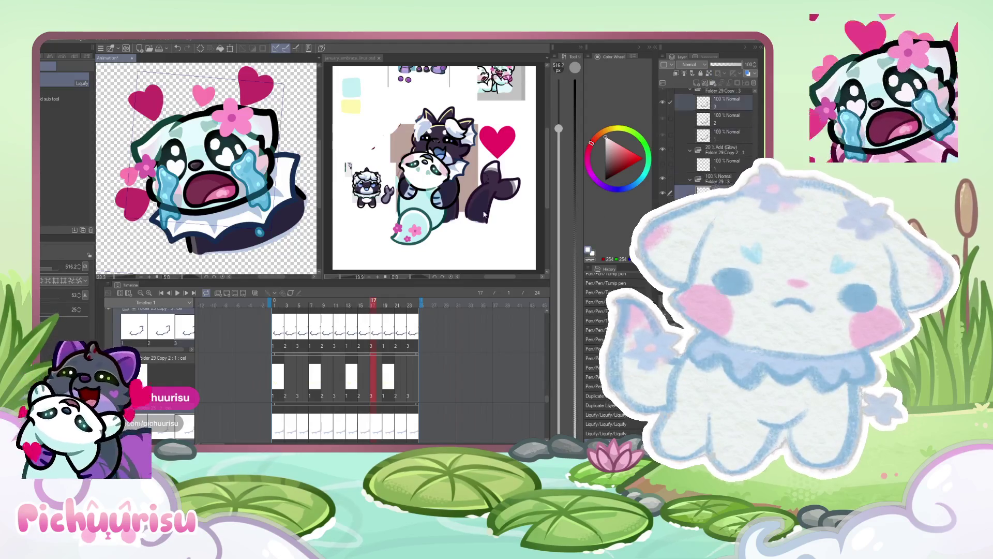
pyautogui.scroll(1, 292, 160)
pyautogui.moveTo(292, 163)
pyautogui.mouseDown()
pyautogui.moveTo(284, 222)
pyautogui.moveTo(129, 248)
pyautogui.moveTo(191, 243)
pyautogui.mouseUp()
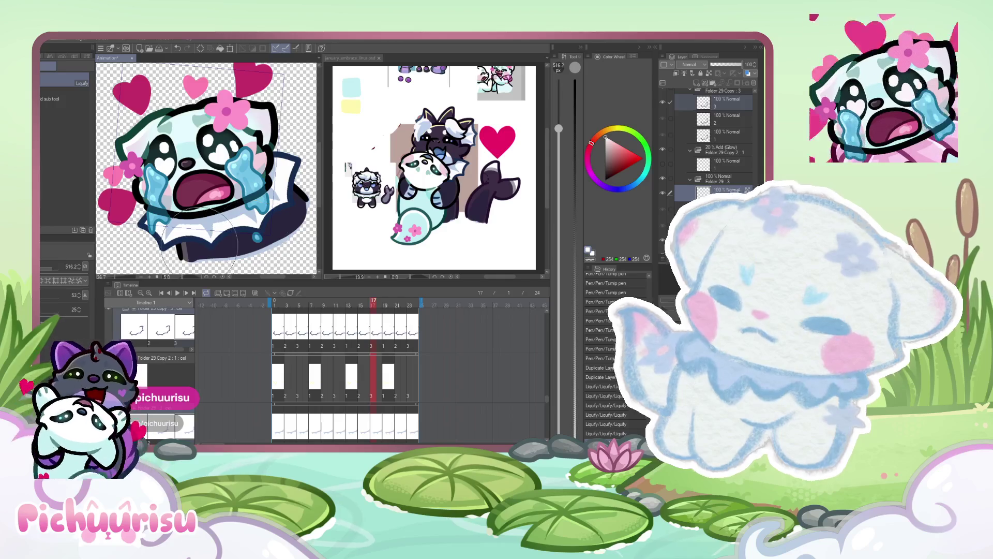
pyautogui.click(367, 306)
pyautogui.click(359, 305)
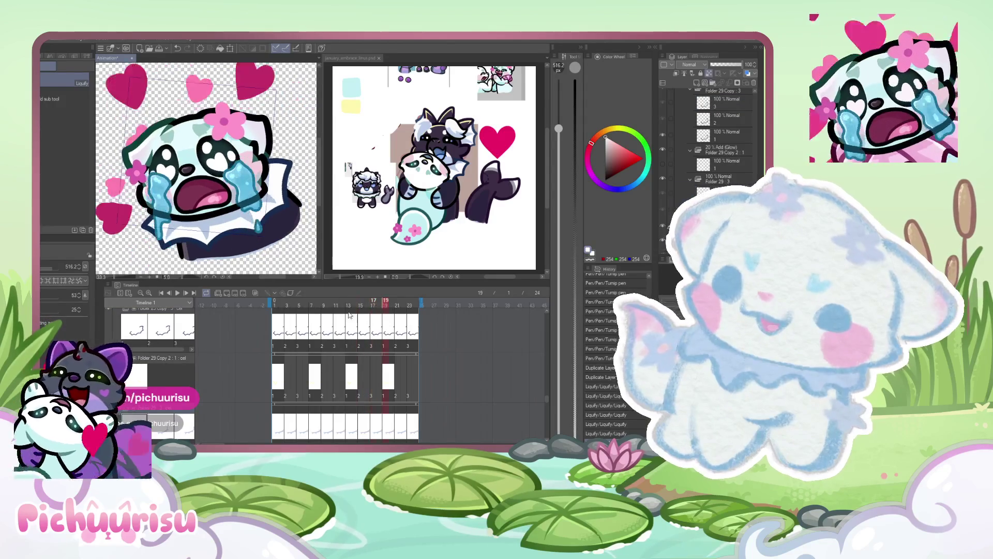
# - Advance two frames, then delete and restore the heart eye highlight layer
pyautogui.scroll(1, 277, 177)
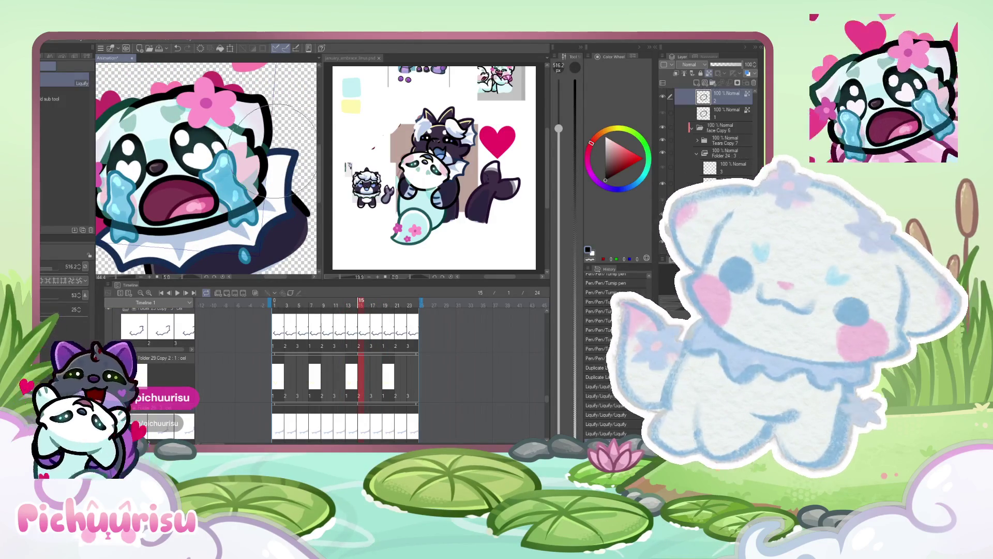
pyautogui.scroll(2, 733, 116)
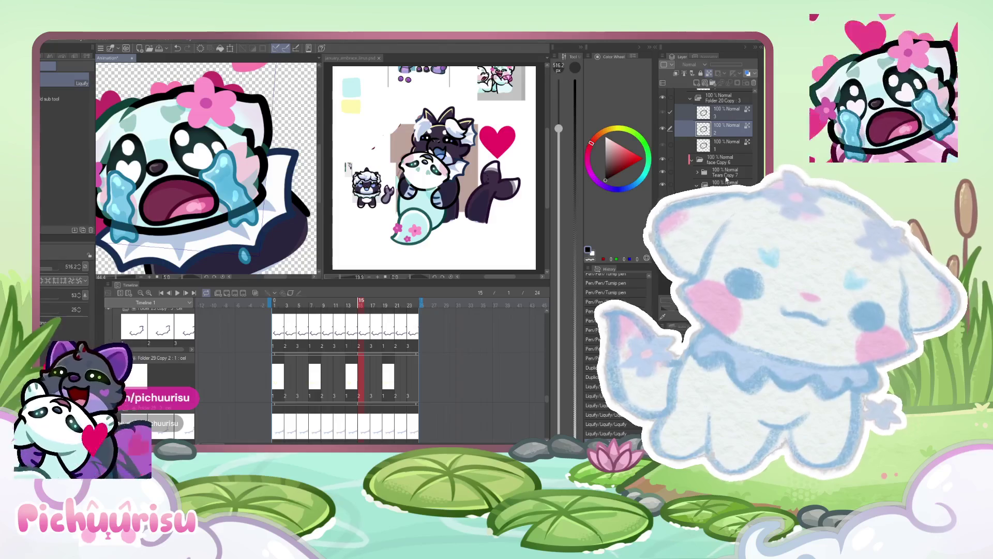
pyautogui.scroll(-2, 696, 189)
pyautogui.press('Right')
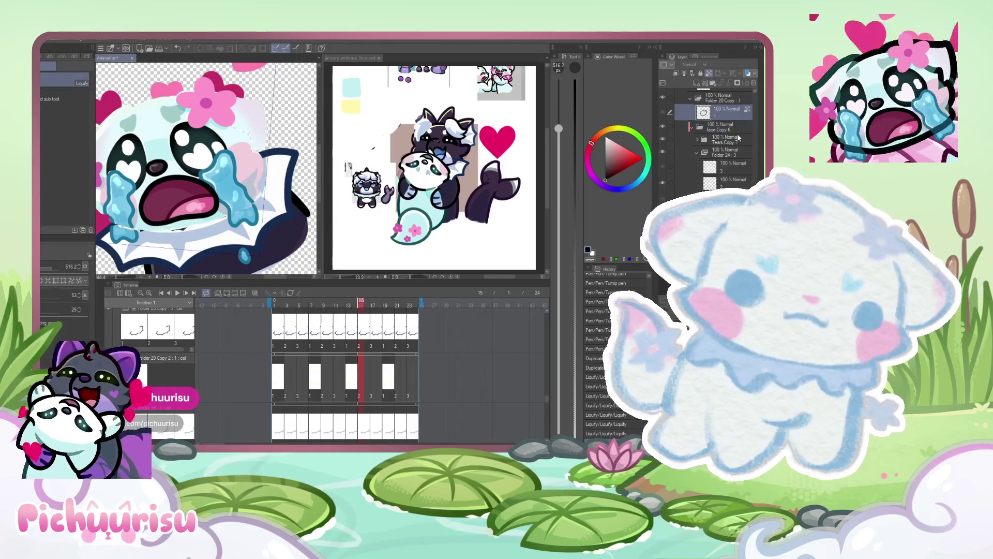
pyautogui.press('Right')
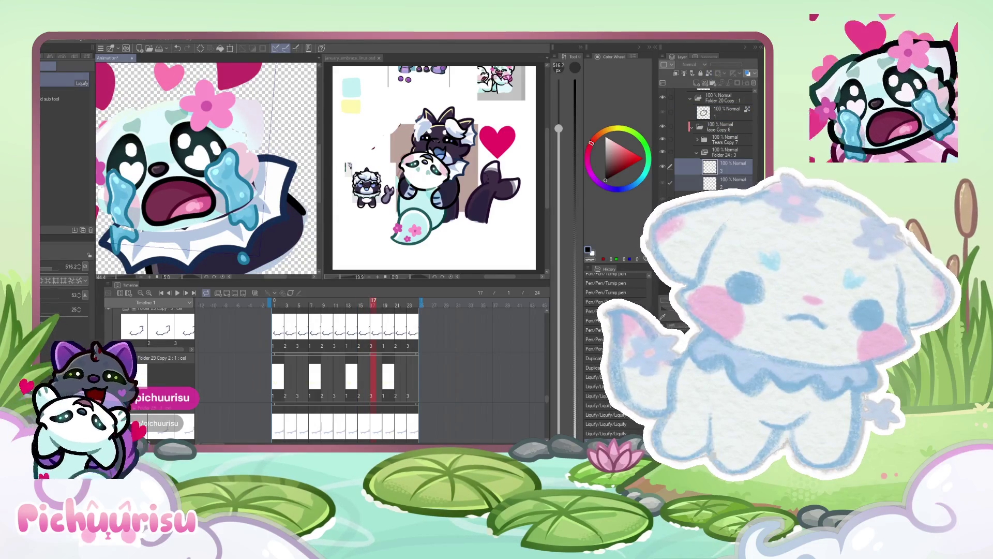
pyautogui.press('Delete')
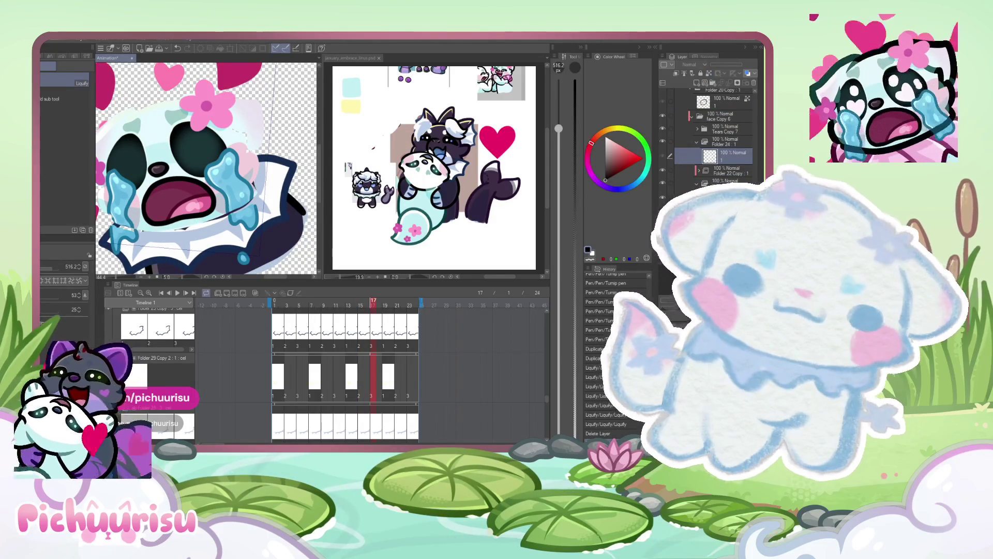
pyautogui.hotkey('ctrl', 'z')
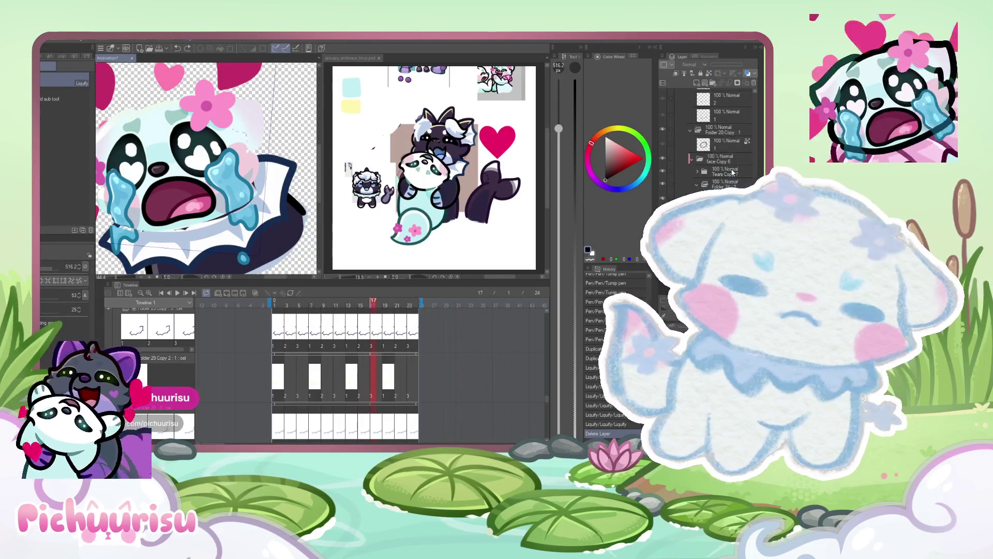
pyautogui.scroll(-3, 733, 173)
pyautogui.scroll(3, 732, 172)
# - Select a layer inside Folder 22 and move the playhead back to frame 1
pyautogui.click(733, 177)
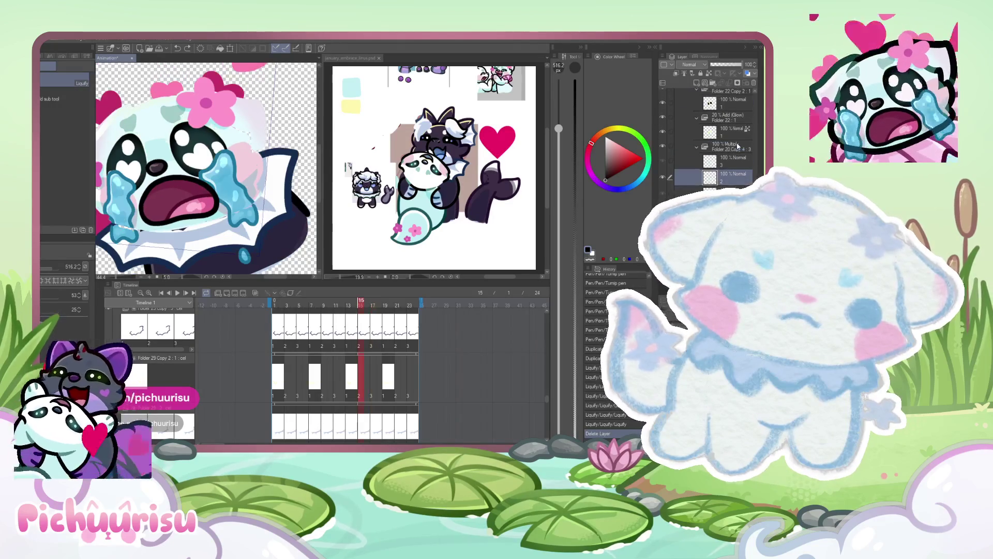
pyautogui.scroll(-3, 734, 160)
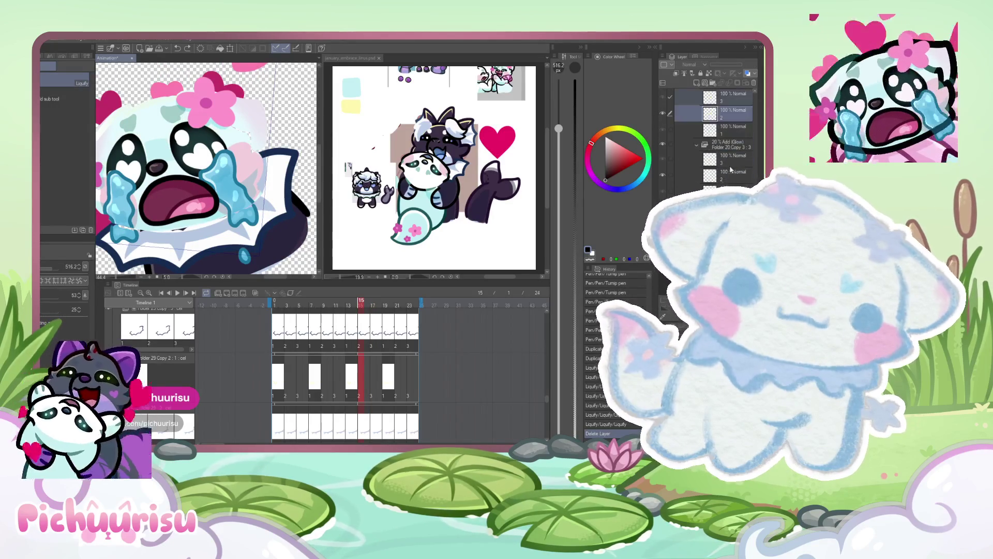
pyautogui.scroll(-2, 729, 175)
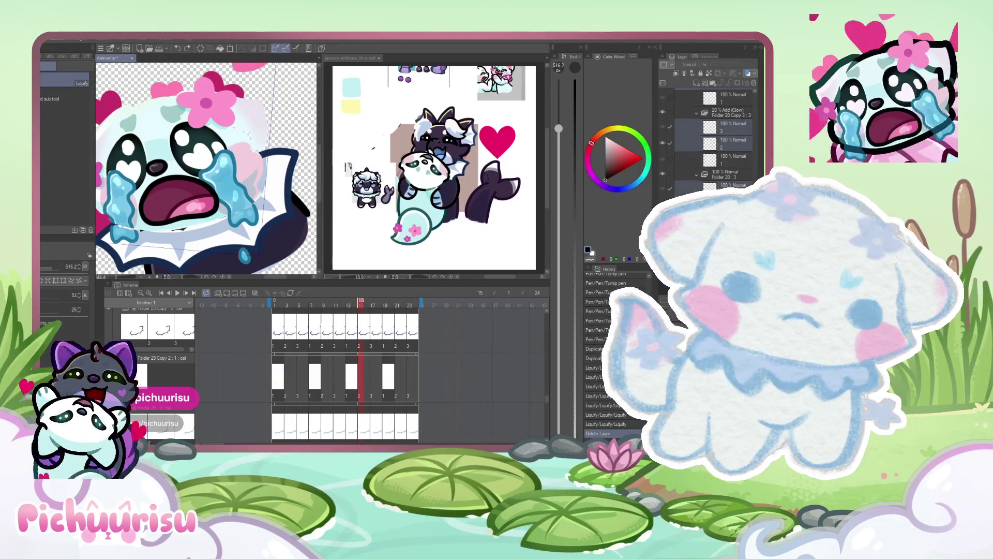
pyautogui.scroll(-3, 714, 119)
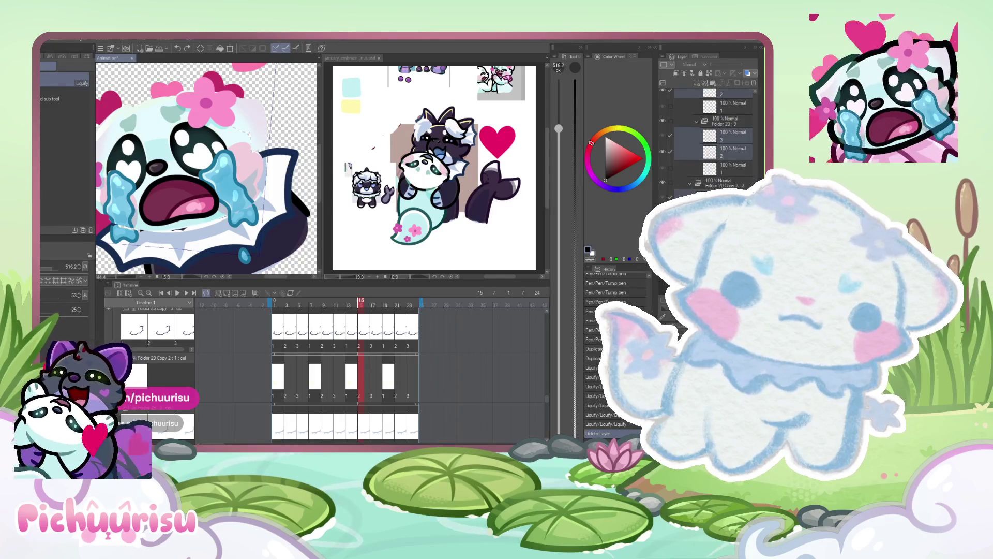
pyautogui.scroll(-3, 316, 280)
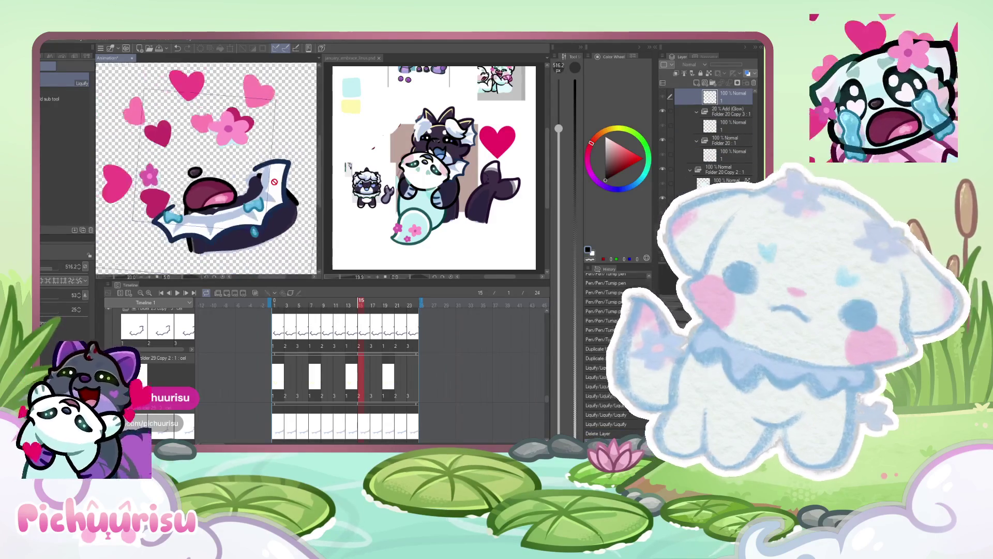
pyautogui.moveTo(361, 305); pyautogui.dragTo(271, 317)
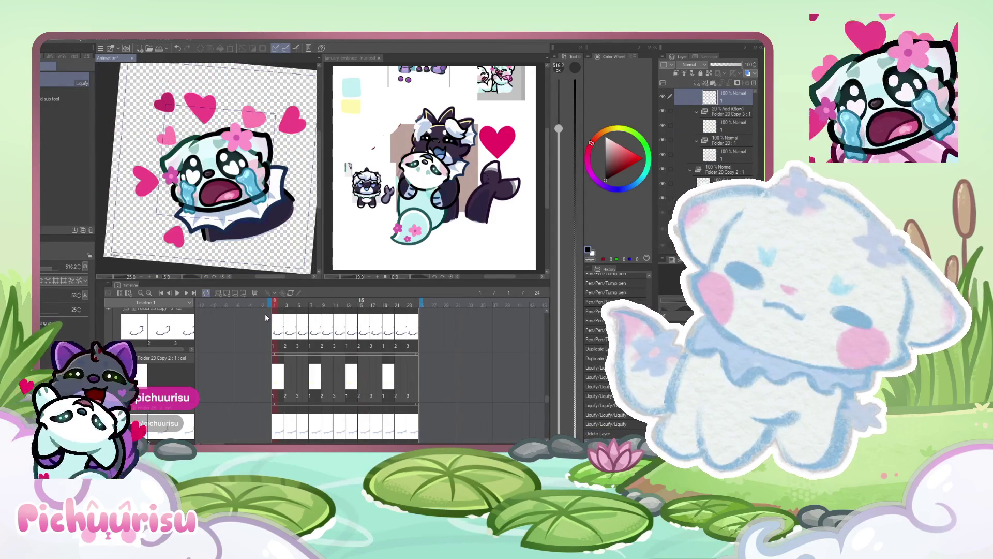
pyautogui.scroll(3, 222, 161)
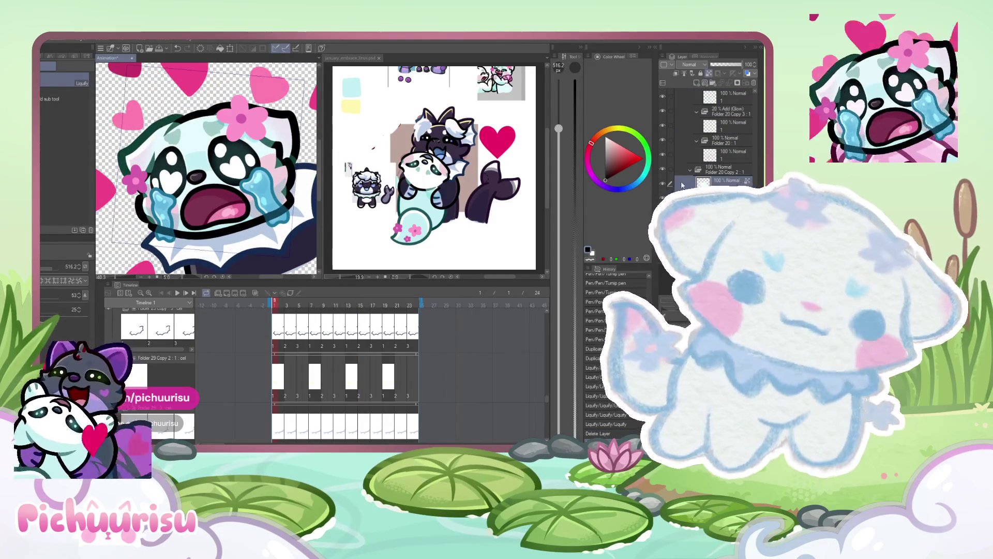
# - Hide the face colour fill layer and the head flower layer in Folder 2
pyautogui.click(663, 187)
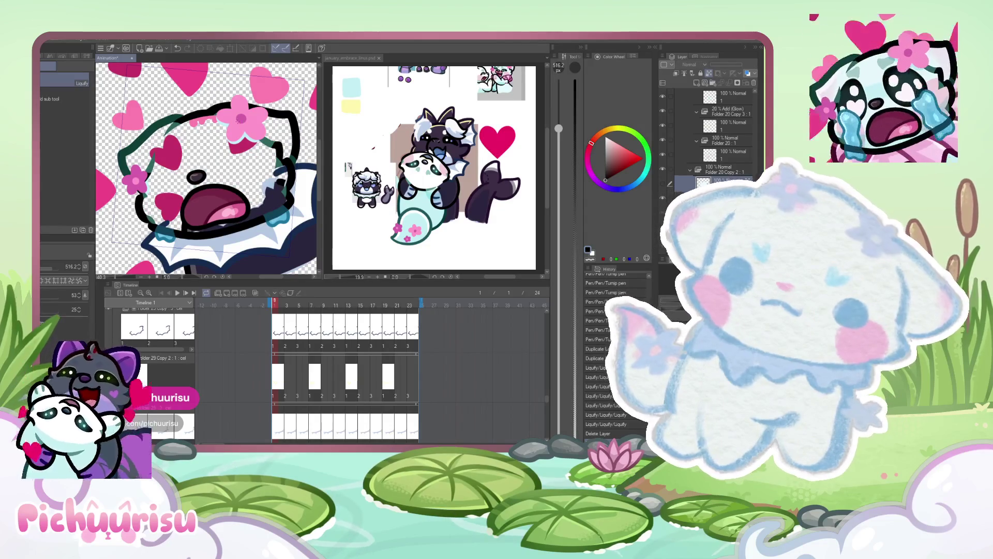
pyautogui.click(674, 136)
pyautogui.scroll(-3, 674, 131)
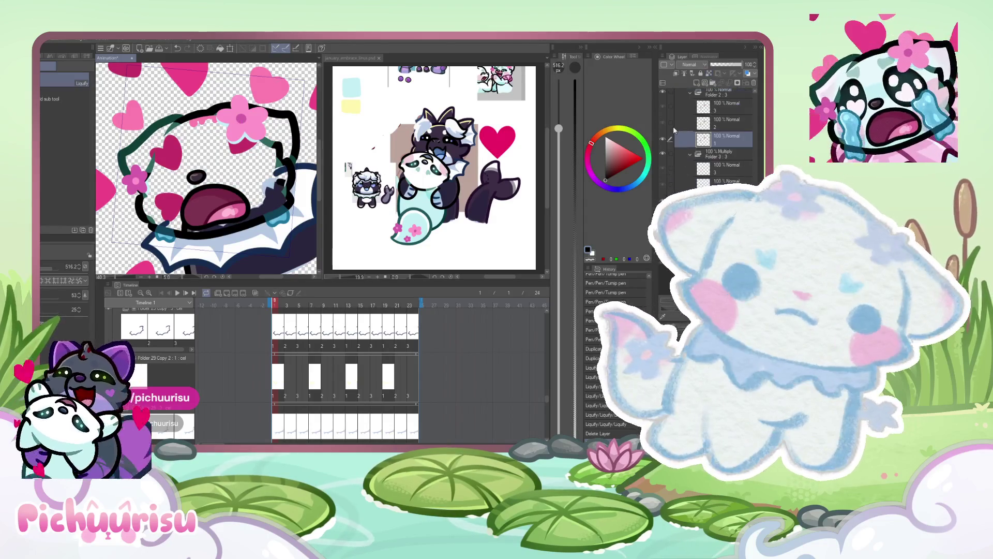
pyautogui.click(664, 93)
pyautogui.scroll(-3, 724, 130)
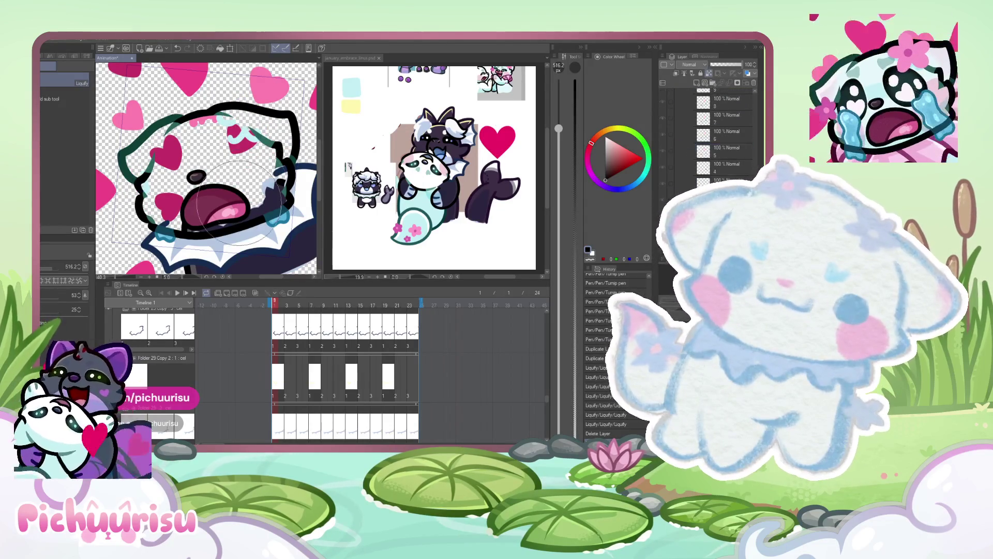
pyautogui.scroll(-1, 267, 188)
pyautogui.scroll(2, 251, 142)
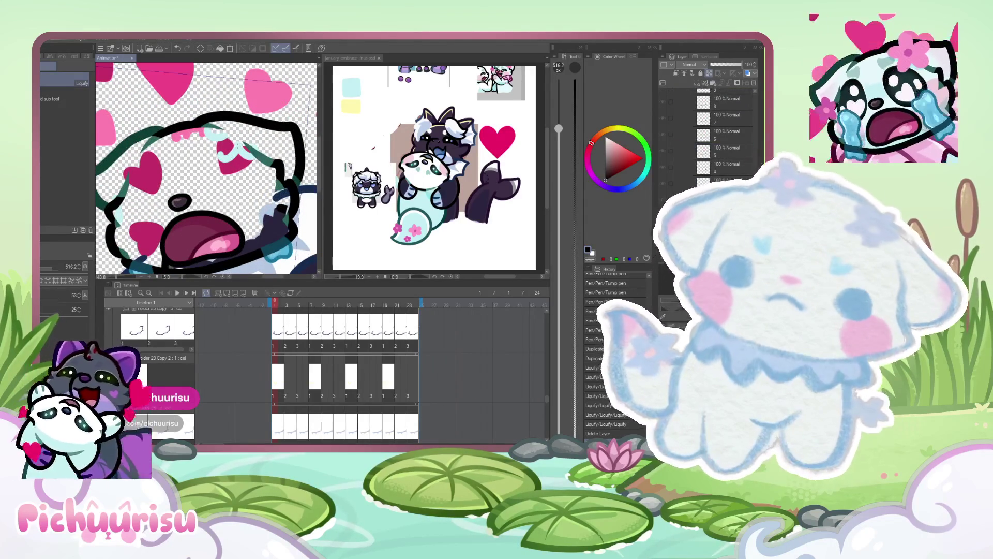
# - Hide the mint line layer (layer 1)
pyautogui.scroll(3, 656, 102)
pyautogui.click(662, 97)
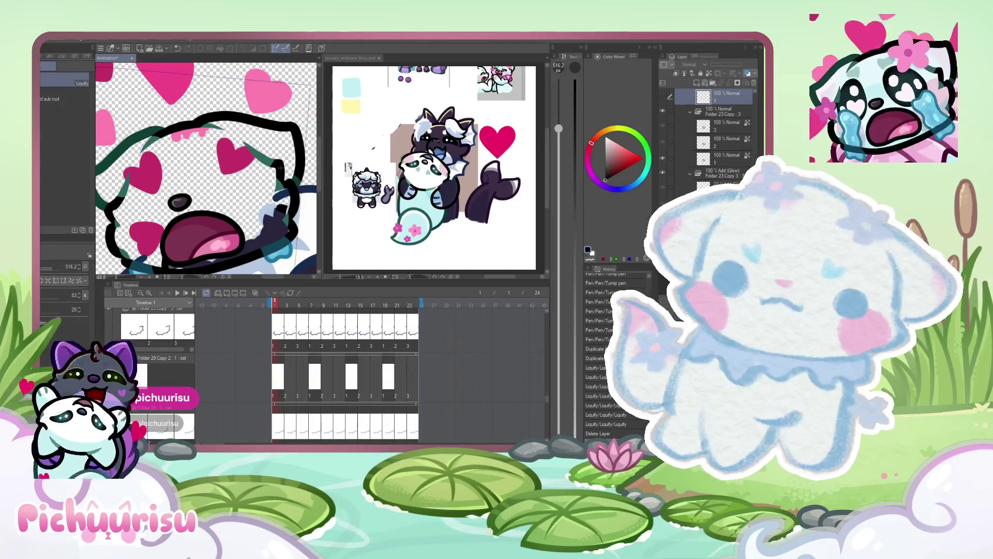
pyautogui.scroll(-3, 280, 168)
pyautogui.scroll(-3, 737, 166)
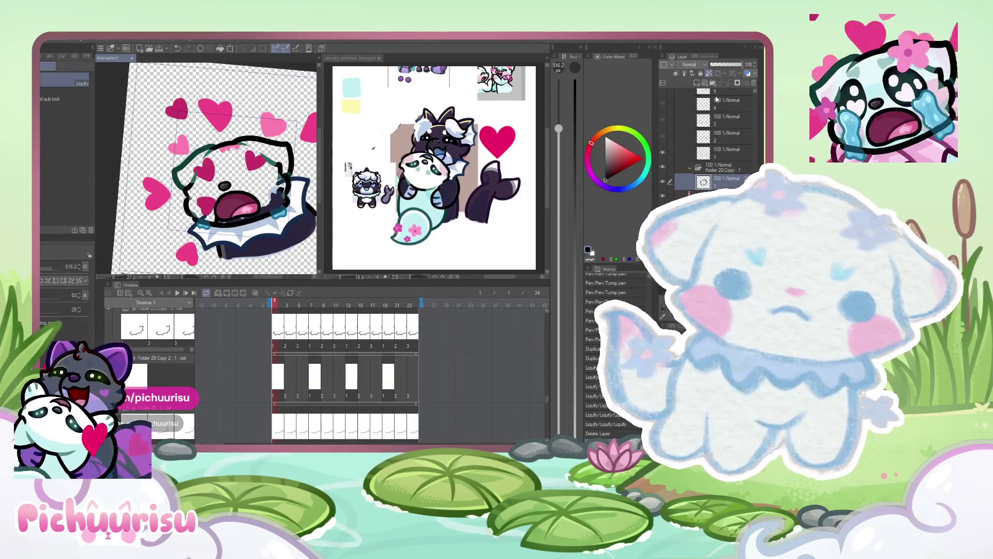
pyautogui.scroll(2, 283, 165)
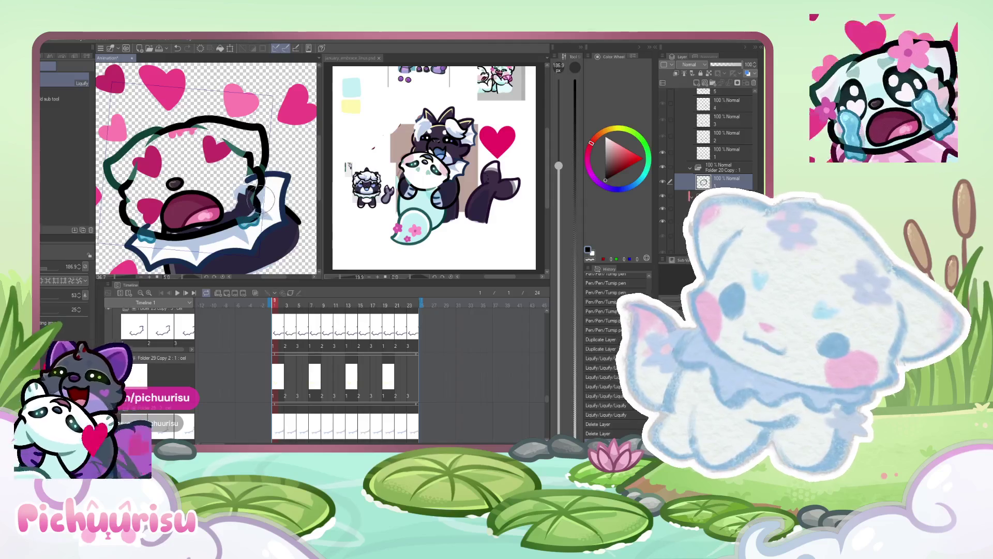
# - With a much larger Eraser, wipe out the green and black head outline
pyautogui.press('e')
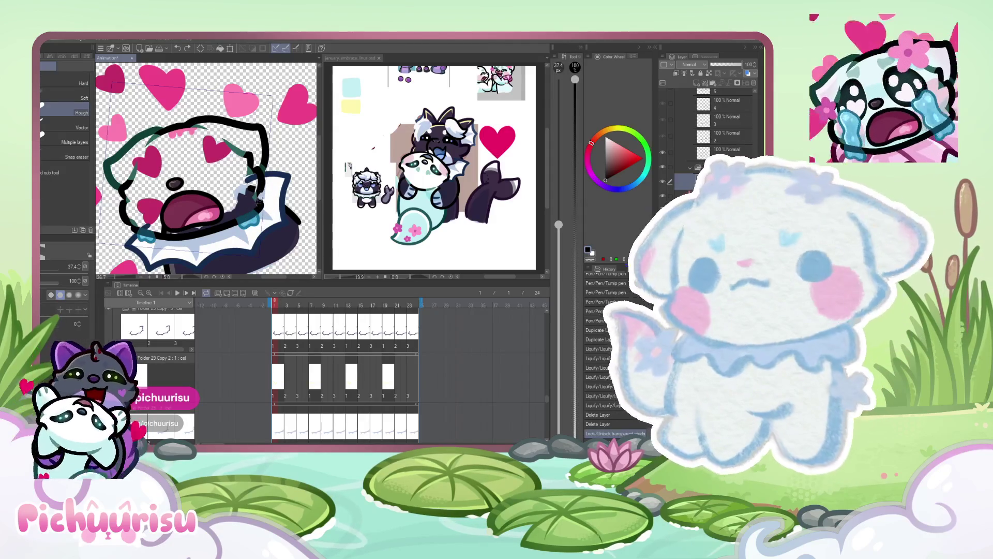
pyautogui.moveTo(44, 268); pyautogui.dragTo(62, 269)
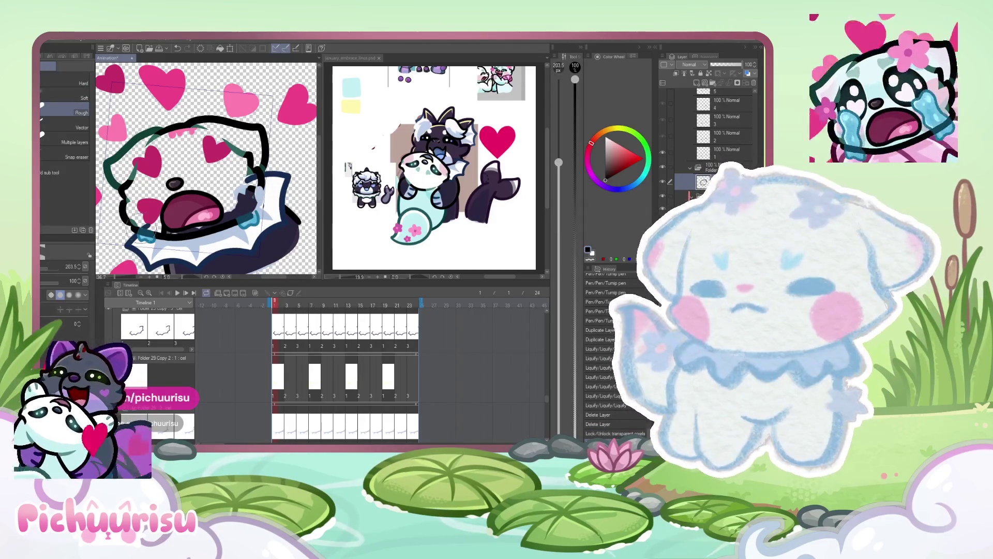
pyautogui.moveTo(243, 125); pyautogui.dragTo(161, 126)
pyautogui.hotkey('ctrl', 'z')
pyautogui.moveTo(267, 183)
pyautogui.mouseDown()
pyautogui.moveTo(259, 137)
pyautogui.moveTo(201, 123)
pyautogui.mouseUp()
pyautogui.moveTo(239, 153)
pyautogui.mouseDown()
pyautogui.moveTo(150, 136)
pyautogui.moveTo(122, 222)
pyautogui.mouseUp()
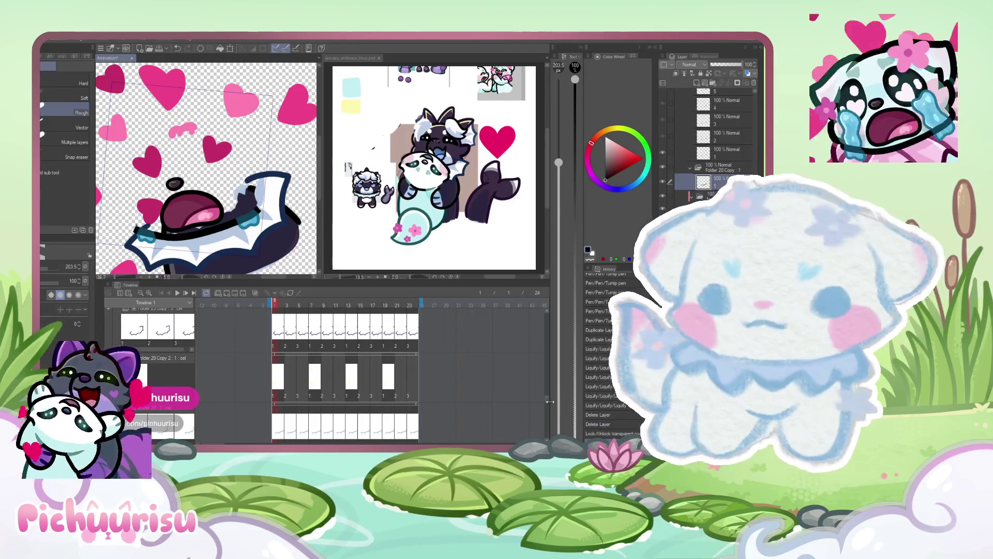
pyautogui.moveTo(545, 399); pyautogui.dragTo(547, 313)
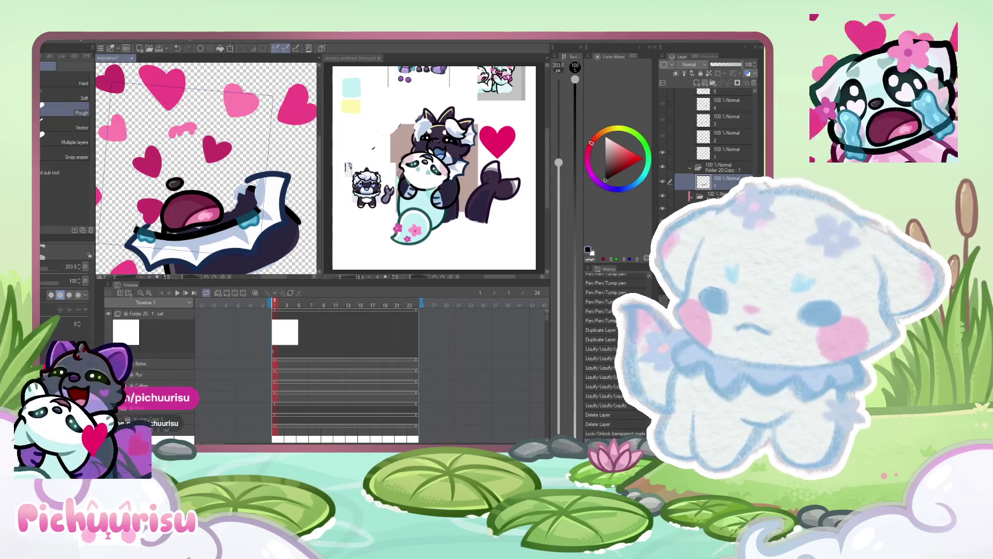
# - Jump to animation frame 2 and switch from the Eraser to the Tump pen
pyautogui.scroll(-10, 357, 373)
pyautogui.scroll(-5, 357, 372)
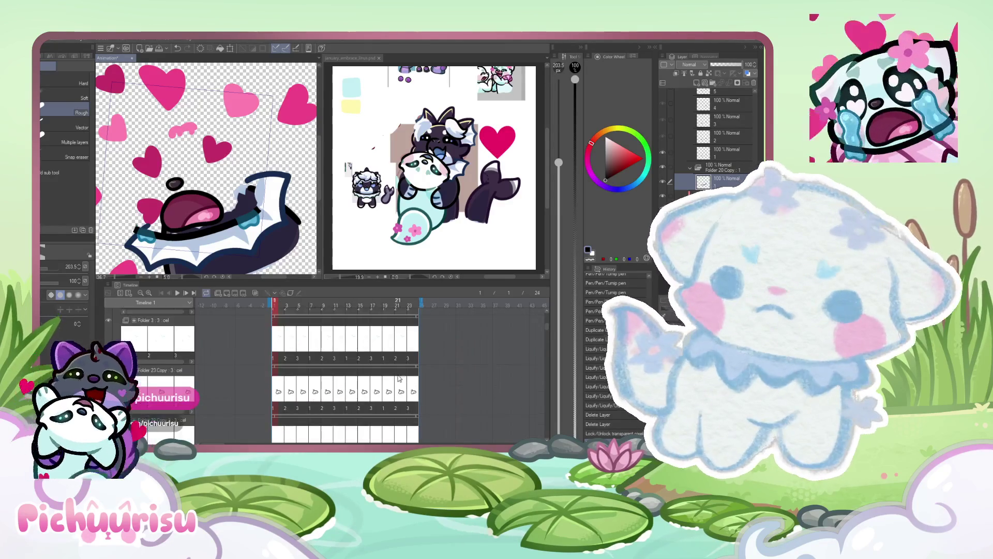
pyautogui.scroll(-5, 390, 382)
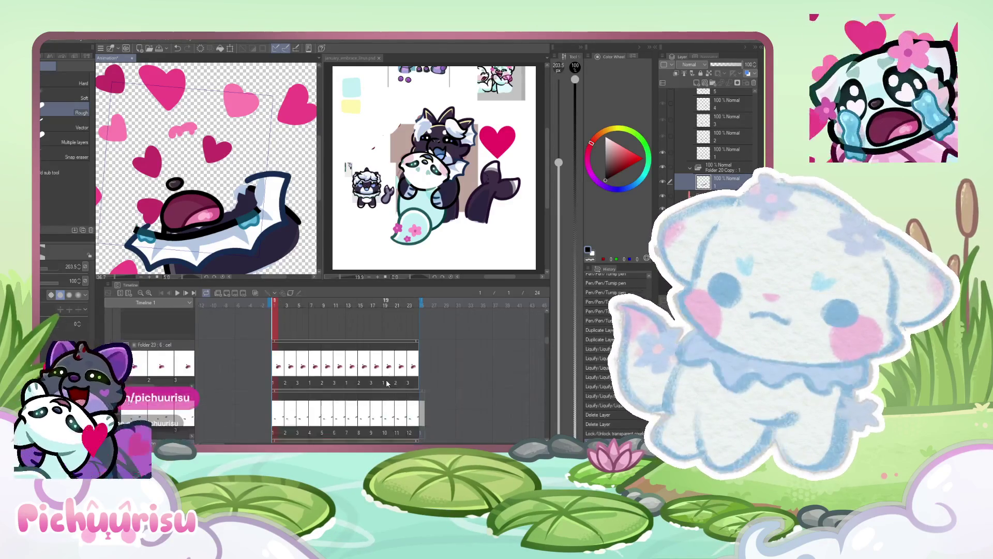
pyautogui.click(282, 367)
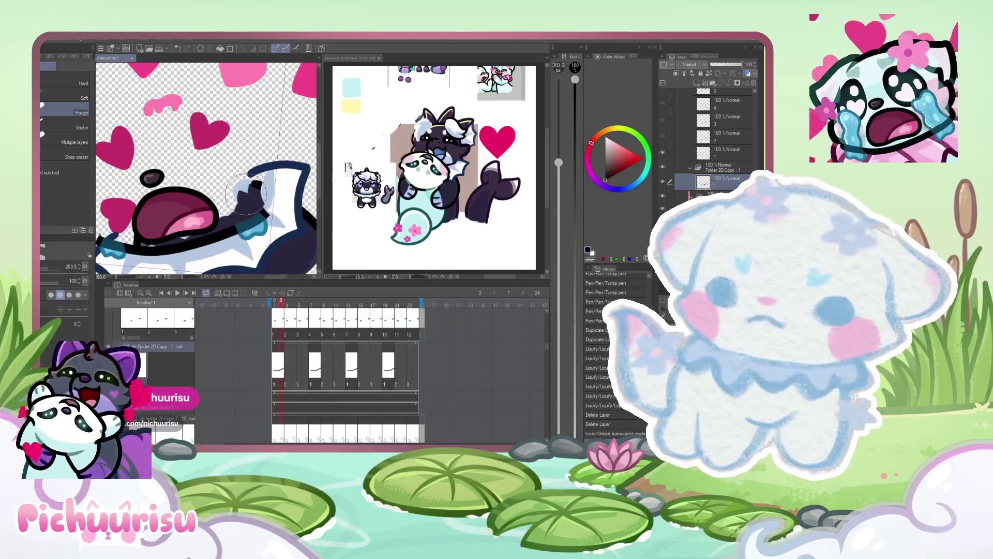
pyautogui.press('p')
pyautogui.scroll(-2, 347, 373)
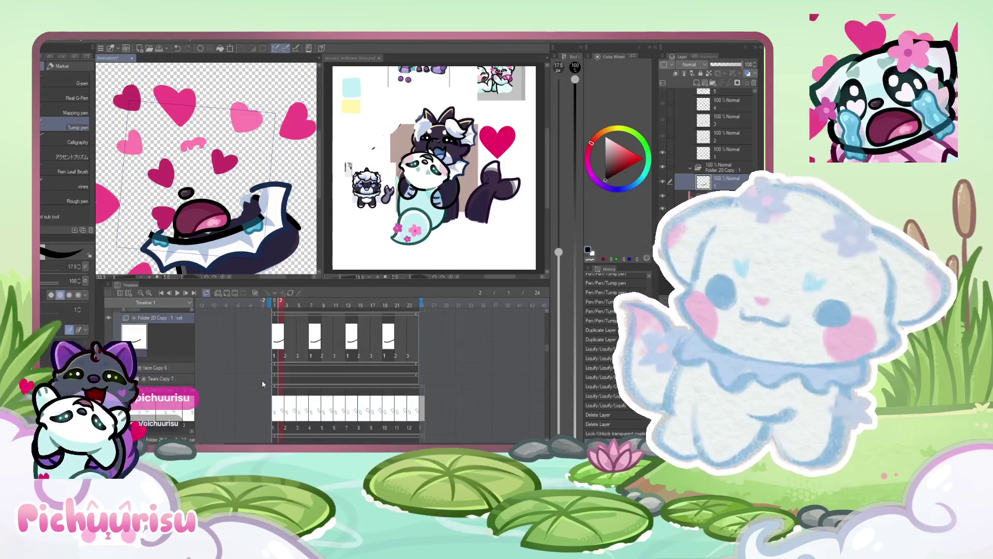
pyautogui.scroll(-2, 347, 373)
pyautogui.moveTo(547, 349)
pyautogui.mouseDown()
pyautogui.moveTo(548, 421)
pyautogui.moveTo(552, 413)
pyautogui.mouseUp()
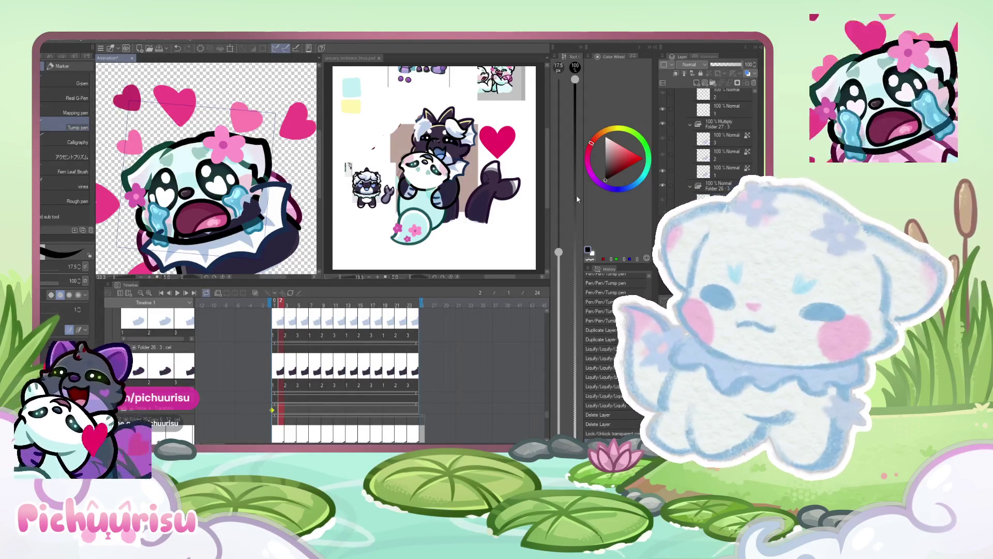
# - Drop the face layer's opacity to roughly 26% using the Layer panel slider
pyautogui.click(715, 64)
pyautogui.moveTo(715, 64); pyautogui.dragTo(719, 62)
pyautogui.scroll(-2, 476, 357)
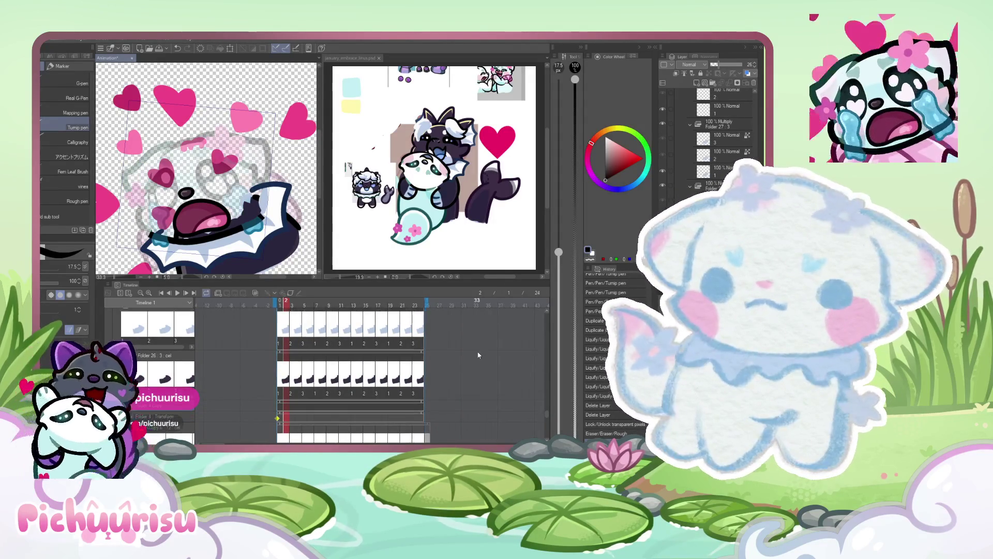
pyautogui.scroll(5, 471, 370)
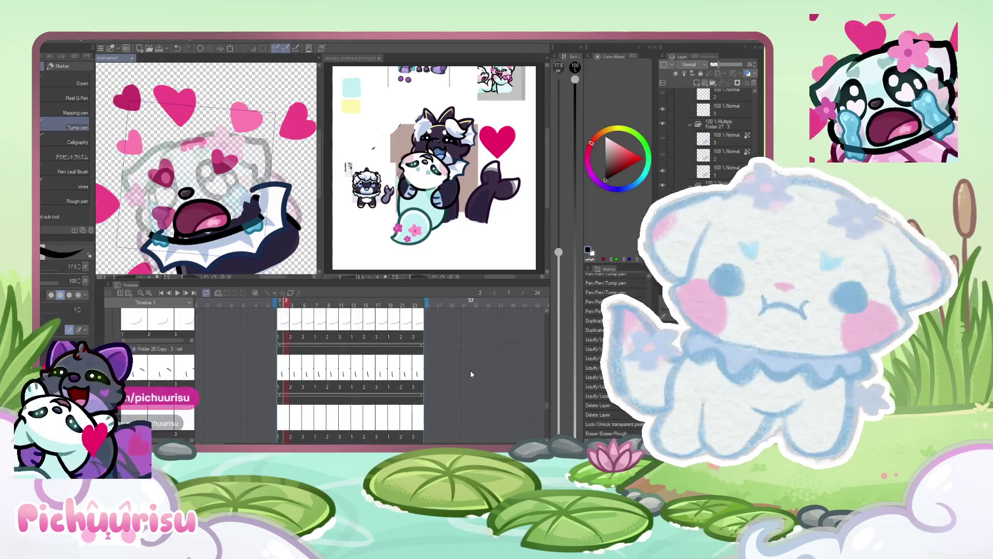
pyautogui.scroll(-5, 470, 371)
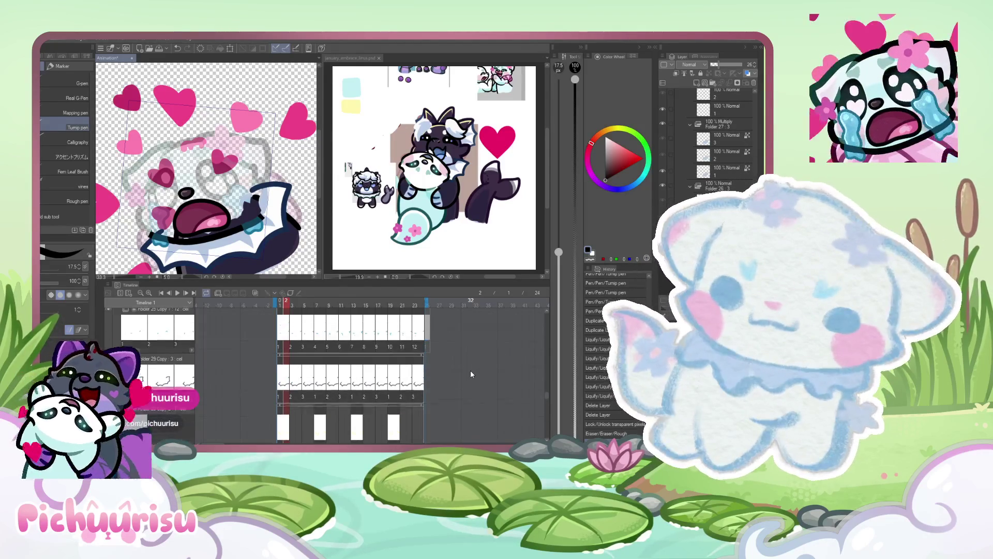
pyautogui.scroll(-5, 470, 370)
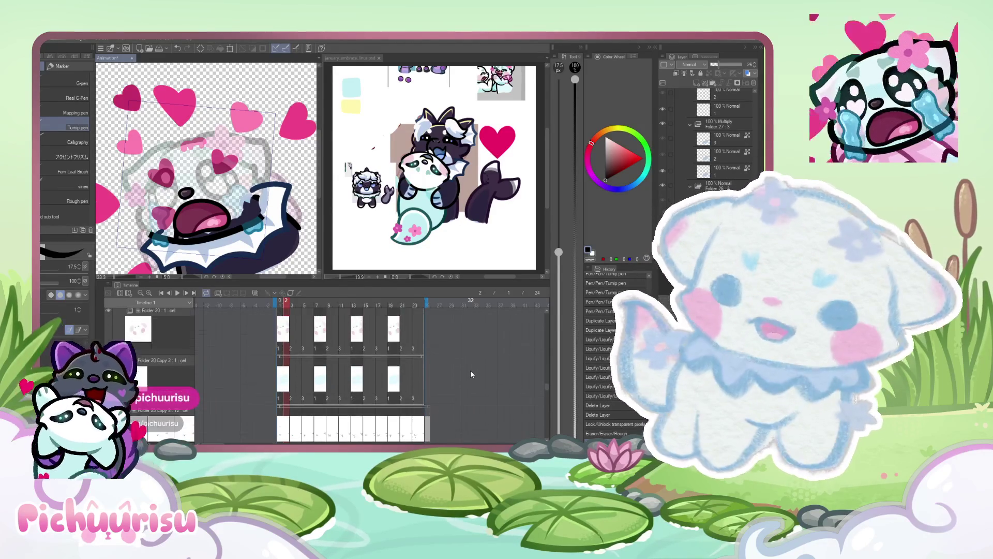
pyautogui.scroll(2, 470, 371)
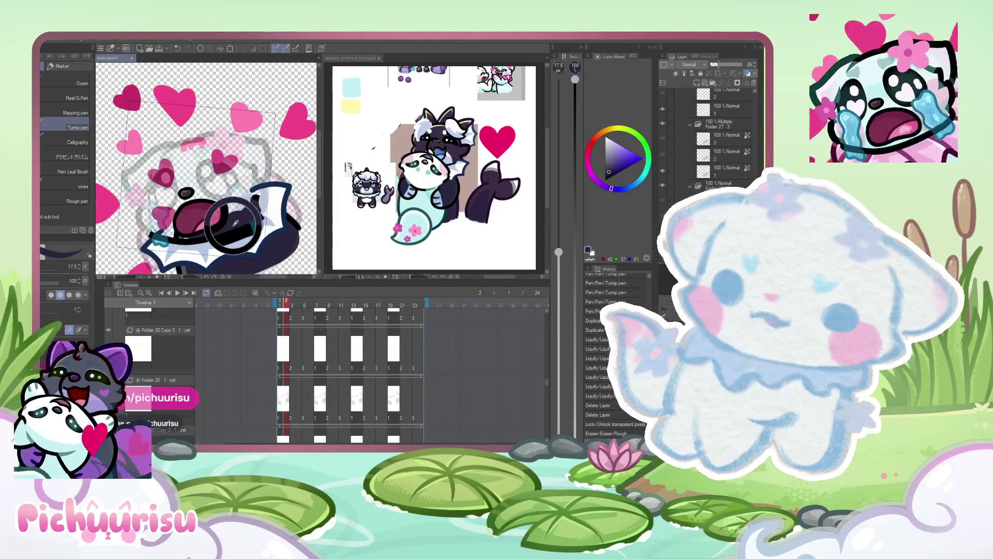
pyautogui.scroll(-2, 233, 230)
pyautogui.scroll(4, 148, 199)
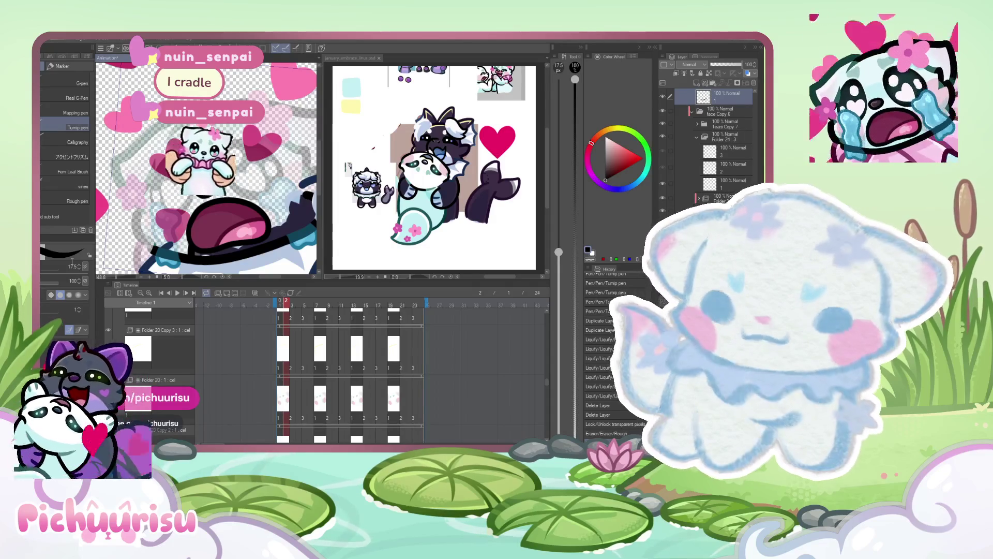
# - Draw two black outline strokes over the faded face and taper one stroke's lower end
pyautogui.scroll(2, 152, 176)
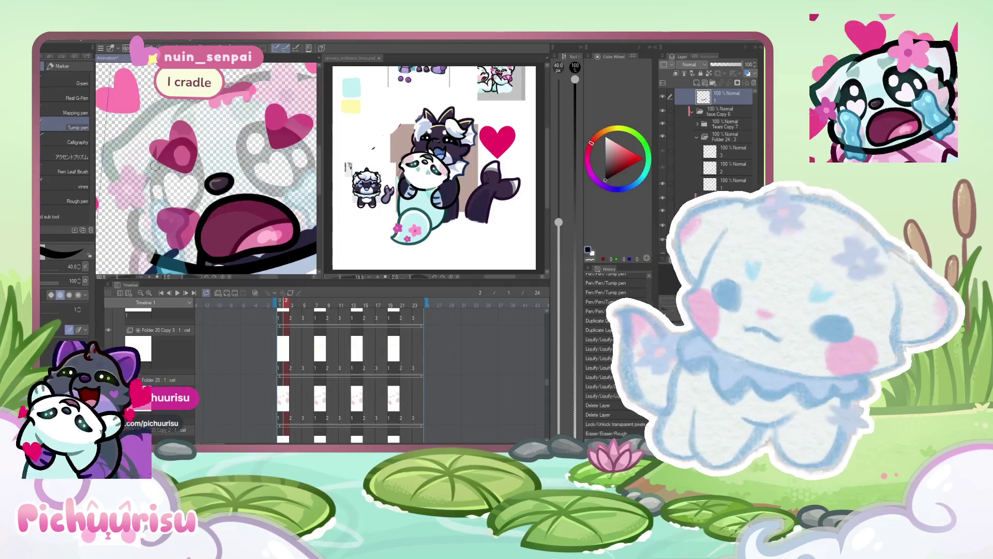
pyautogui.scroll(2, 156, 131)
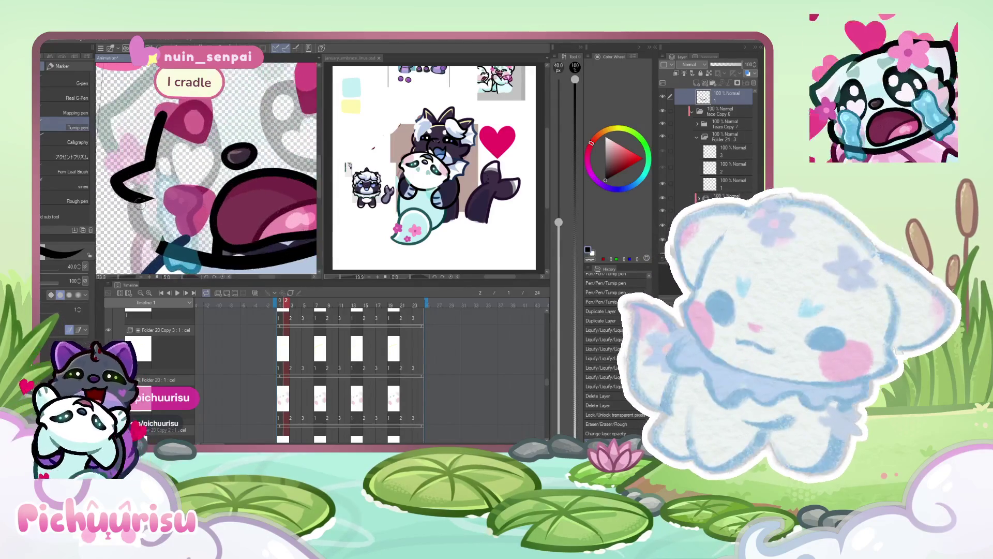
pyautogui.moveTo(125, 167)
pyautogui.mouseDown()
pyautogui.moveTo(154, 209)
pyautogui.moveTo(129, 251)
pyautogui.mouseUp()
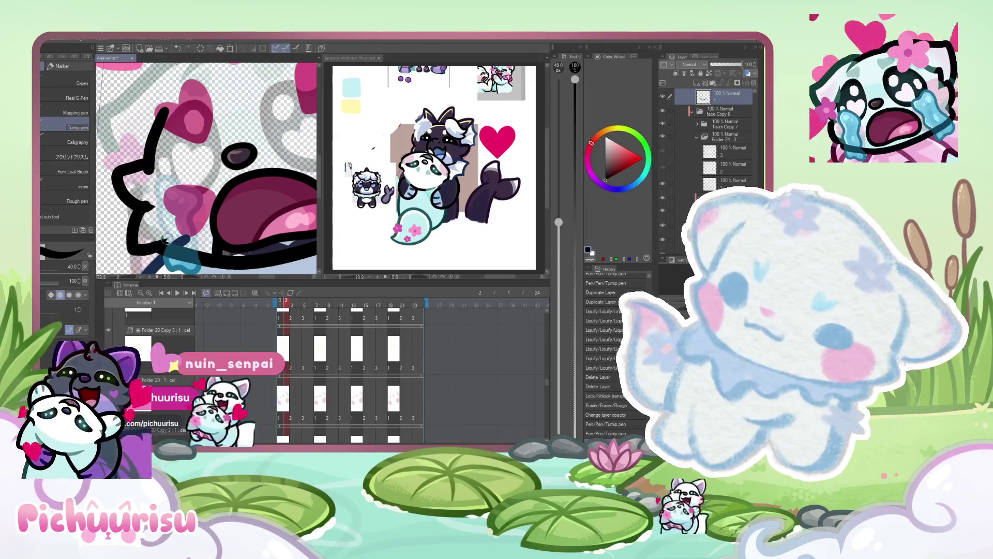
pyautogui.scroll(-2, 167, 186)
pyautogui.scroll(5, 167, 170)
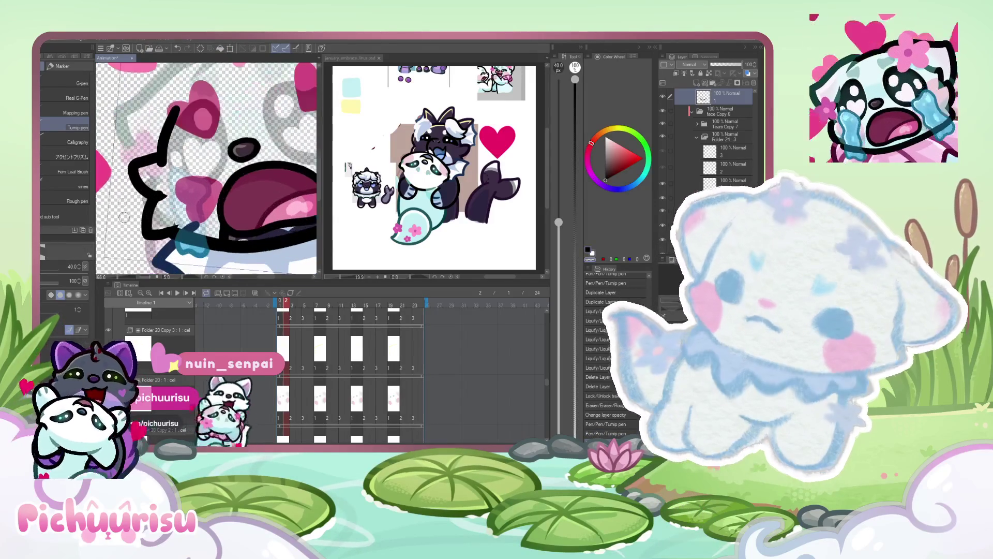
pyautogui.moveTo(166, 162); pyautogui.dragTo(156, 136)
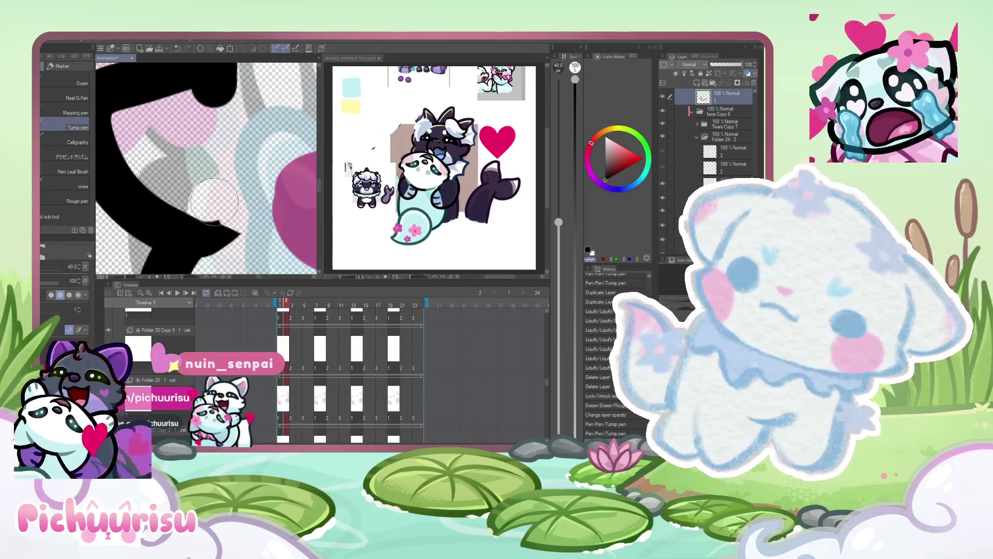
pyautogui.scroll(-2, 188, 166)
pyautogui.scroll(5, 188, 165)
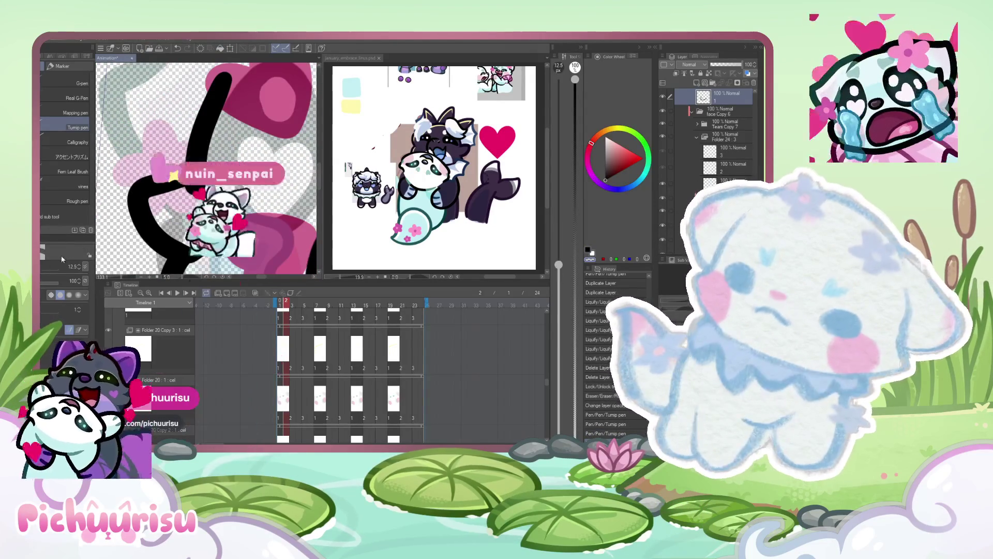
pyautogui.moveTo(189, 188); pyautogui.dragTo(200, 193)
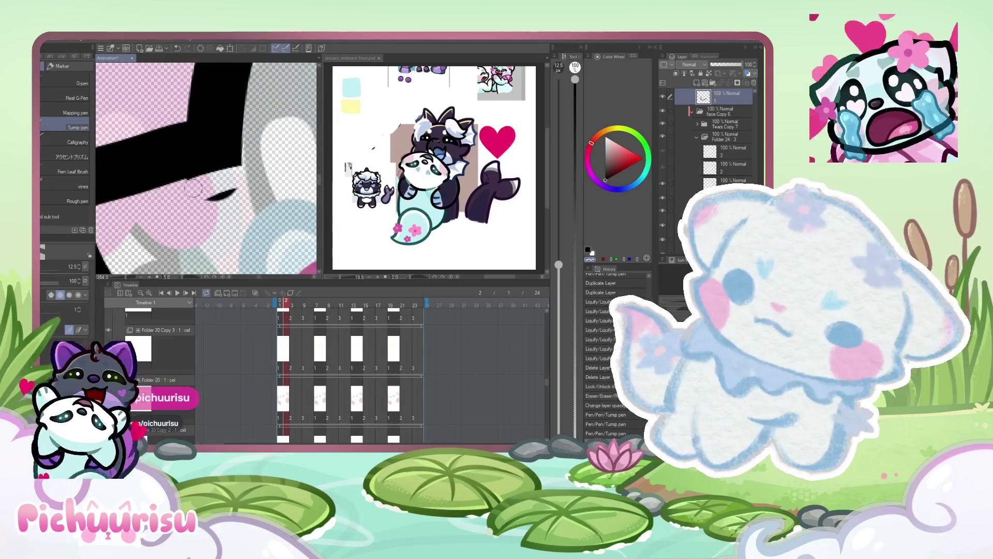
pyautogui.scroll(-3, 210, 201)
pyautogui.scroll(4, 216, 237)
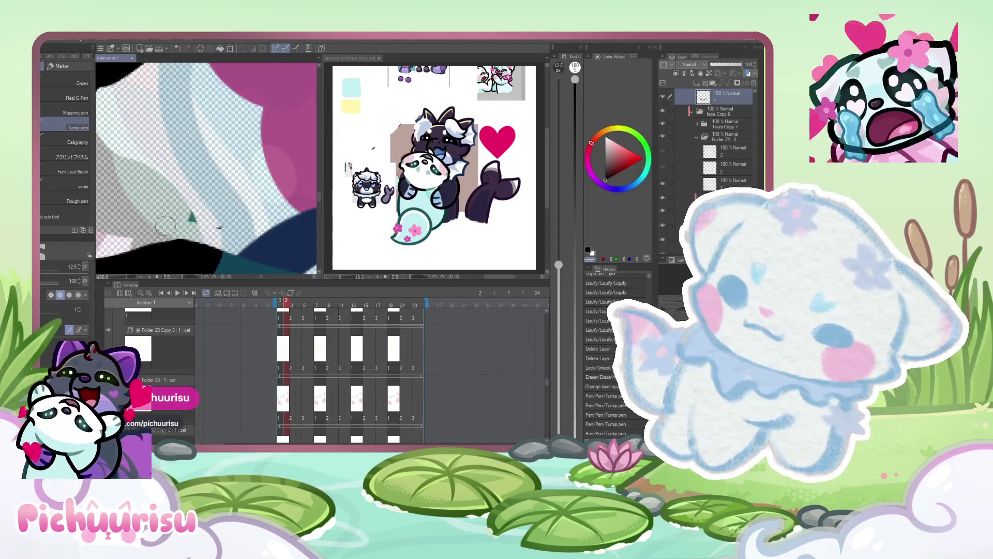
pyautogui.scroll(-3, 169, 213)
pyautogui.scroll(3, 153, 206)
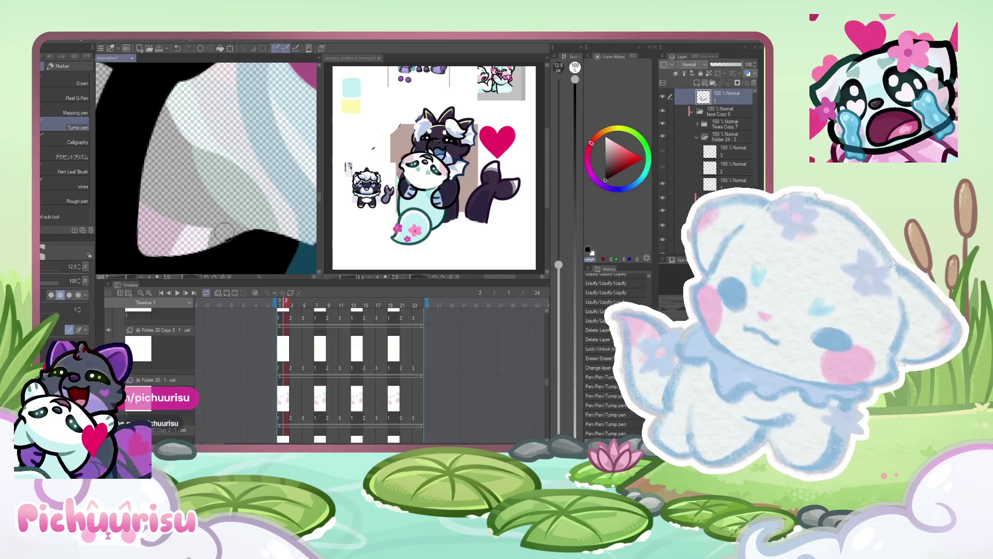
pyautogui.scroll(-8, 205, 239)
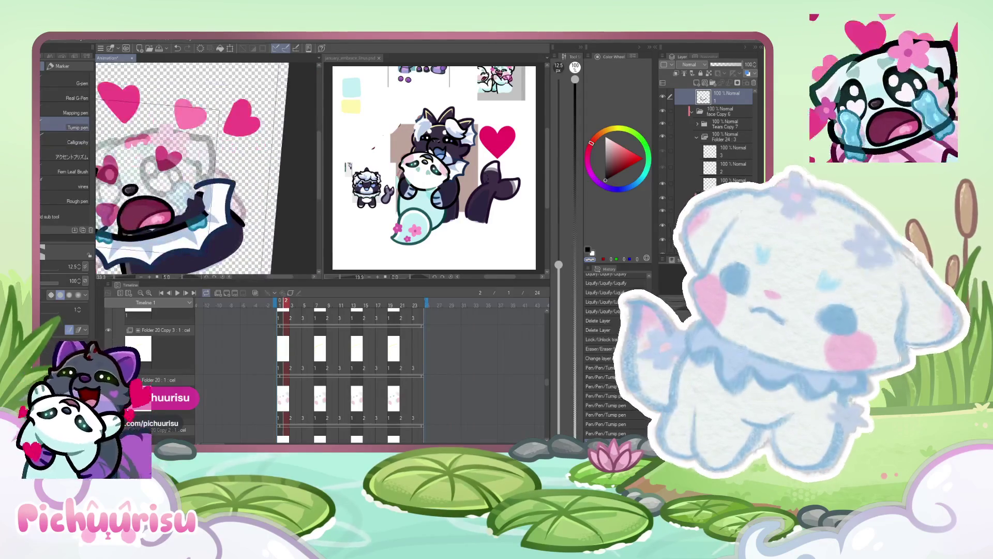
pyautogui.scroll(2, 186, 170)
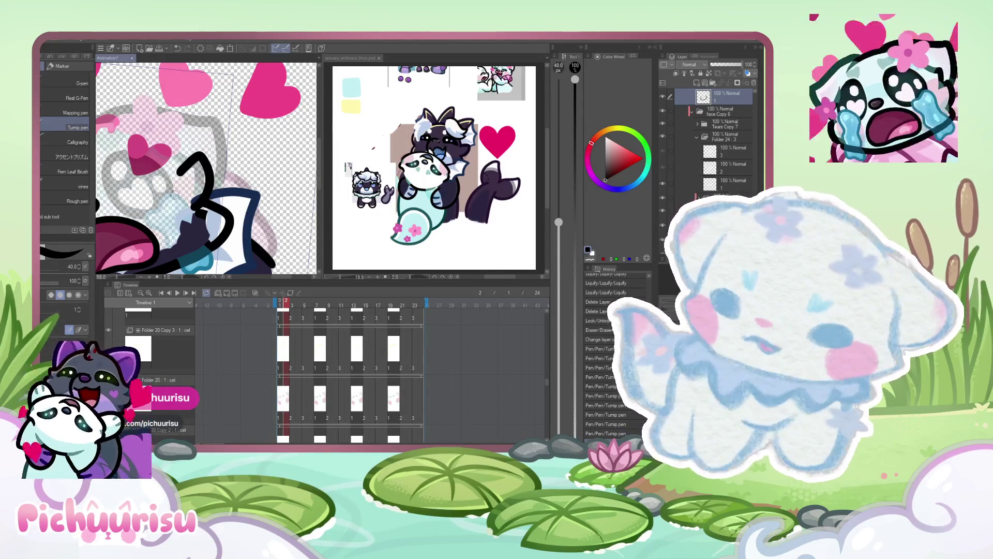
# - Zoom in on the curly outline stroke beside the face and switch to the Eraser
pyautogui.scroll(-3, 173, 193)
pyautogui.scroll(4, 199, 165)
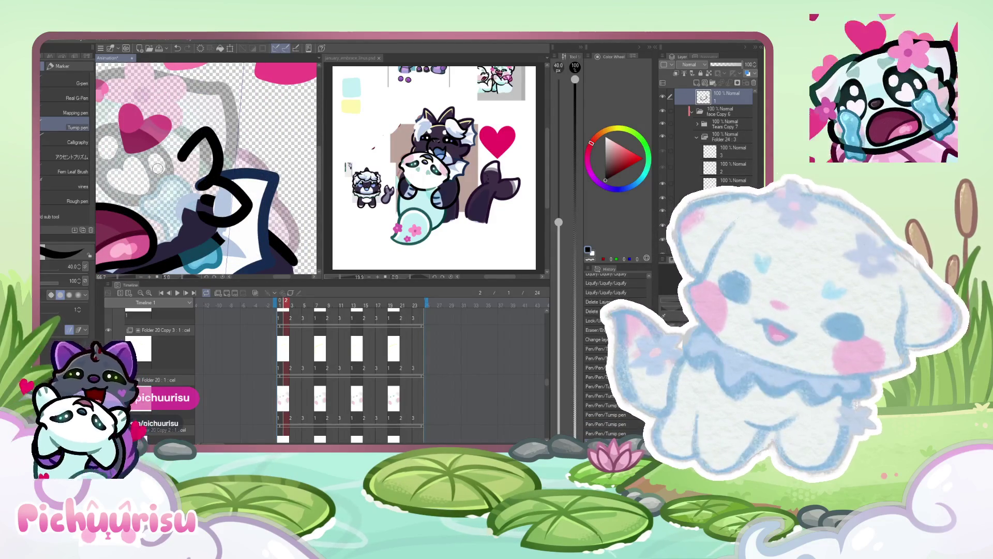
pyautogui.scroll(4, 228, 155)
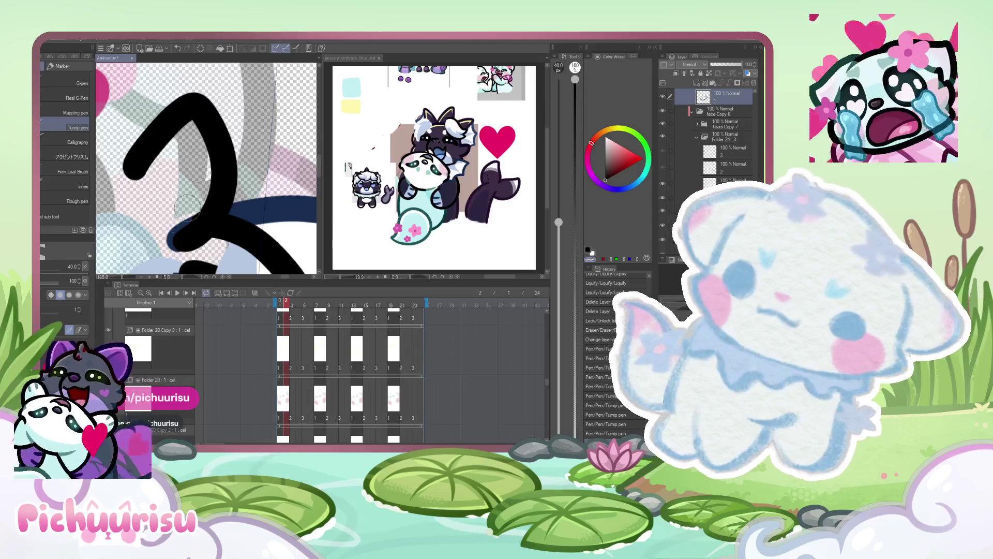
pyautogui.scroll(-3, 175, 238)
pyautogui.scroll(2, 224, 201)
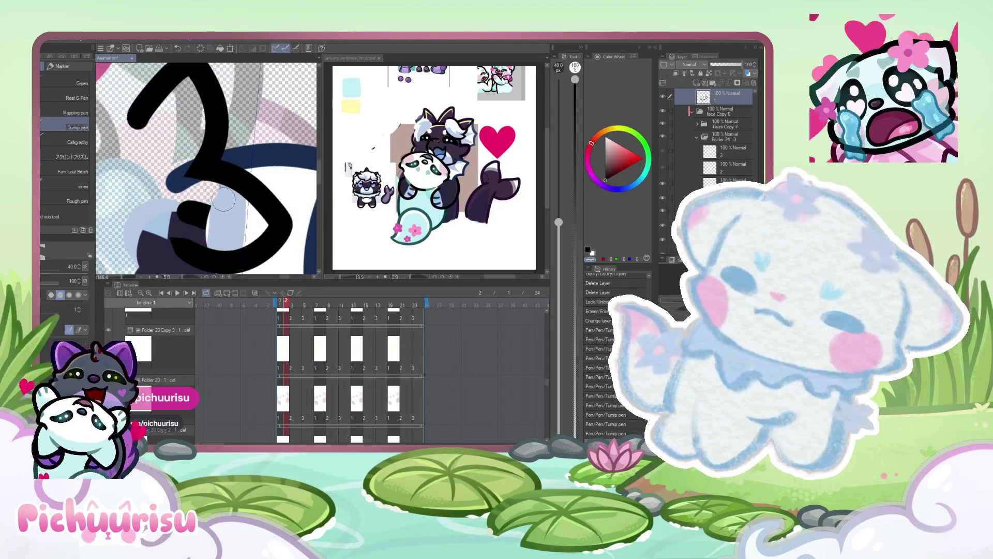
pyautogui.scroll(1, 223, 201)
pyautogui.scroll(3, 166, 210)
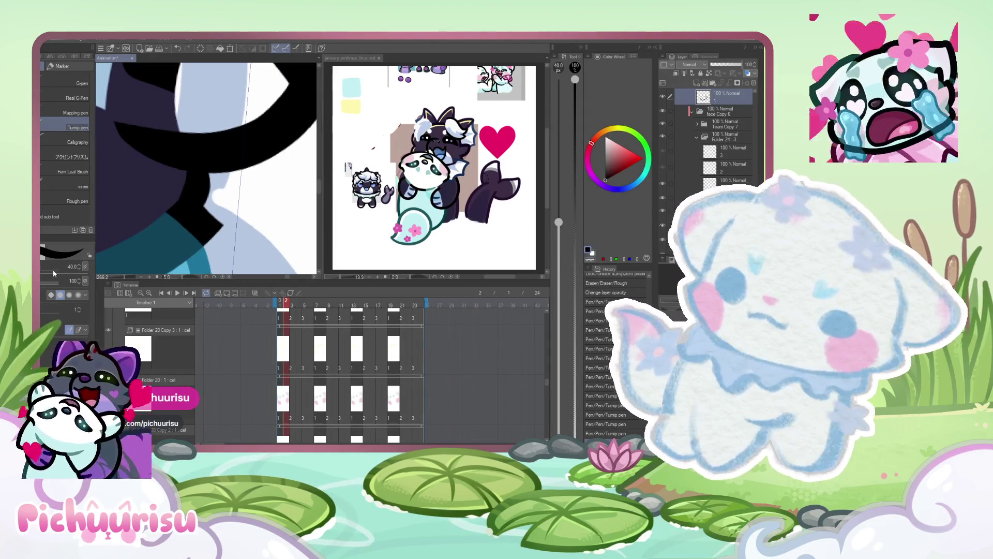
pyautogui.scroll(1, 175, 209)
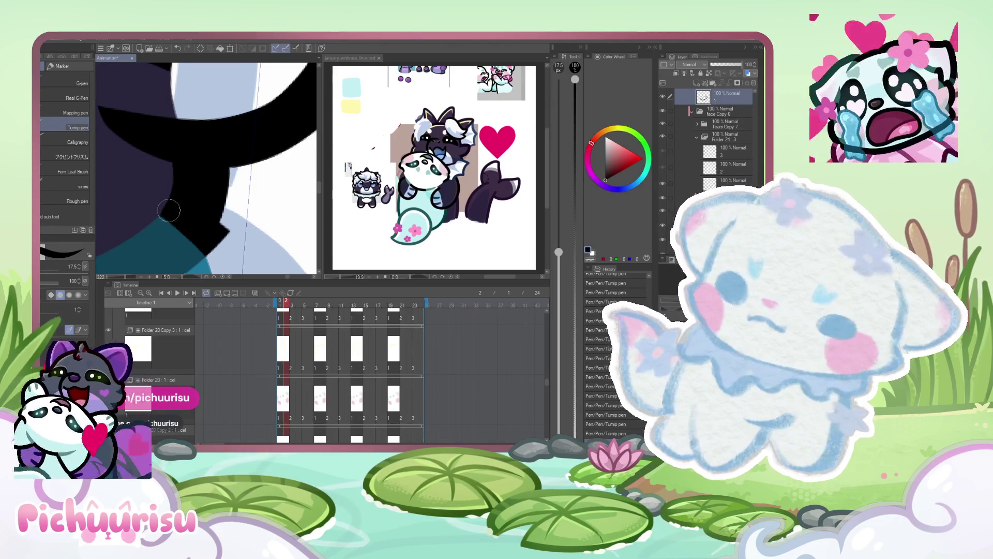
pyautogui.press('e')
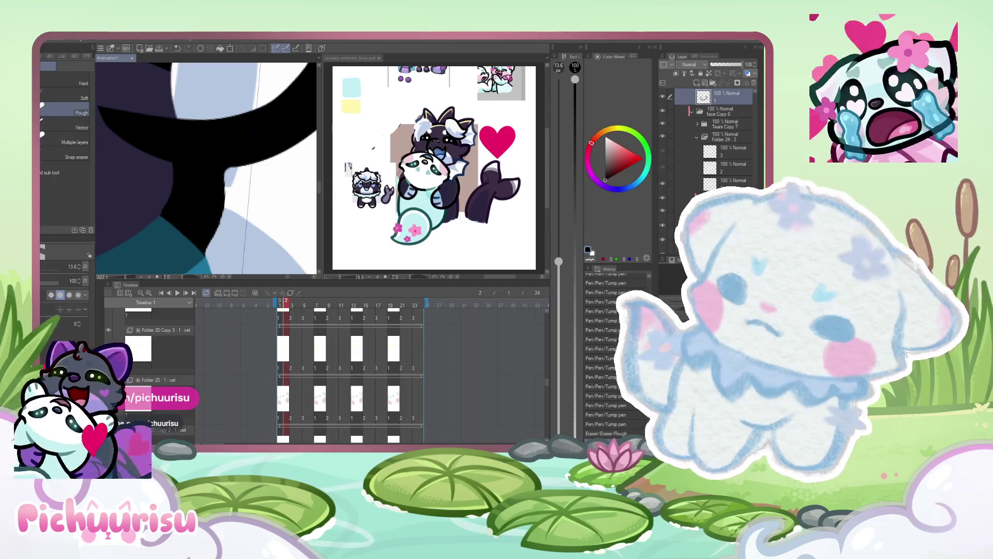
# - Zoom in near the blue tear and erase the stray edge on the dark outline
pyautogui.press('p')
pyautogui.scroll(-10, 219, 169)
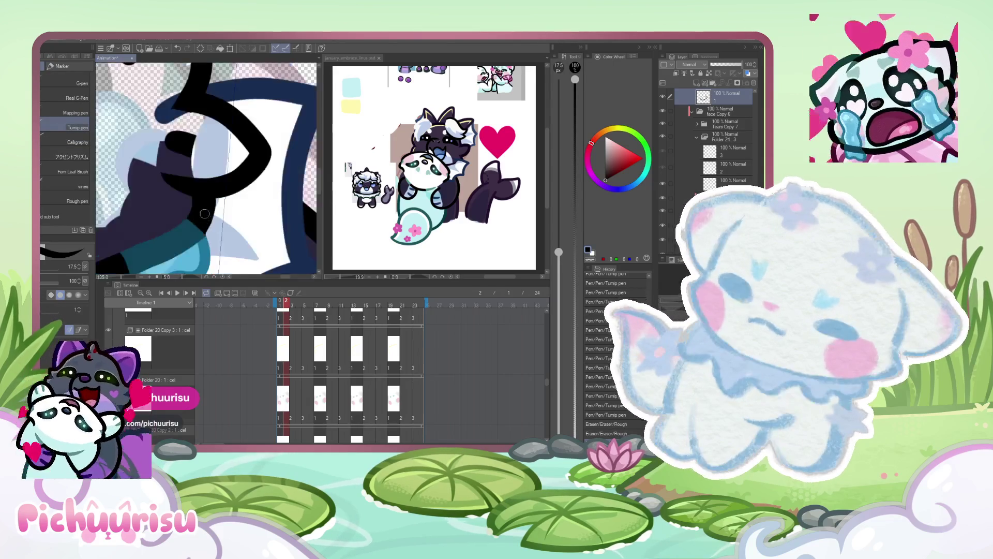
pyautogui.press('e')
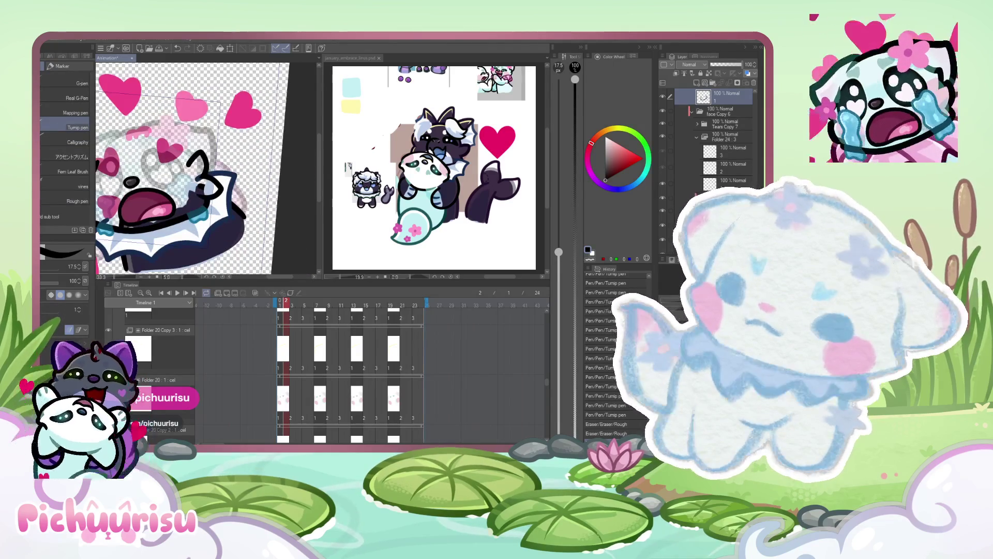
pyautogui.scroll(5, 198, 206)
pyautogui.scroll(3, 198, 205)
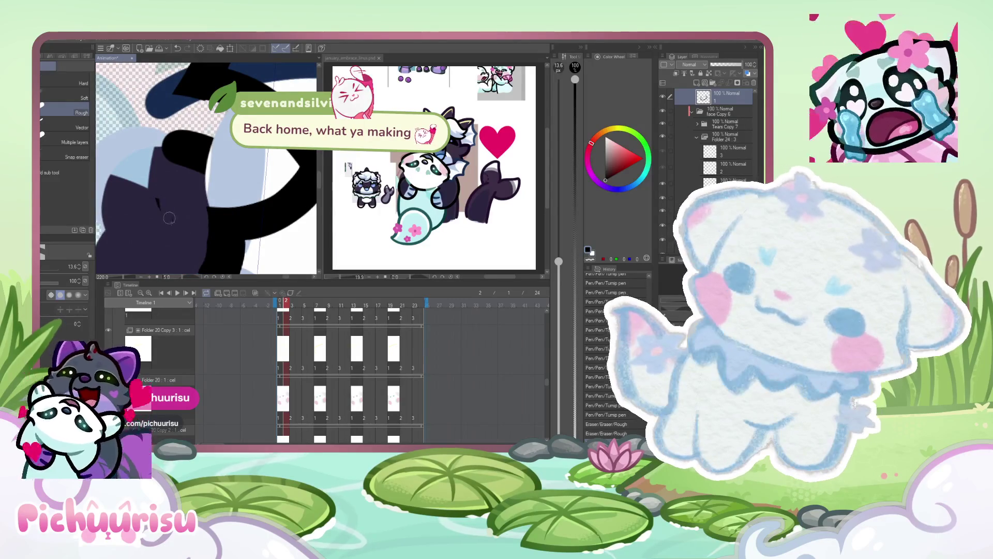
pyautogui.scroll(1, 194, 250)
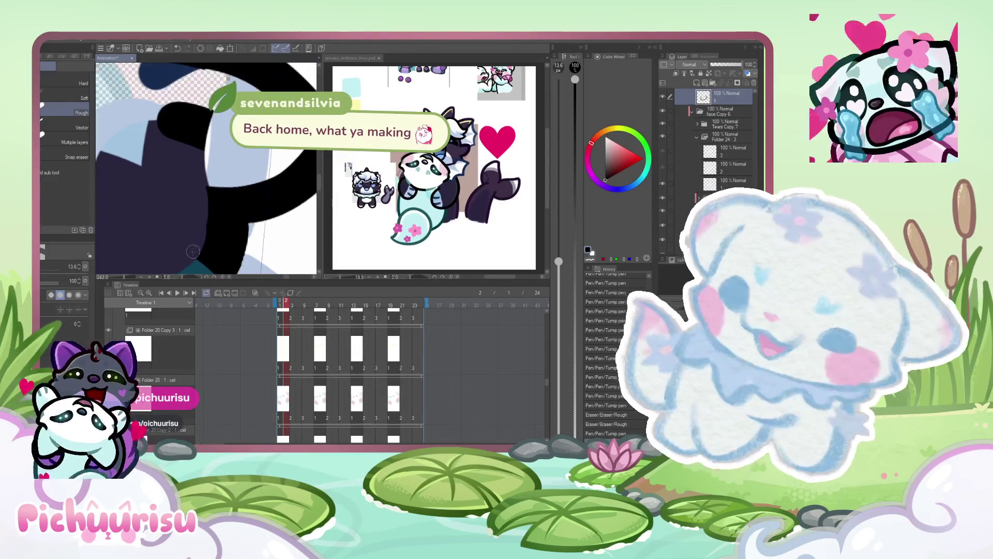
pyautogui.scroll(-8, 196, 246)
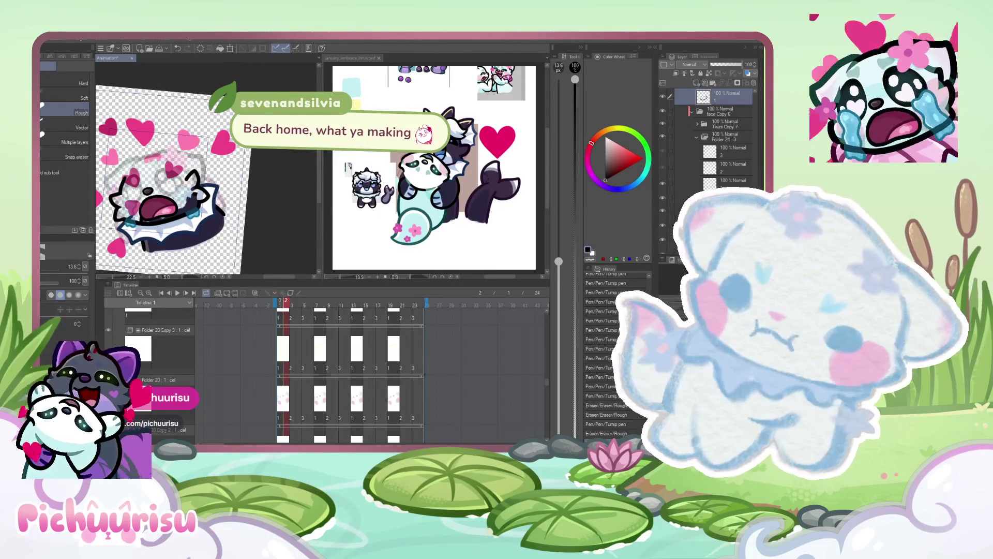
pyautogui.press('j')
pyautogui.scroll(5, 176, 217)
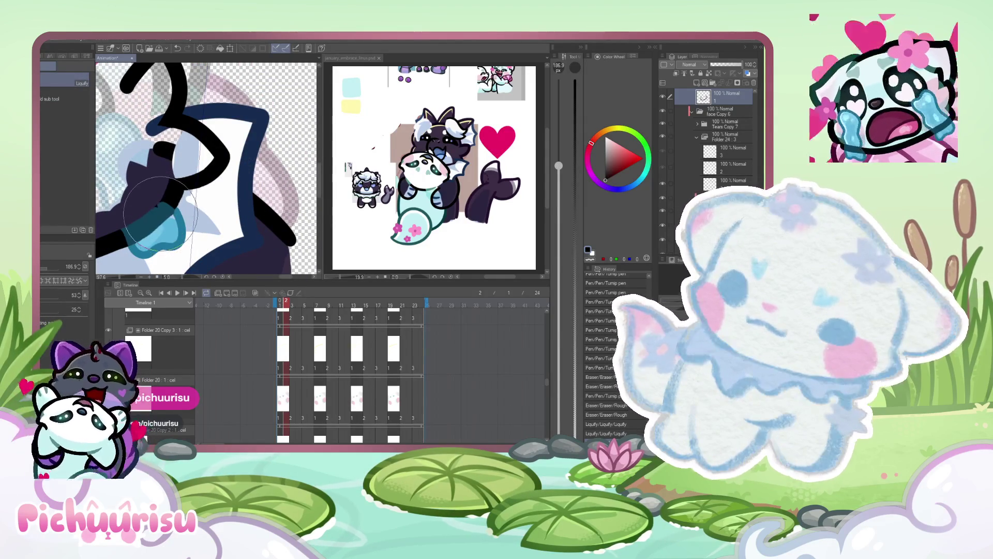
# - On the folder's second layer, extend the dark shape beside the tear toward the teal area in black
pyautogui.scroll(-2, 268, 208)
pyautogui.scroll(5, 238, 195)
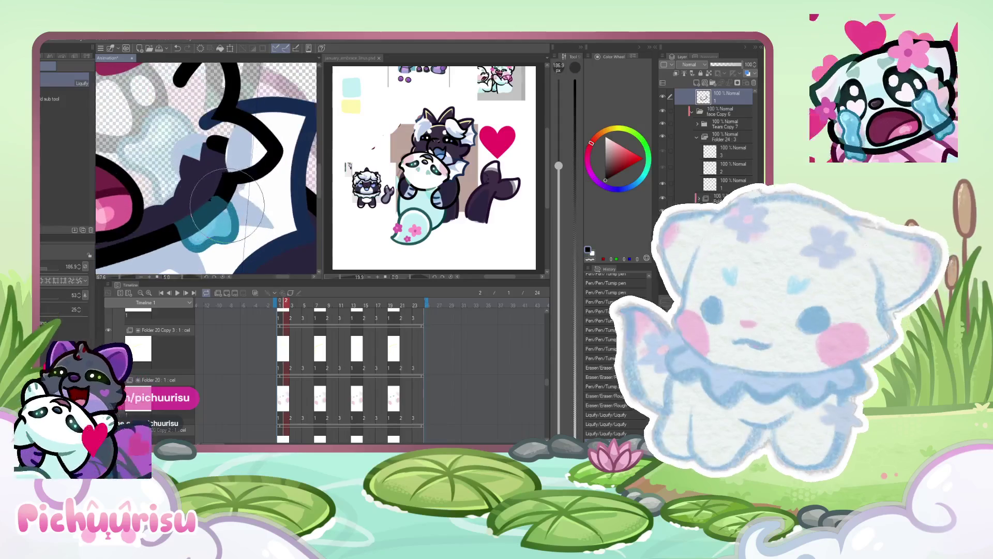
pyautogui.keyDown('alt'); pyautogui.click(209, 212); pyautogui.keyUp('alt')
pyautogui.scroll(3, 212, 209)
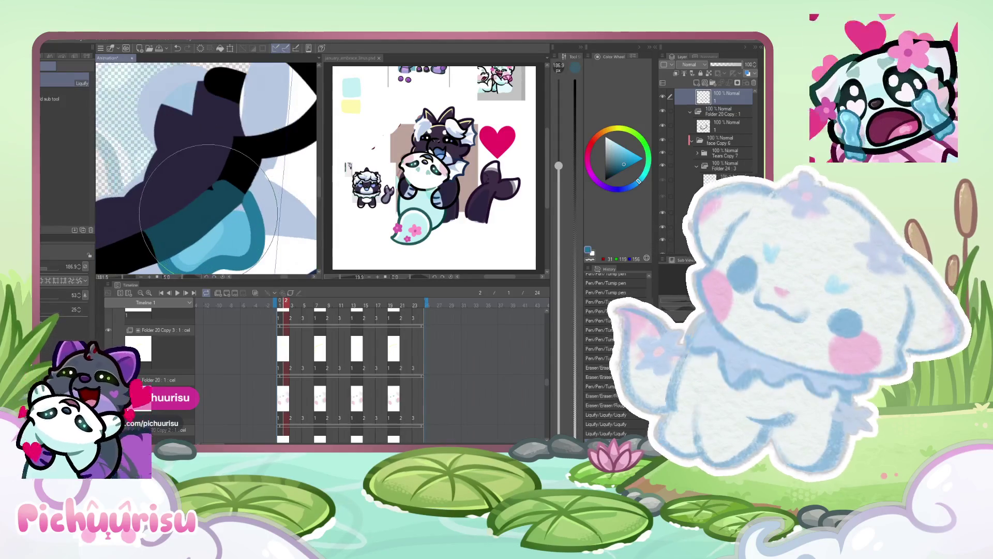
pyautogui.press('p')
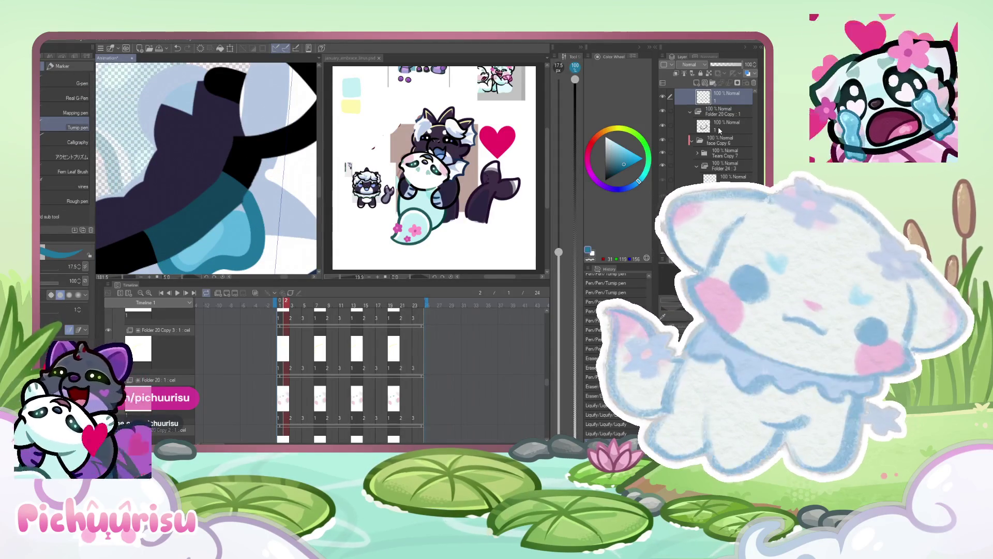
pyautogui.click(718, 128)
pyautogui.keyDown('alt'); pyautogui.click(265, 146); pyautogui.keyUp('alt')
pyautogui.scroll(1, 265, 146)
pyautogui.moveTo(265, 146); pyautogui.dragTo(240, 196)
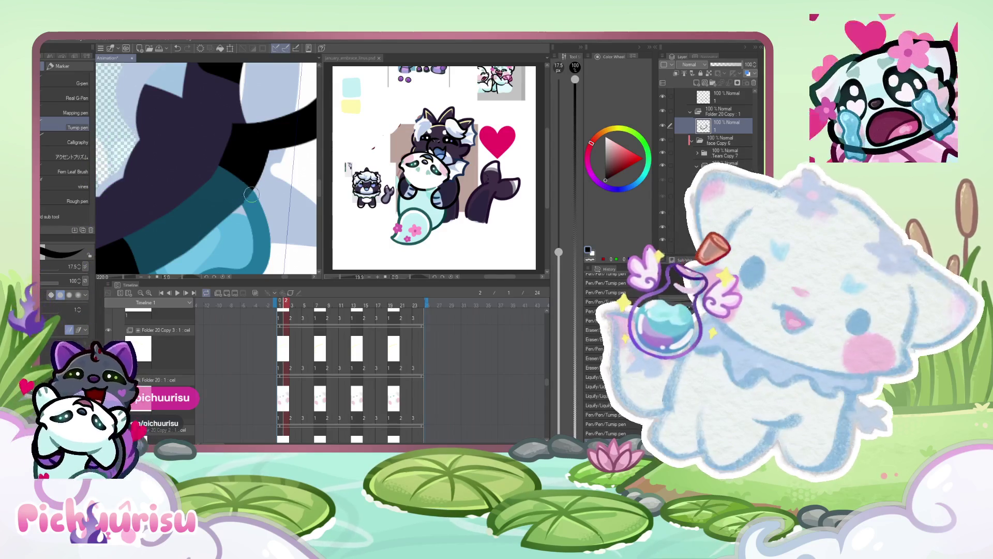
# - Erase part of the extended dark shape
pyautogui.scroll(-6, 252, 194)
pyautogui.scroll(2, 221, 151)
pyautogui.scroll(2, 238, 199)
pyautogui.scroll(3, 282, 201)
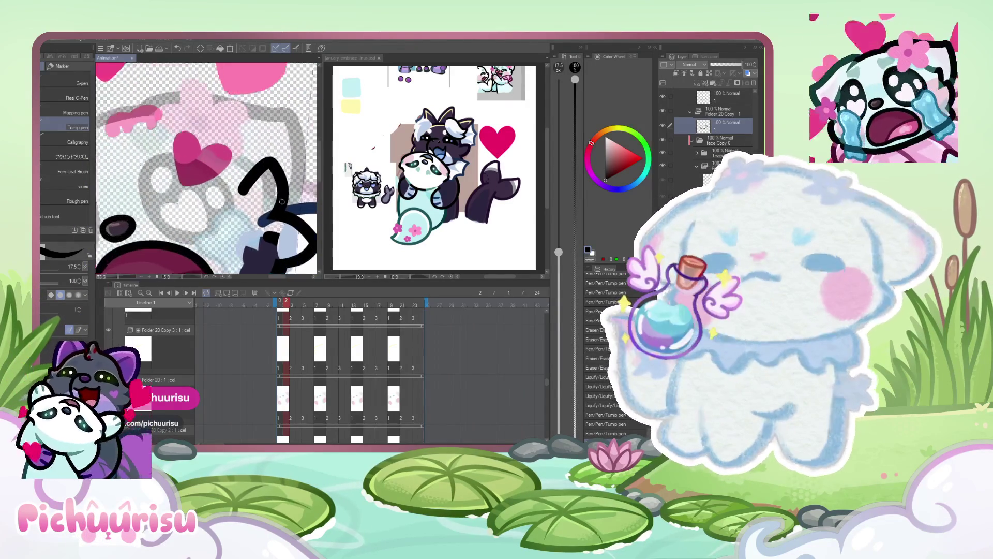
pyautogui.press('e')
pyautogui.scroll(2, 299, 193)
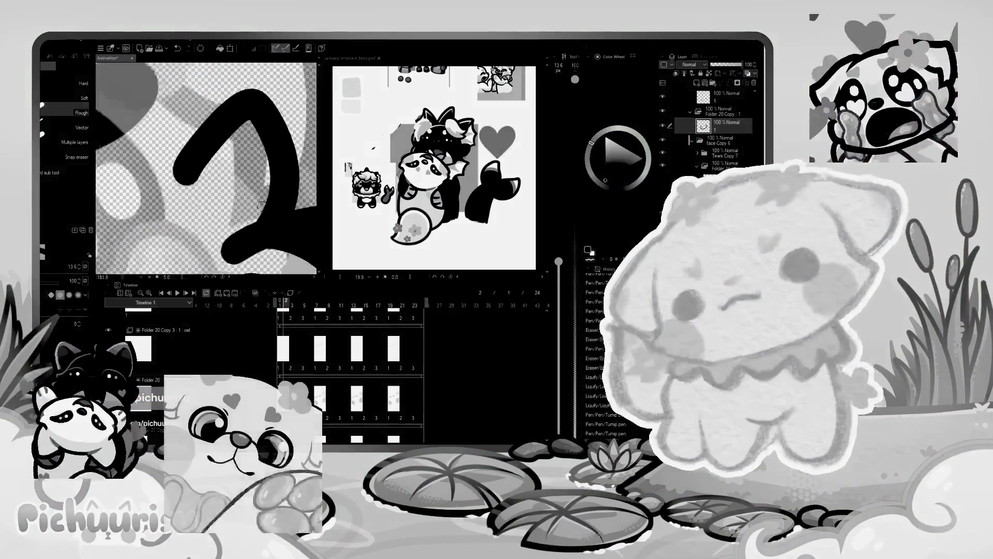
pyautogui.scroll(-3, 206, 168)
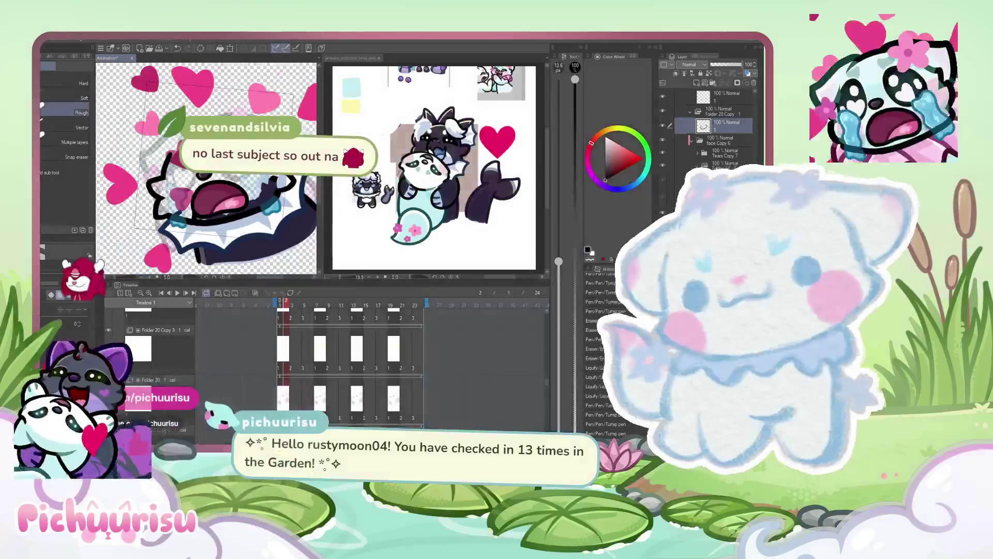
pyautogui.scroll(5, 270, 188)
pyautogui.scroll(-3, 270, 187)
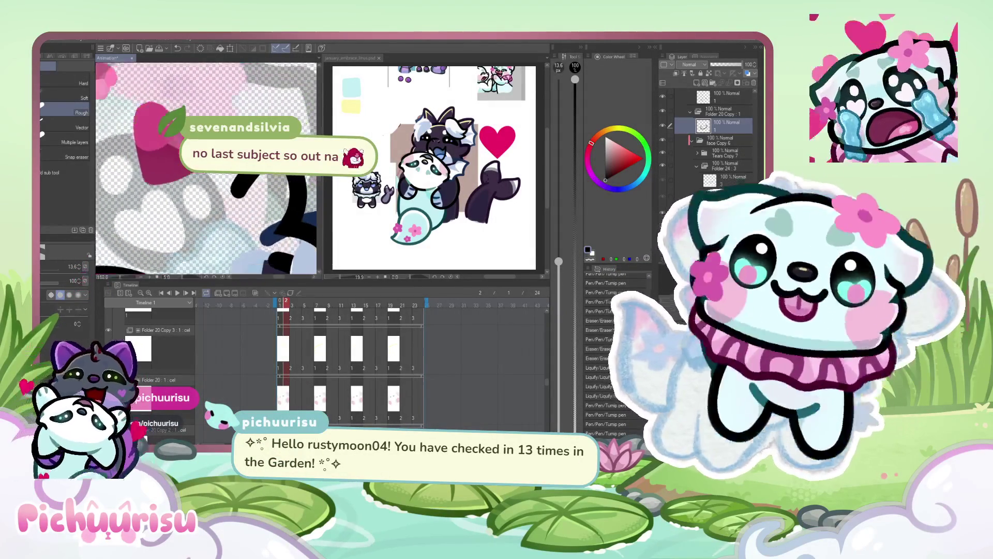
pyautogui.scroll(3, 219, 190)
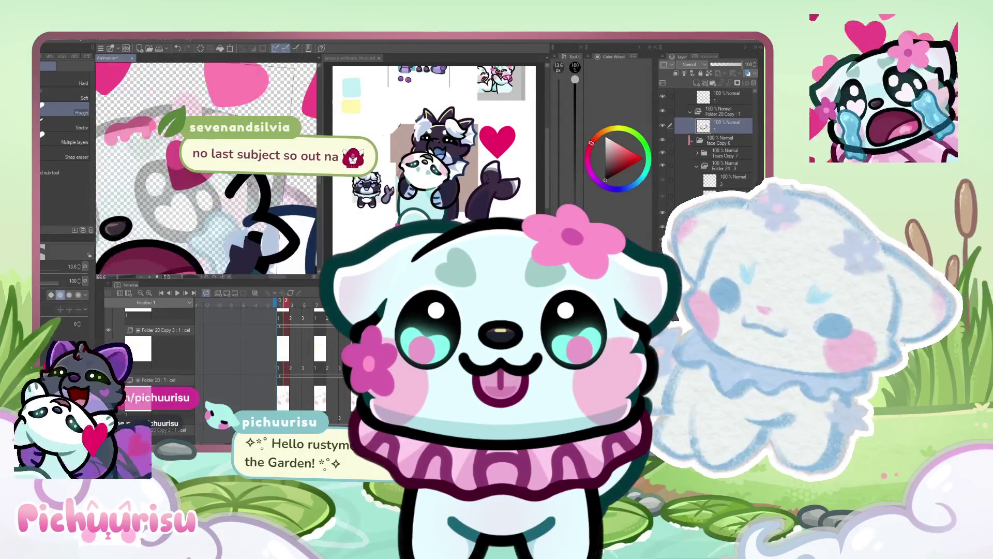
# - Return to the pen and undo the last black pen stroke
pyautogui.press('p')
pyautogui.scroll(-3, 207, 176)
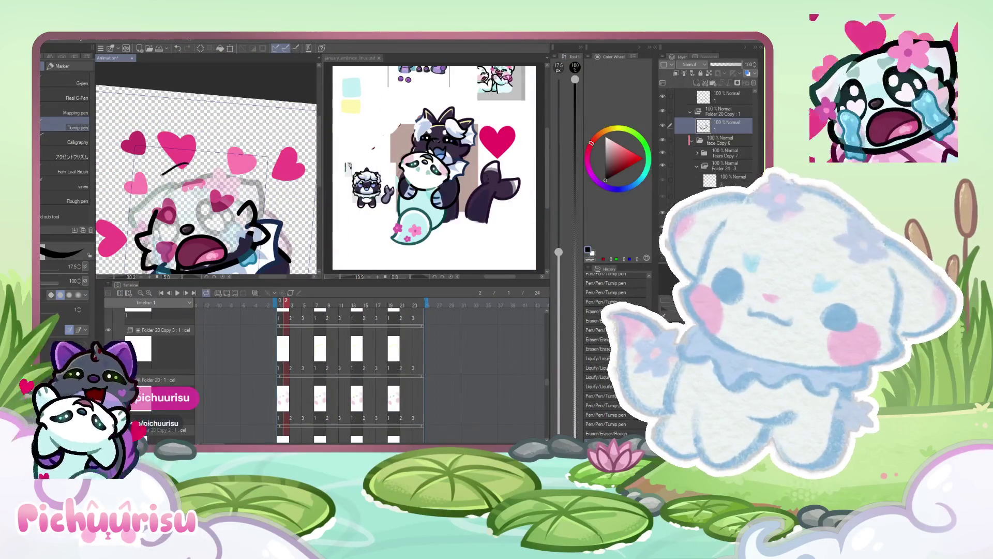
pyautogui.scroll(1, 111, 228)
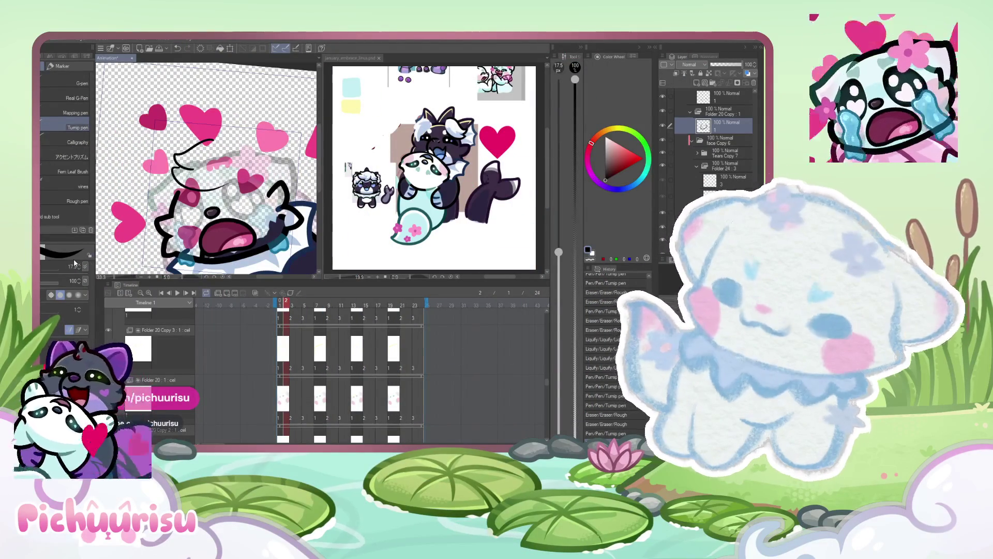
pyautogui.hotkey('ctrl', 'z')
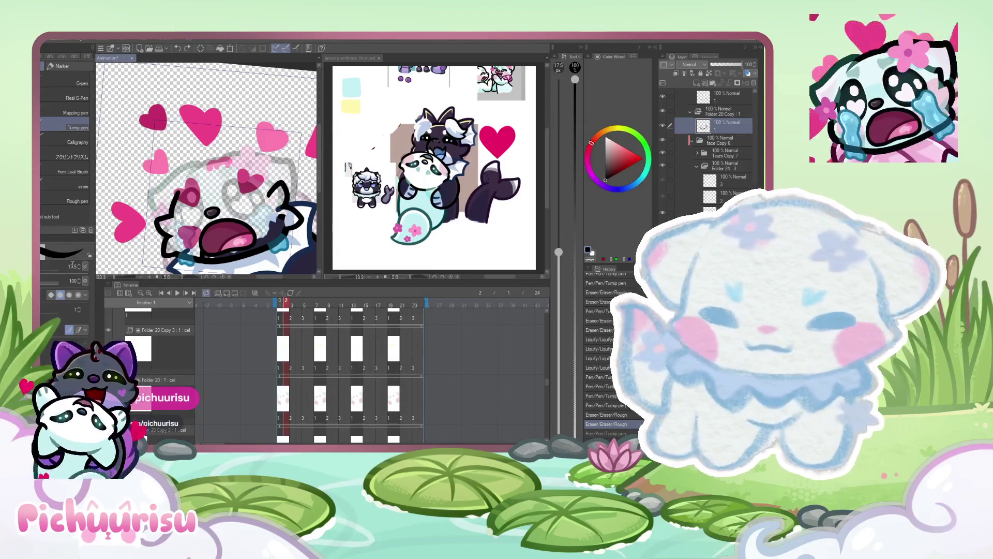
# - Set the brush size to 40 and draw a curved black fur outline on the head
pyautogui.moveTo(73, 264); pyautogui.dragTo(73, 267)
pyautogui.scroll(5, 212, 169)
pyautogui.moveTo(237, 139)
pyautogui.mouseDown()
pyautogui.moveTo(139, 182)
pyautogui.moveTo(155, 242)
pyautogui.moveTo(211, 221)
pyautogui.moveTo(259, 177)
pyautogui.mouseUp()
pyautogui.scroll(-5, 172, 143)
pyautogui.scroll(4, 172, 142)
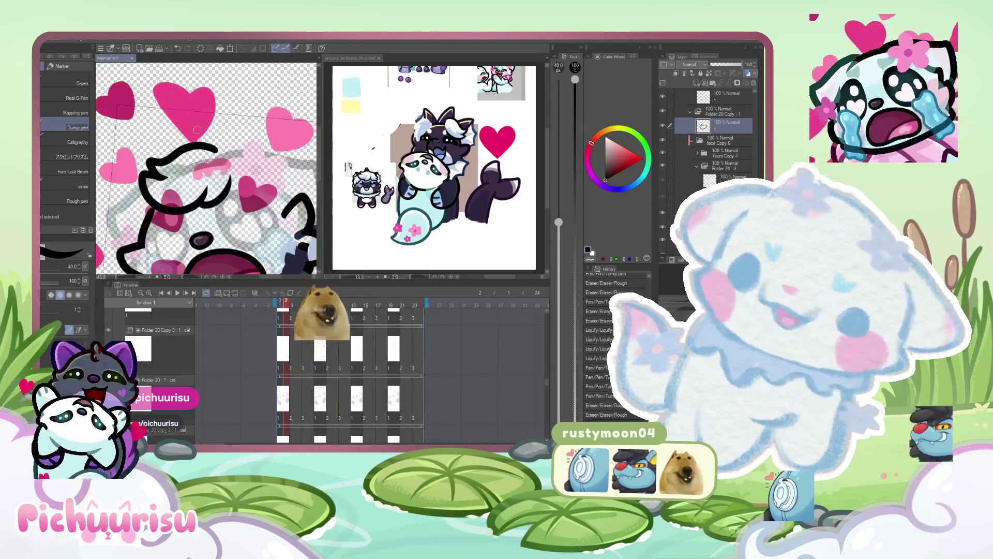
pyautogui.scroll(-4, 250, 145)
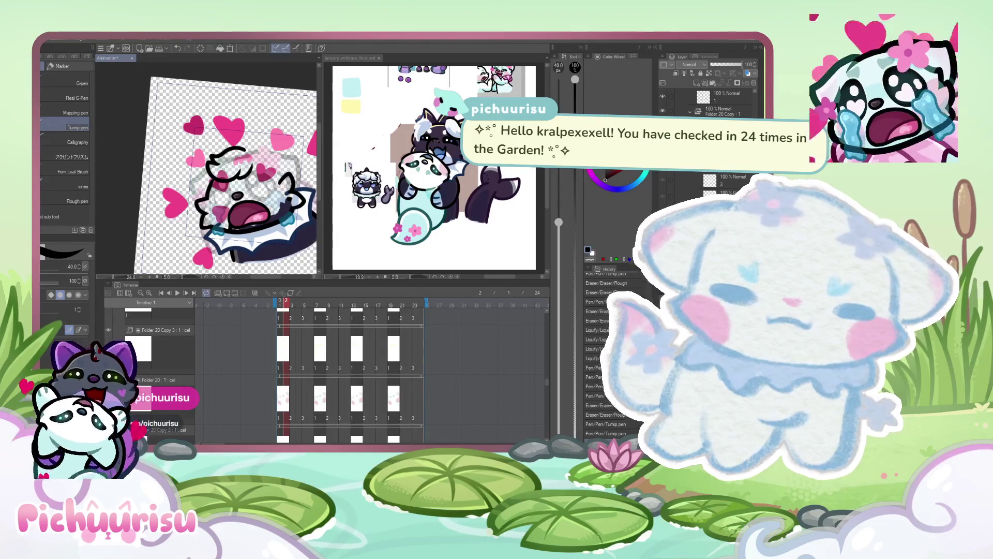
pyautogui.scroll(4, 246, 187)
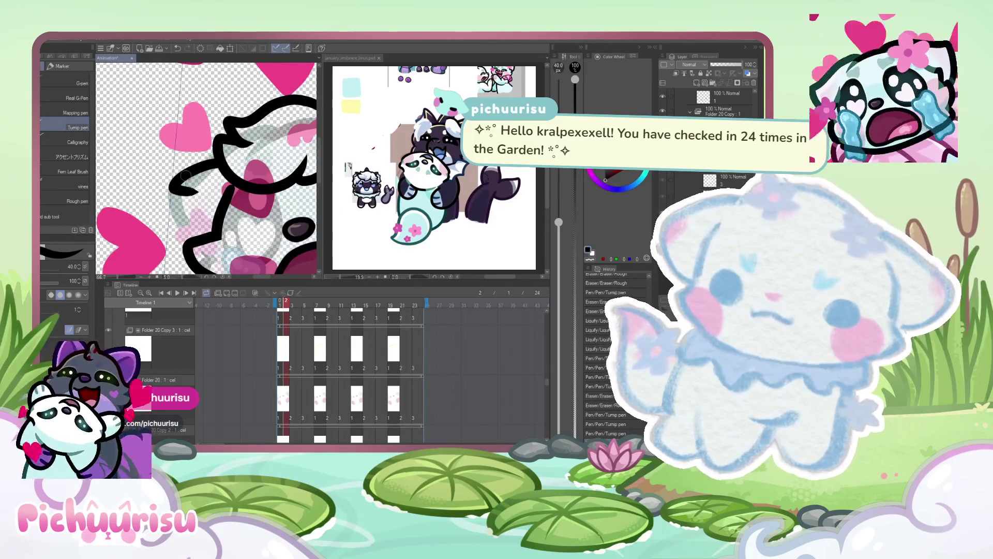
pyautogui.scroll(-1, 178, 176)
# - Draw and redraw the black outline down the head's left side, then fill an area black
pyautogui.moveTo(180, 174); pyautogui.dragTo(176, 232)
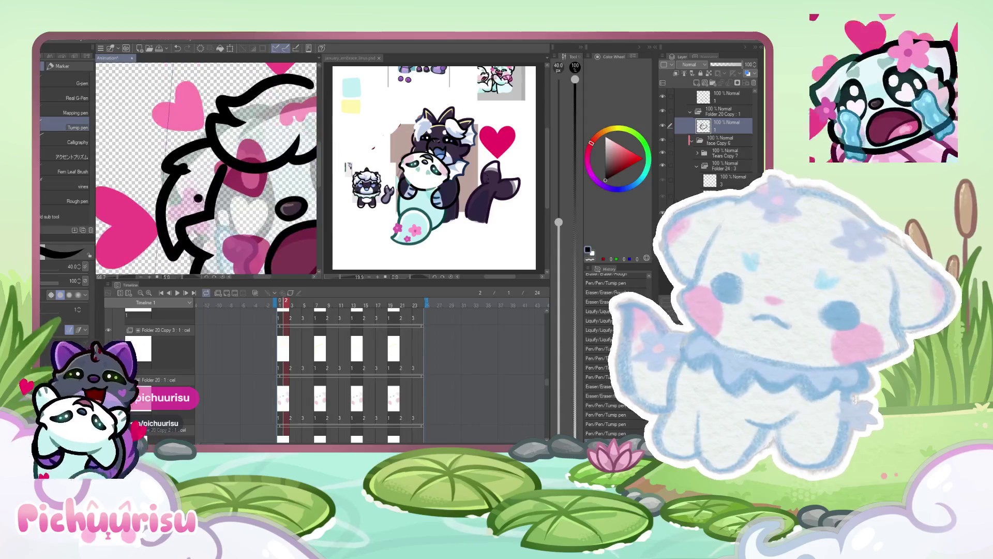
pyautogui.scroll(-3, 199, 206)
pyautogui.scroll(5, 174, 160)
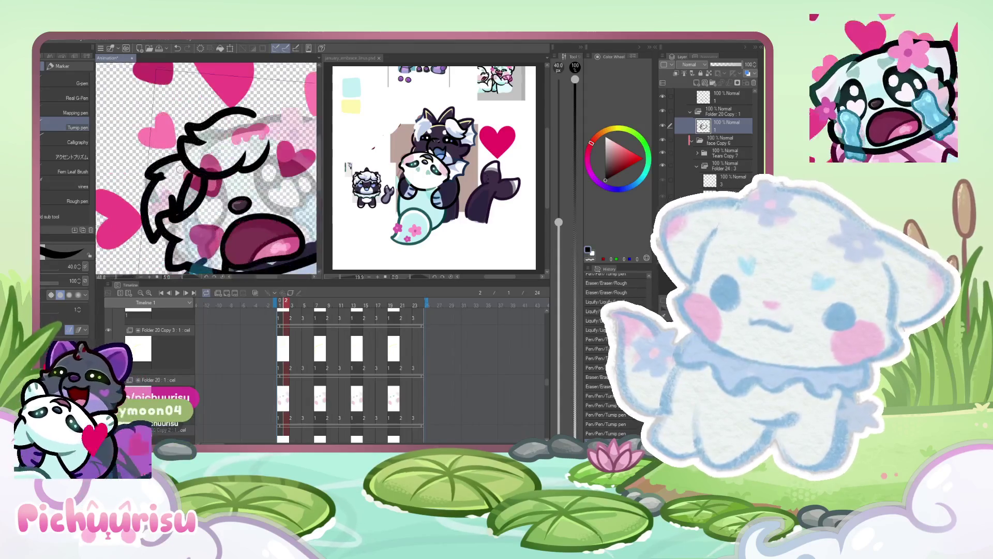
pyautogui.hotkey('ctrl', 'z')
pyautogui.hotkey('ctrl', 'z')
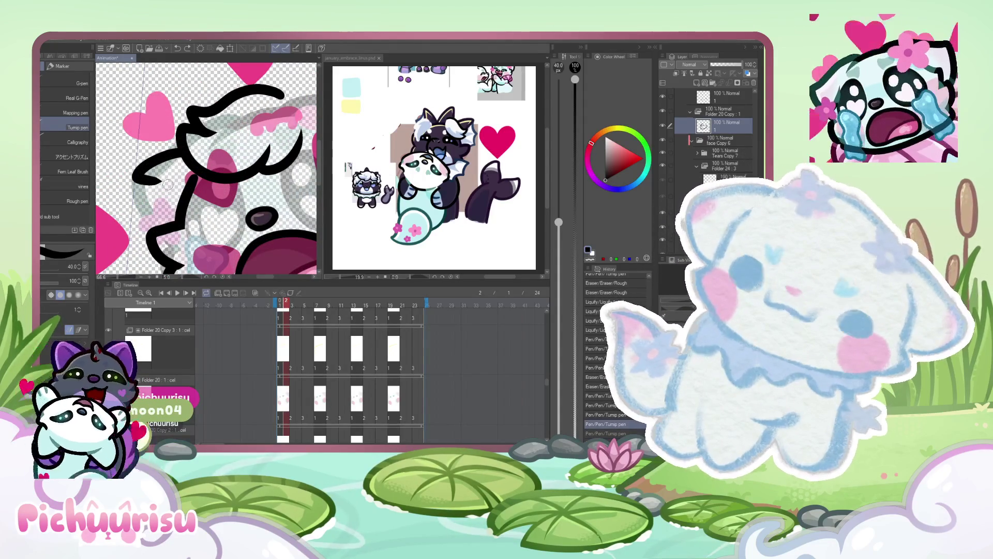
pyautogui.moveTo(154, 180)
pyautogui.mouseDown()
pyautogui.moveTo(148, 261)
pyautogui.moveTo(201, 212)
pyautogui.moveTo(212, 187)
pyautogui.moveTo(141, 251)
pyautogui.moveTo(180, 185)
pyautogui.moveTo(143, 255)
pyautogui.mouseUp()
pyautogui.hotkey('ctrl', 'z')
pyautogui.hotkey('ctrl', 'z')
pyautogui.hotkey('ctrl', 'z')
pyautogui.hotkey('ctrl', 'z')
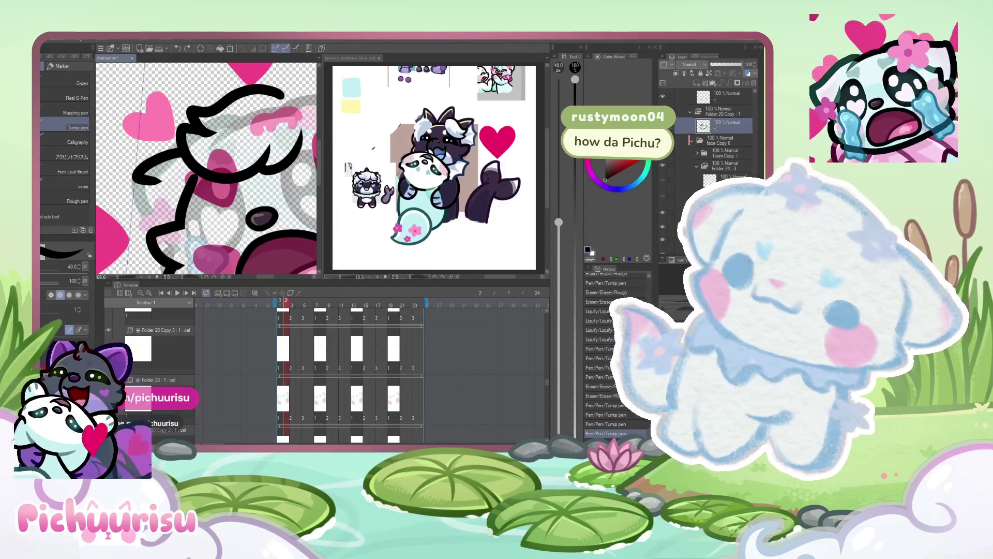
pyautogui.press('g')
pyautogui.click(136, 212)
# - Undo the accidental black fill and erase parts of the pink heart with a 112.5 eraser
pyautogui.press('e')
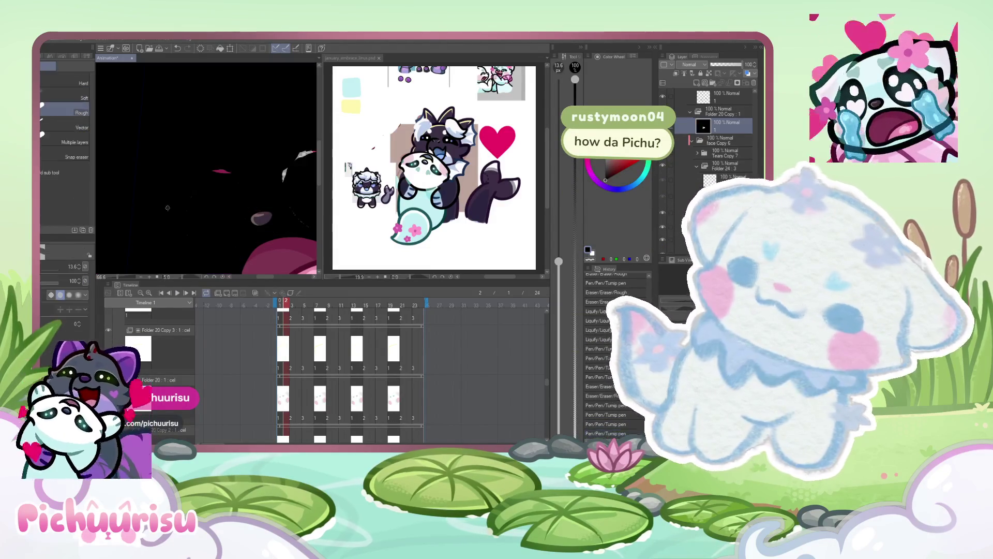
pyautogui.hotkey('ctrl', 'z')
pyautogui.moveTo(559, 261); pyautogui.dragTo(558, 169)
pyautogui.moveTo(181, 209); pyautogui.dragTo(187, 217)
pyautogui.scroll(1, 225, 182)
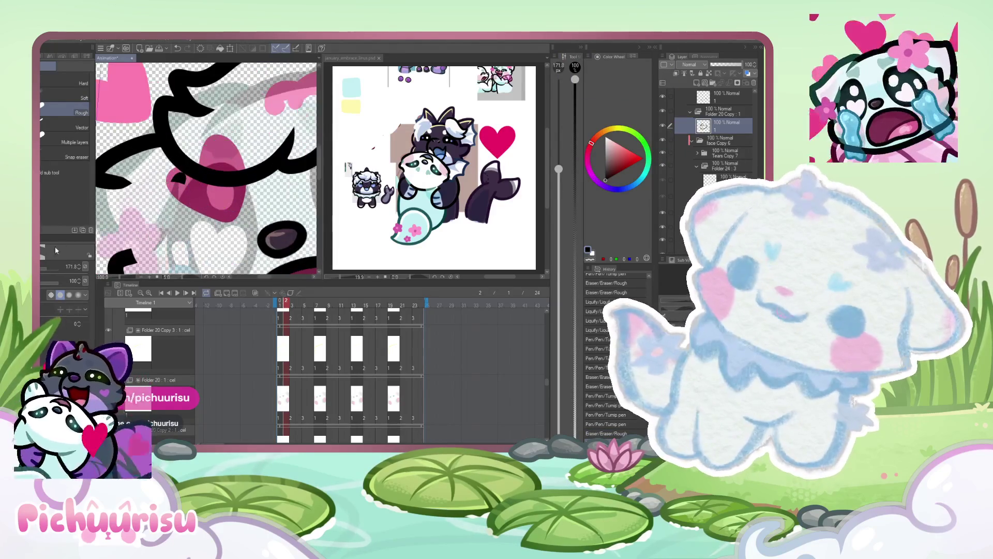
pyautogui.moveTo(558, 168); pyautogui.dragTo(559, 183)
pyautogui.scroll(2, 158, 197)
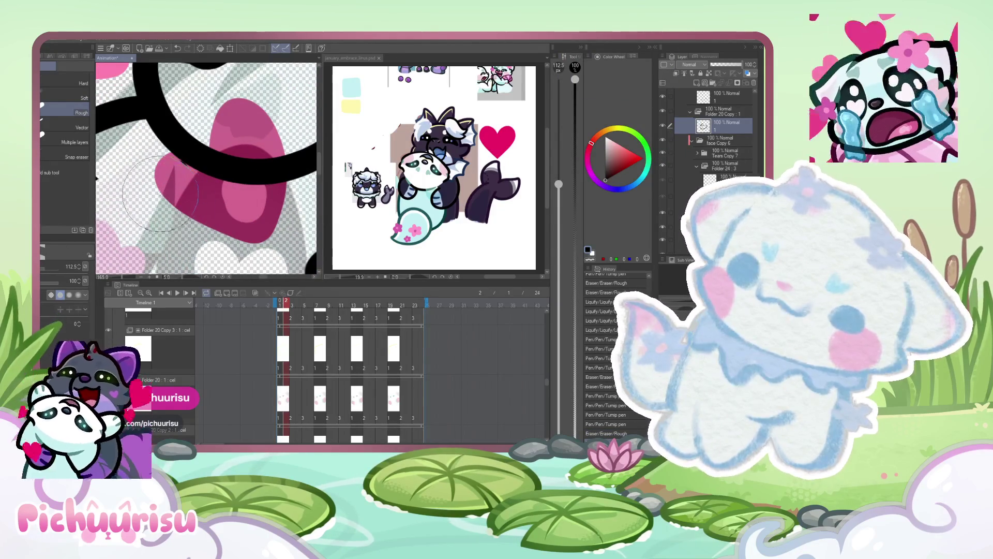
pyautogui.moveTo(160, 191); pyautogui.dragTo(142, 215)
pyautogui.moveTo(145, 207); pyautogui.dragTo(155, 230)
pyautogui.scroll(-5, 150, 217)
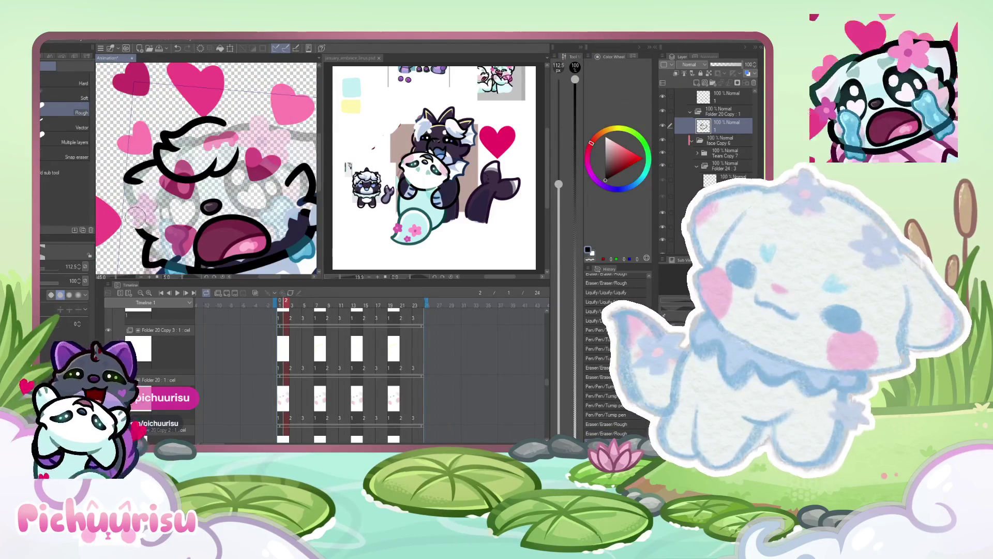
pyautogui.scroll(1, 137, 191)
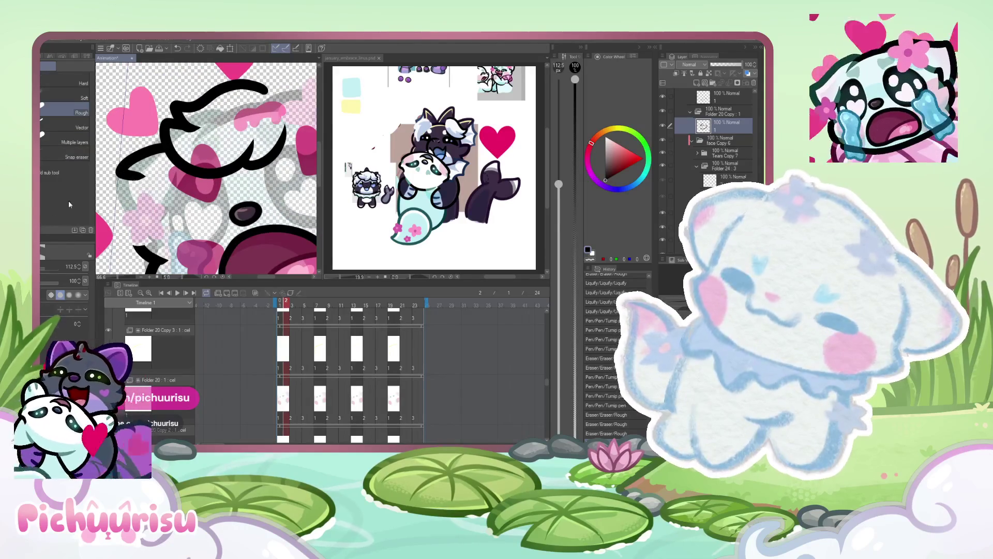
# - Redraw the black outline running down the head's left cheek, undoing unwanted strokes
pyautogui.press('p')
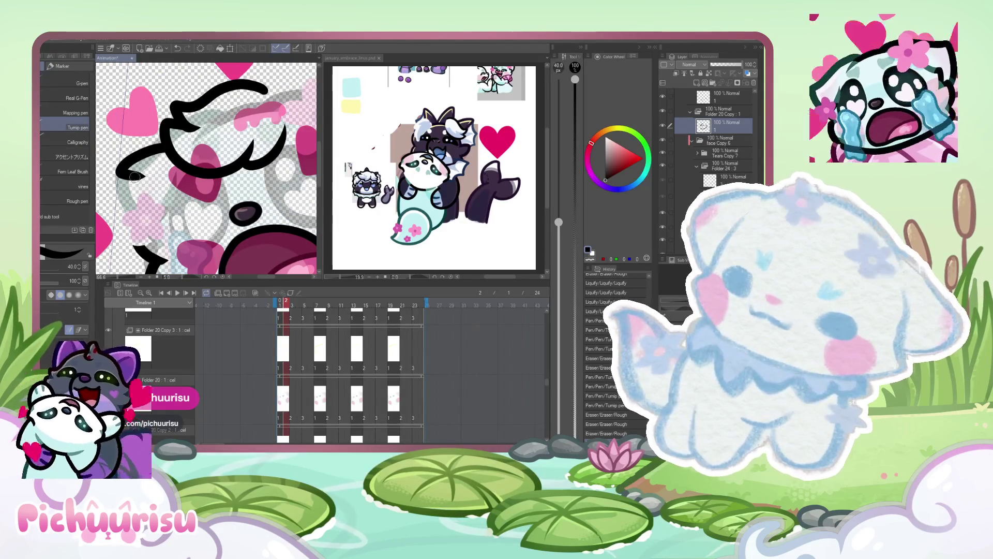
pyautogui.moveTo(130, 173); pyautogui.dragTo(128, 247)
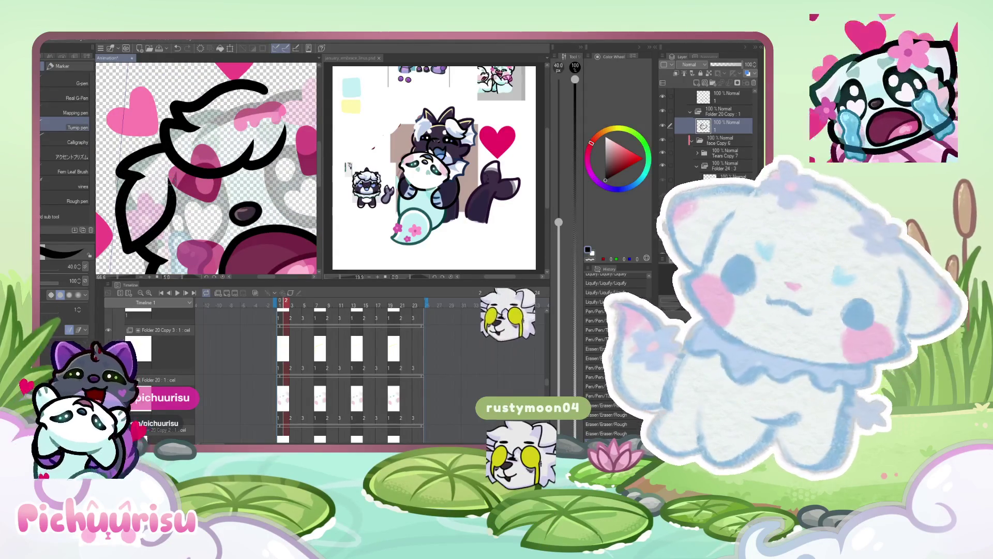
pyautogui.hotkey('ctrl', 'z')
pyautogui.moveTo(173, 181); pyautogui.dragTo(157, 224)
pyautogui.moveTo(128, 179)
pyautogui.mouseDown()
pyautogui.moveTo(126, 236)
pyautogui.moveTo(156, 206)
pyautogui.mouseUp()
pyautogui.hotkey('ctrl', 'z')
pyautogui.moveTo(128, 173)
pyautogui.mouseDown()
pyautogui.moveTo(115, 217)
pyautogui.moveTo(152, 239)
pyautogui.moveTo(144, 195)
pyautogui.mouseUp()
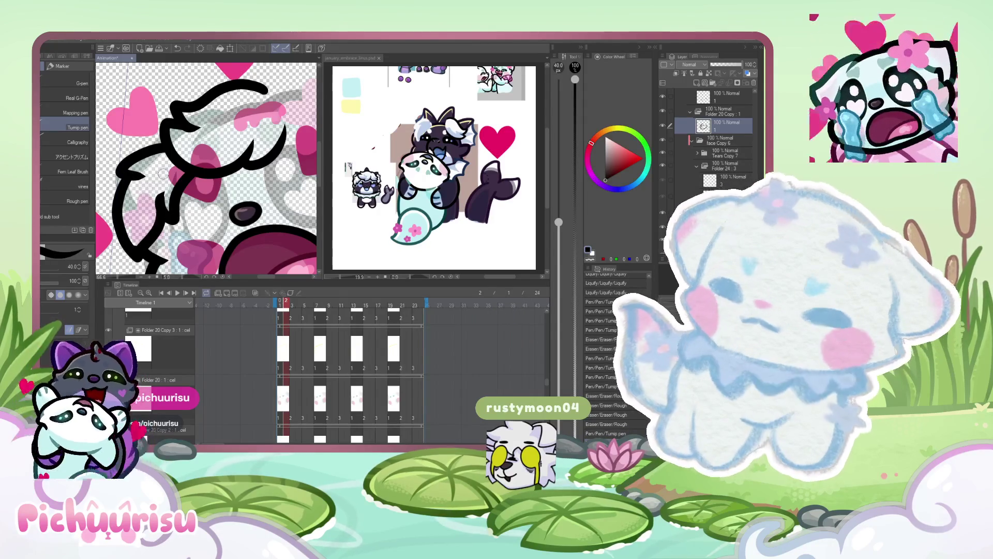
pyautogui.scroll(-3, 161, 176)
# - With a smaller brush, thin the thick black outline and paint away excess black
pyautogui.click(70, 251)
pyautogui.scroll(2, 161, 176)
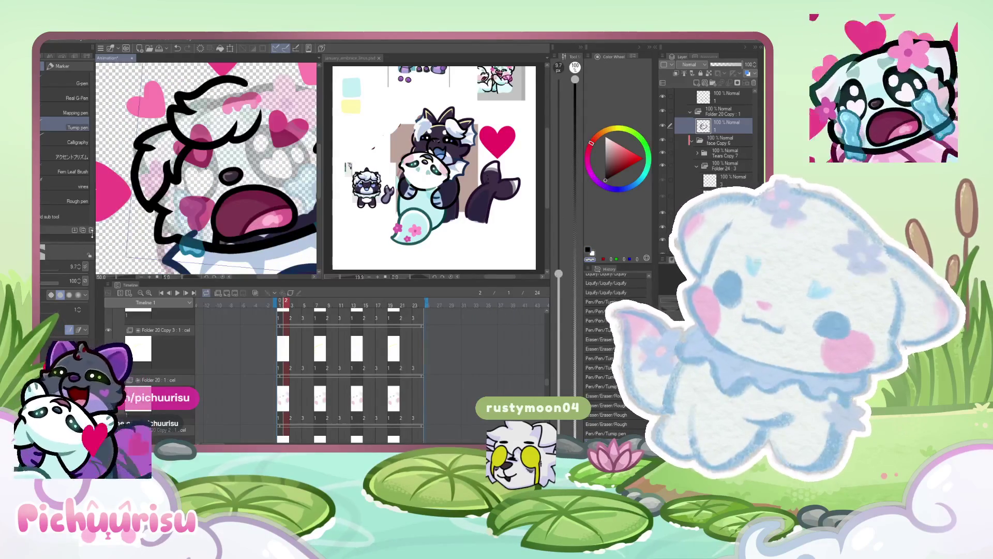
pyautogui.scroll(4, 183, 182)
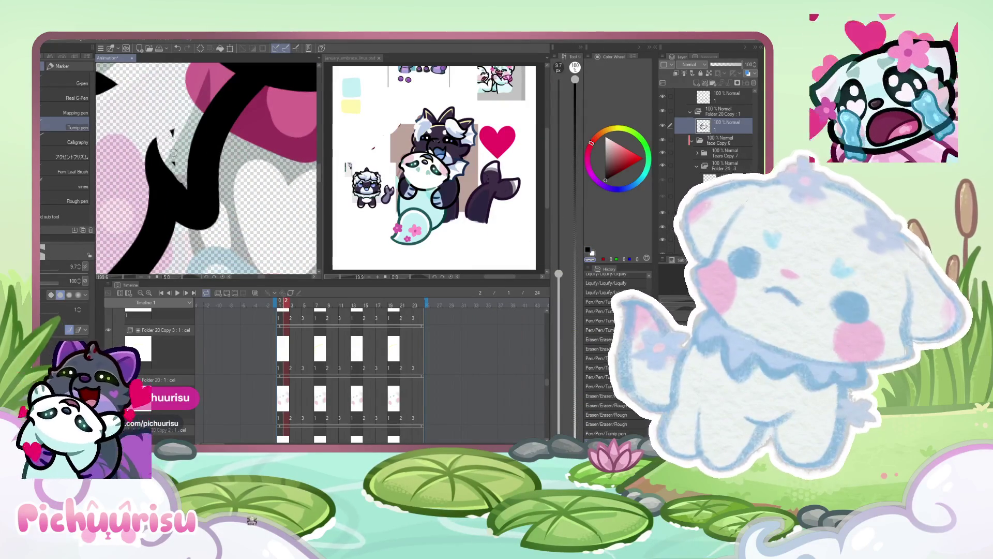
pyautogui.moveTo(186, 189); pyautogui.dragTo(158, 149)
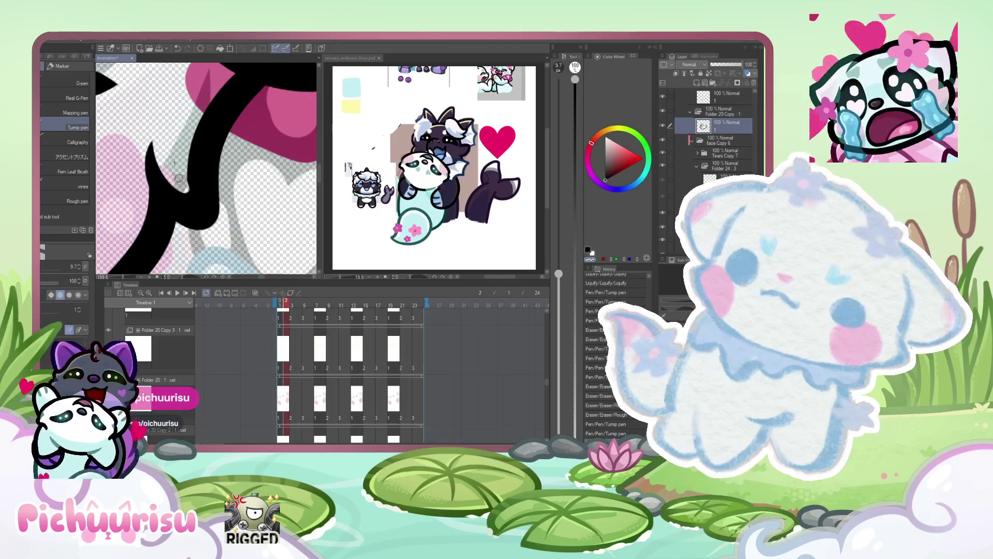
pyautogui.scroll(1, 181, 169)
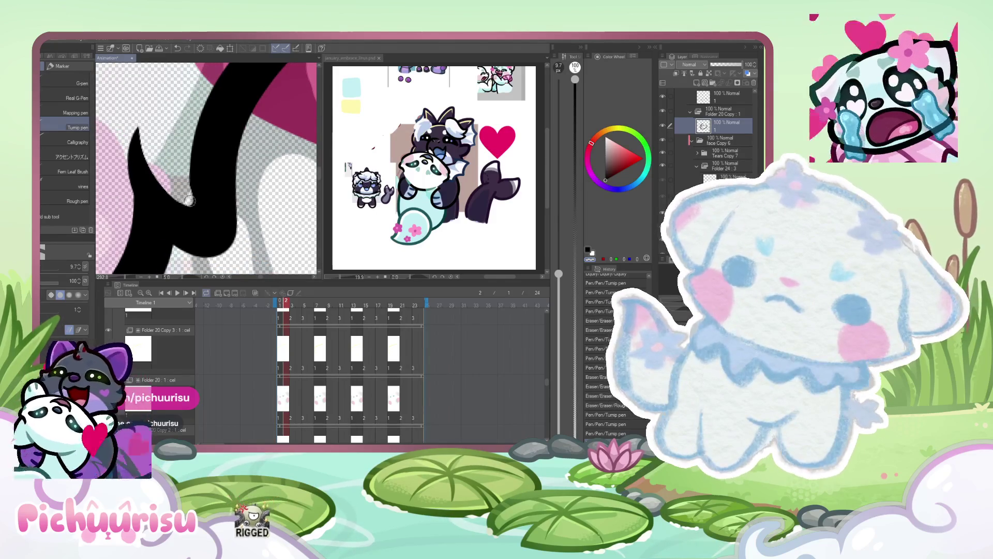
pyautogui.scroll(-5, 180, 165)
pyautogui.scroll(3, 181, 166)
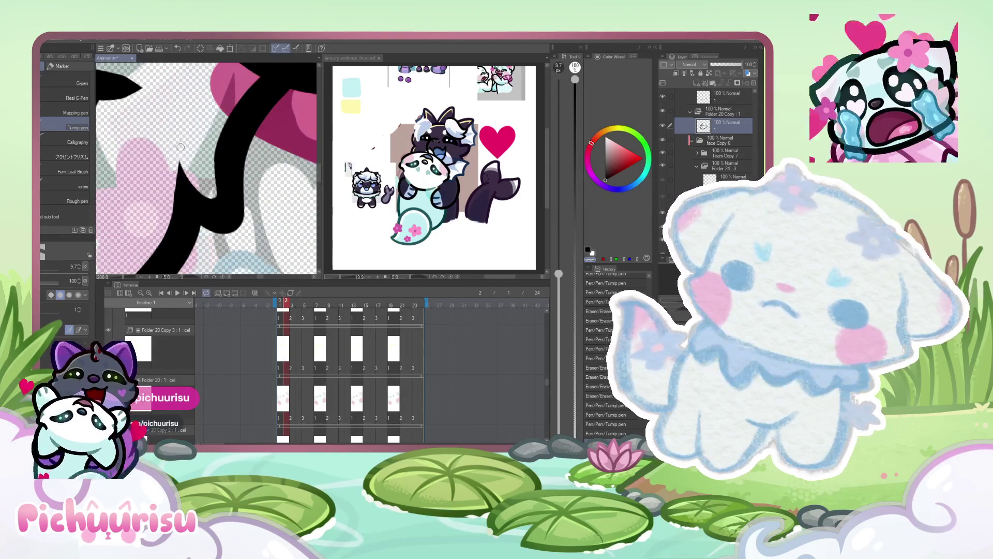
pyautogui.scroll(-2, 178, 165)
pyautogui.scroll(1, 129, 180)
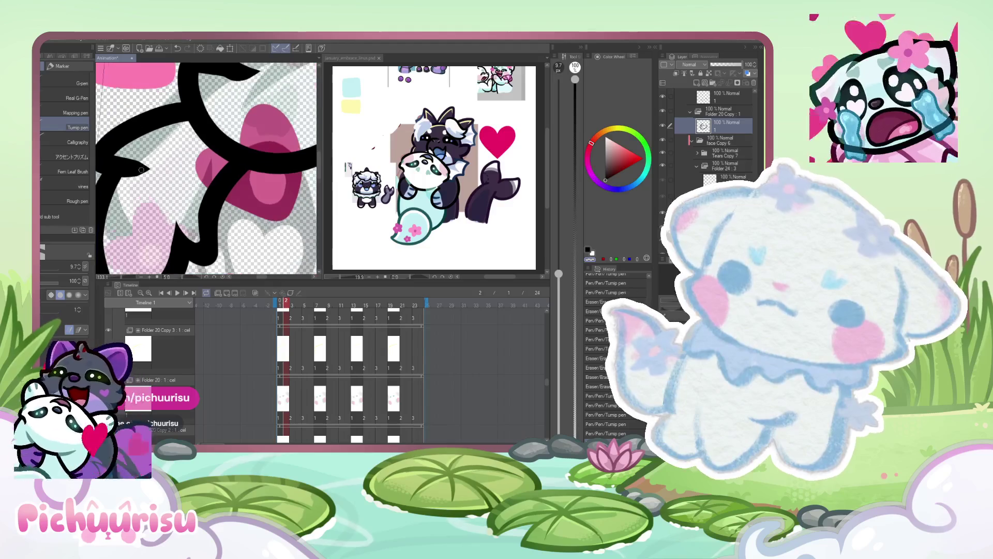
pyautogui.scroll(1, 128, 180)
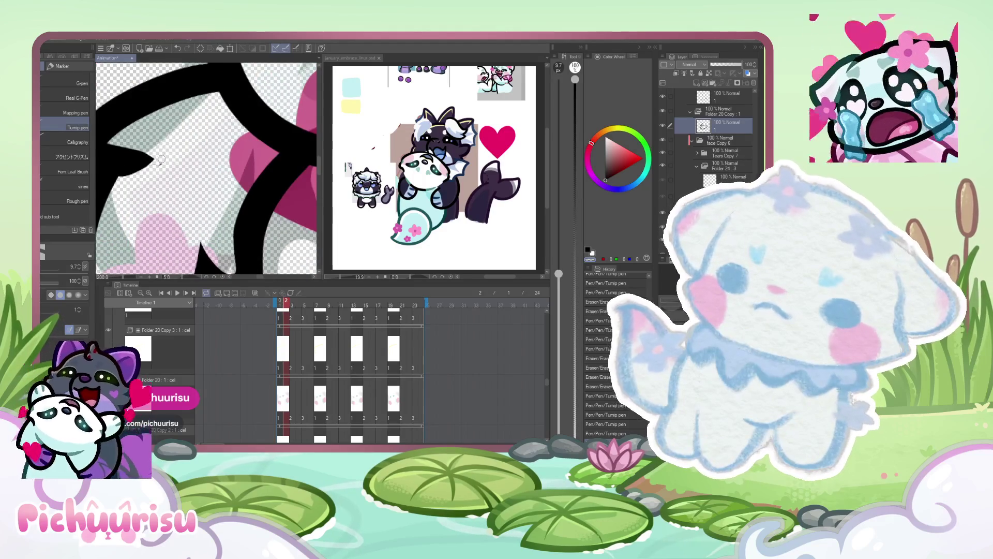
pyautogui.scroll(-6, 166, 152)
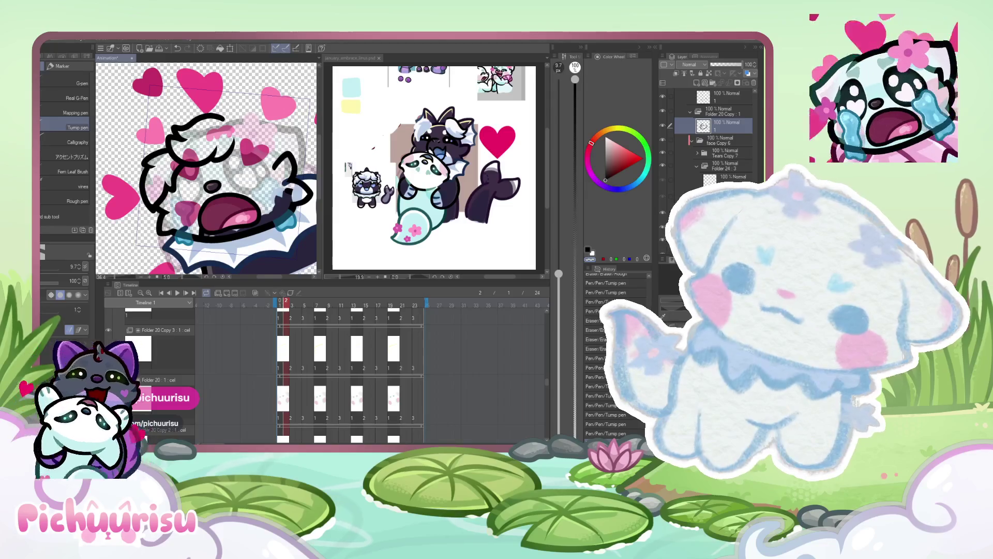
pyautogui.scroll(3, 144, 152)
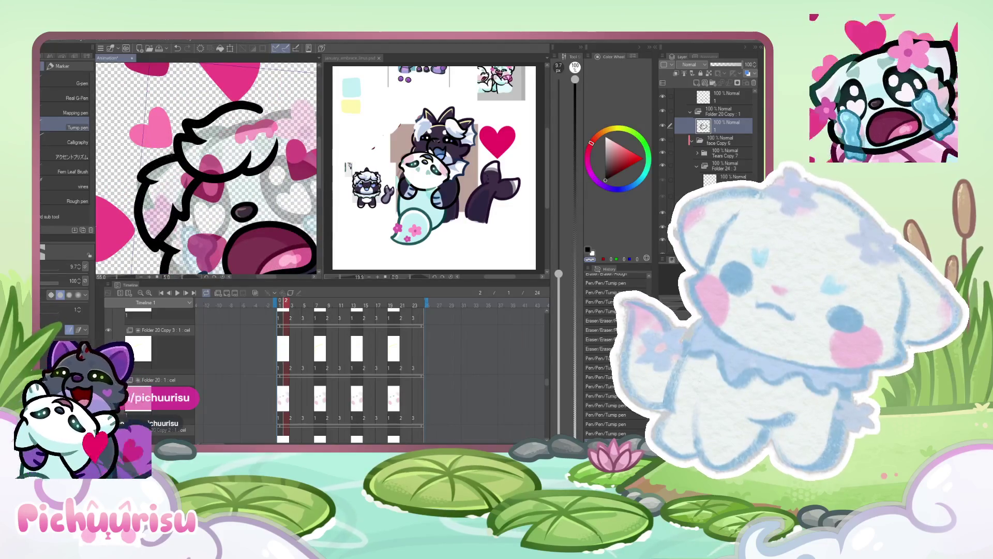
pyautogui.scroll(-2, 171, 153)
pyautogui.scroll(-1, 207, 168)
pyautogui.scroll(2, 207, 168)
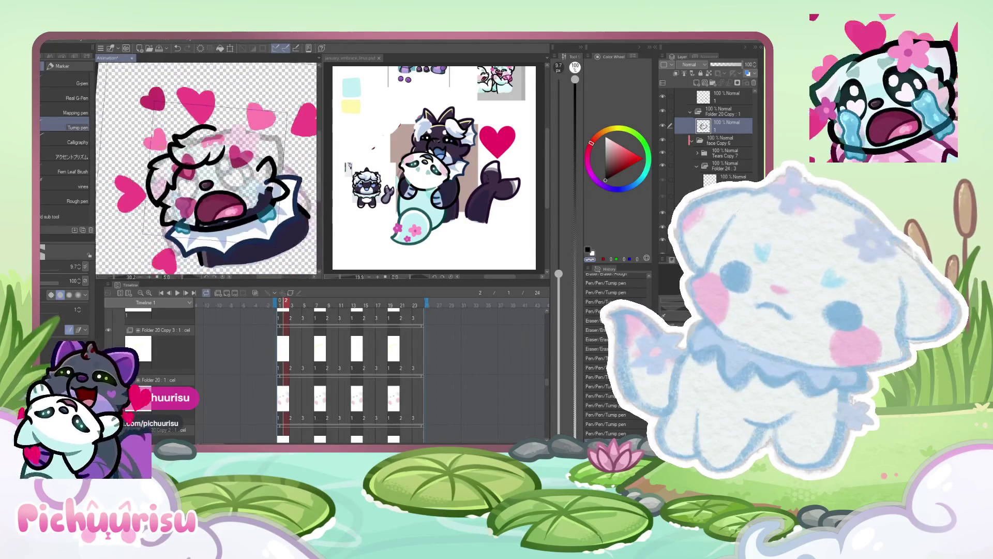
pyautogui.scroll(4, 146, 162)
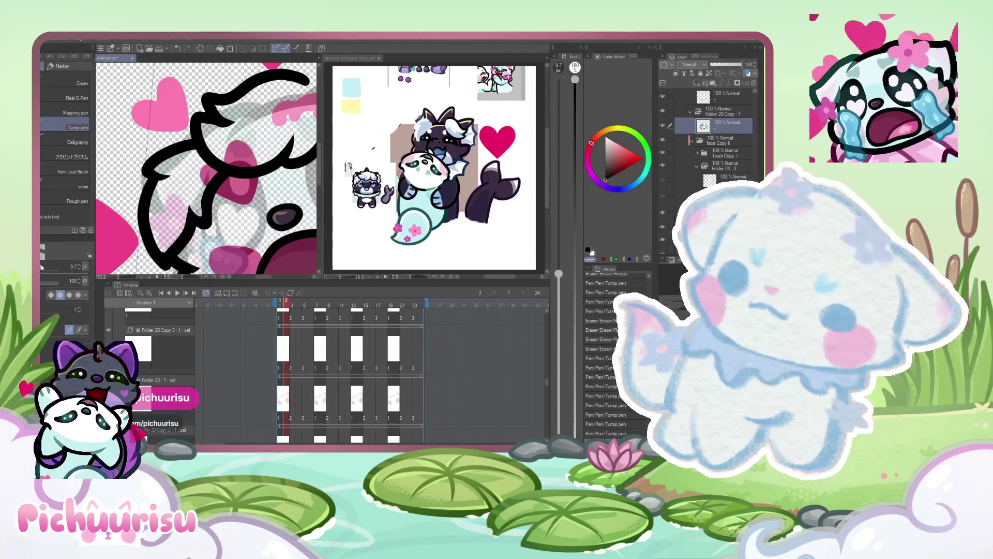
pyautogui.moveTo(146, 162)
pyautogui.mouseDown()
pyautogui.moveTo(137, 181)
pyautogui.moveTo(186, 136)
pyautogui.mouseUp()
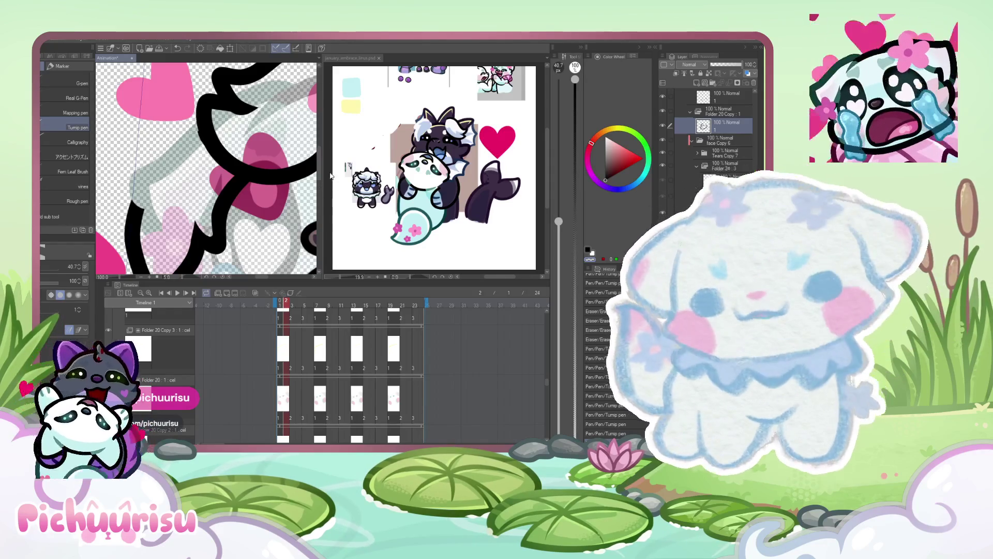
# - Widen the canvas pane and give it more height above the timeline
pyautogui.moveTo(326, 175); pyautogui.dragTo(476, 175)
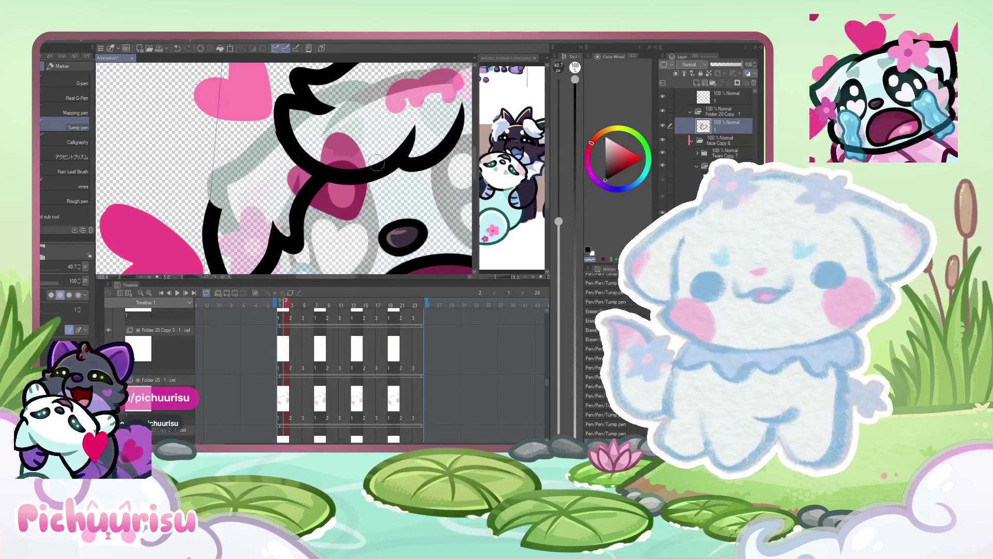
pyautogui.scroll(3, 219, 183)
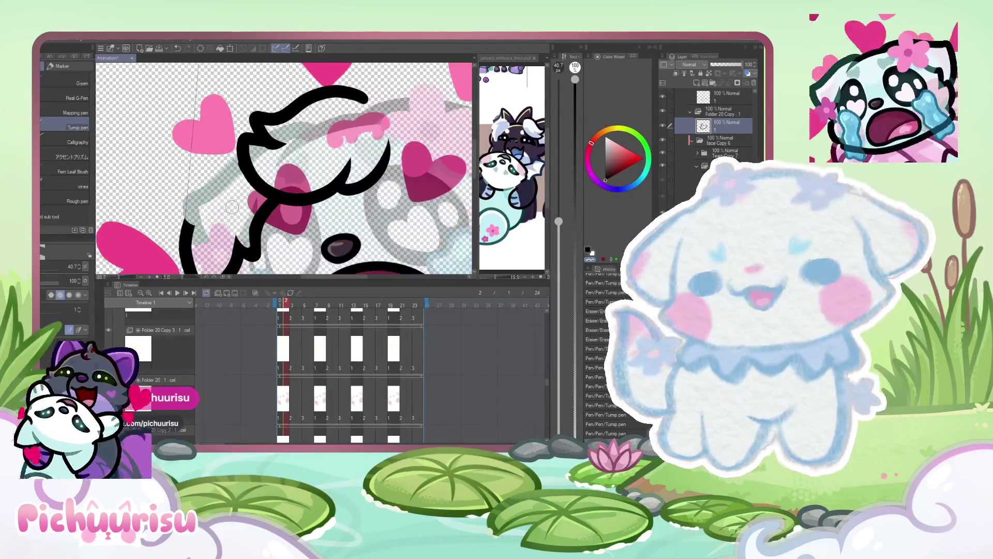
pyautogui.moveTo(272, 281); pyautogui.dragTo(272, 302)
pyautogui.scroll(1, 262, 276)
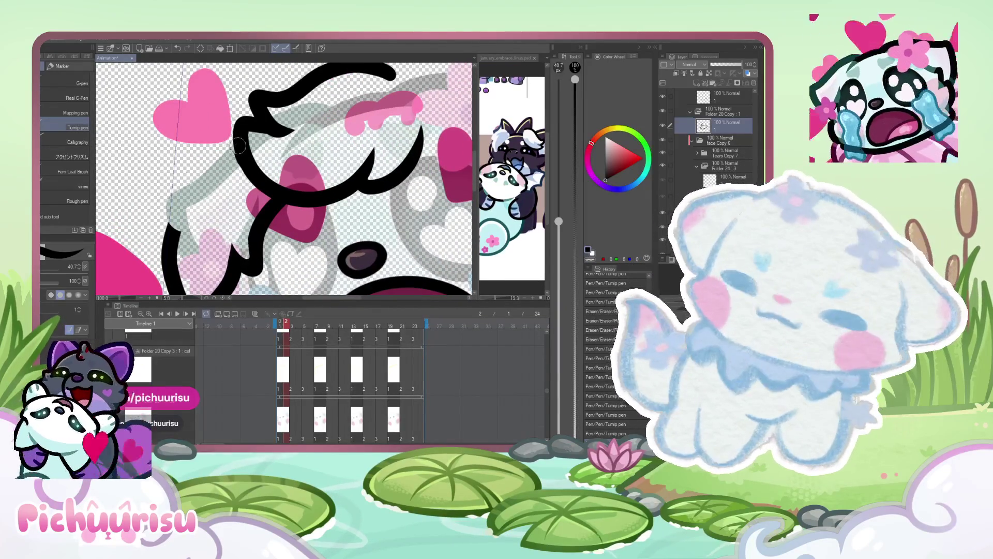
pyautogui.scroll(-2, 169, 171)
pyautogui.scroll(3, 169, 171)
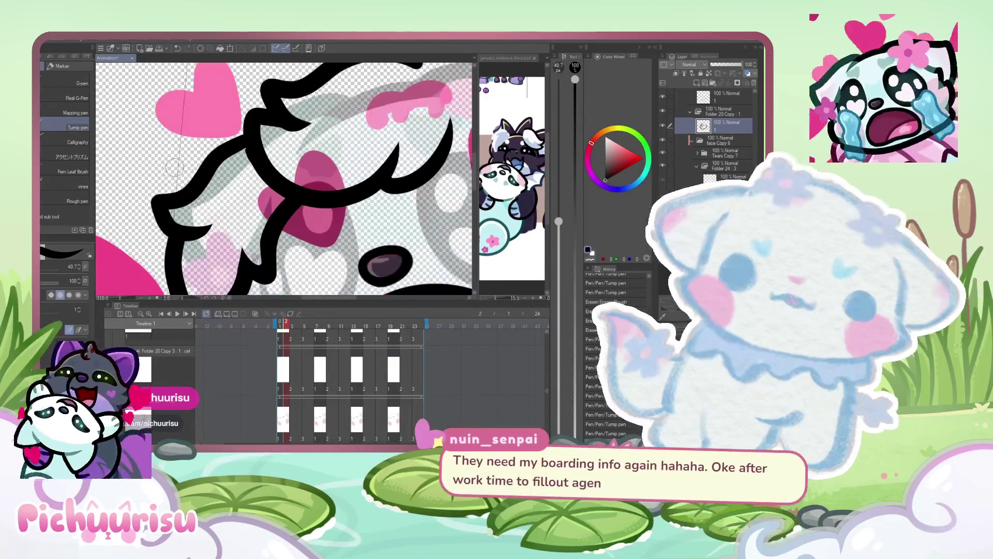
# - Draw the curved left-cheek outline, then redraw it ending in a hook
pyautogui.moveTo(242, 133)
pyautogui.mouseDown()
pyautogui.moveTo(207, 163)
pyautogui.moveTo(197, 229)
pyautogui.mouseUp()
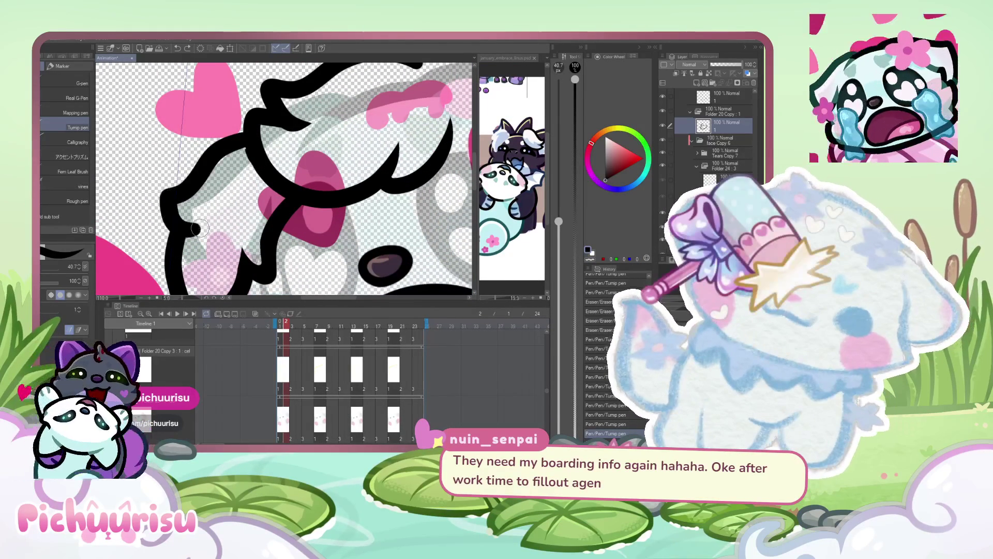
pyautogui.hotkey('ctrl', 'z')
pyautogui.moveTo(242, 136); pyautogui.dragTo(176, 206)
pyautogui.scroll(-2, 191, 190)
pyautogui.scroll(2, 196, 205)
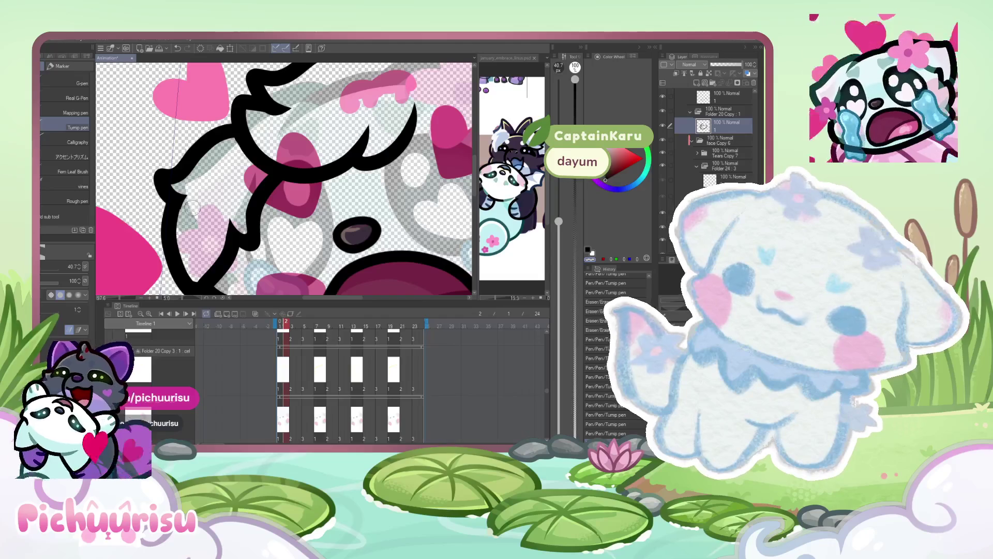
pyautogui.scroll(-3, 192, 208)
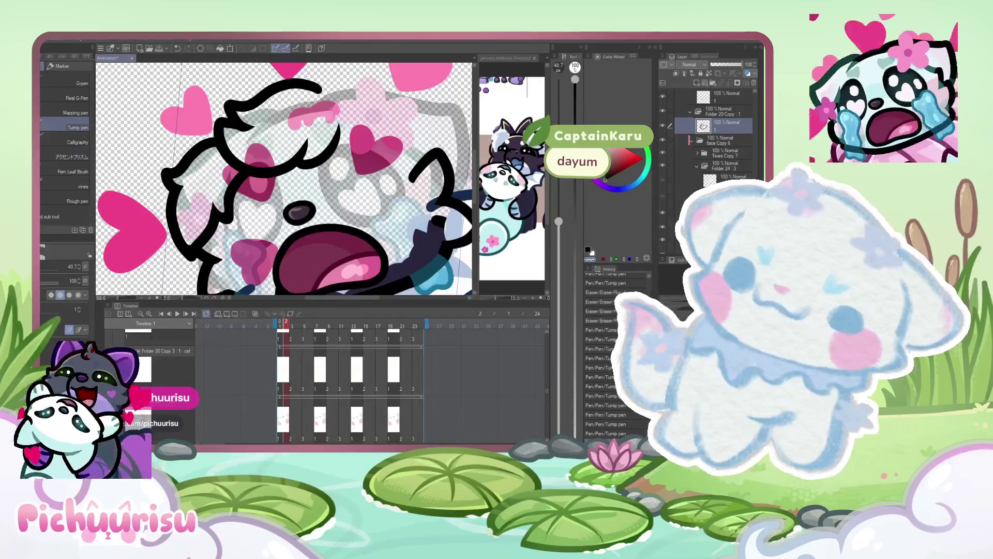
pyautogui.scroll(3, 119, 224)
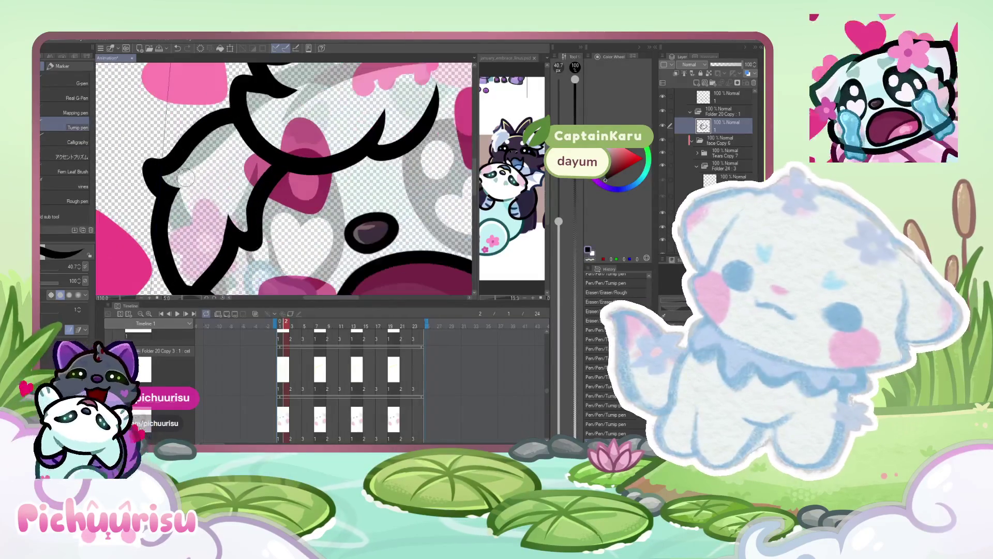
pyautogui.scroll(2, 201, 175)
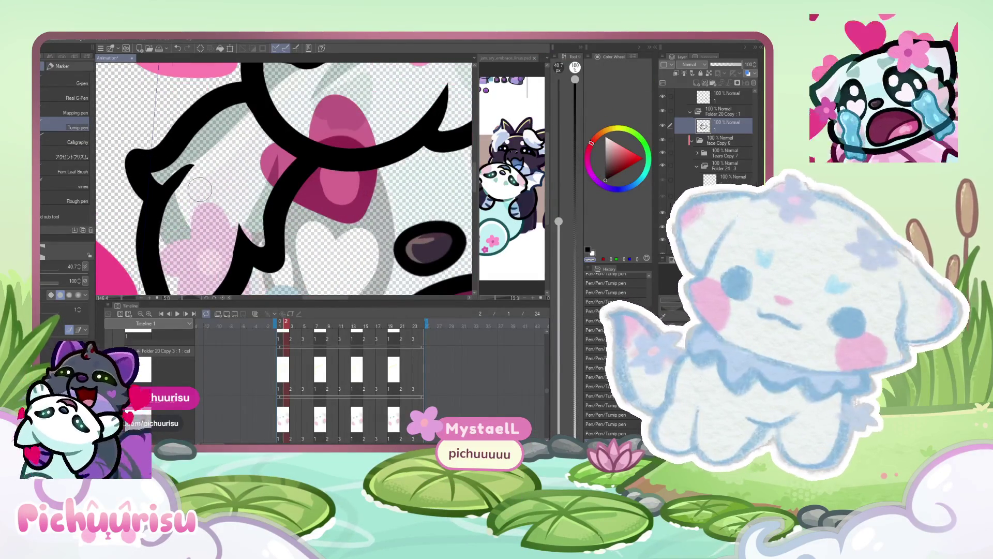
pyautogui.scroll(-3, 199, 188)
pyautogui.scroll(-2, 198, 188)
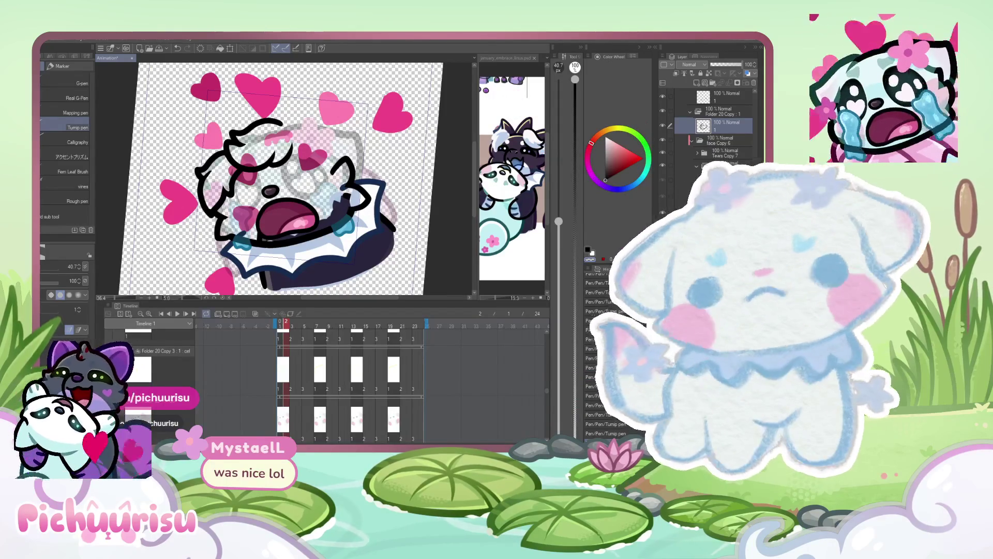
pyautogui.scroll(-2, 305, 204)
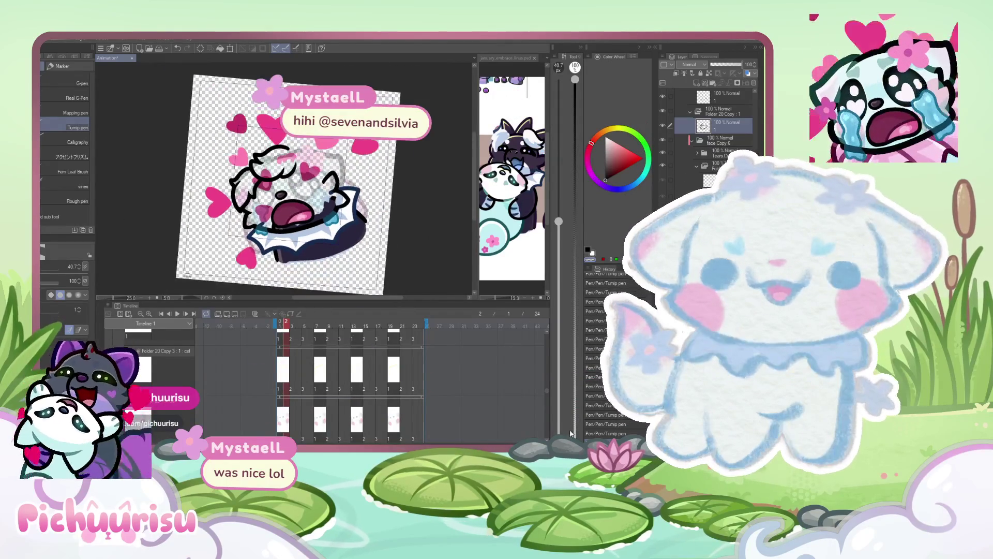
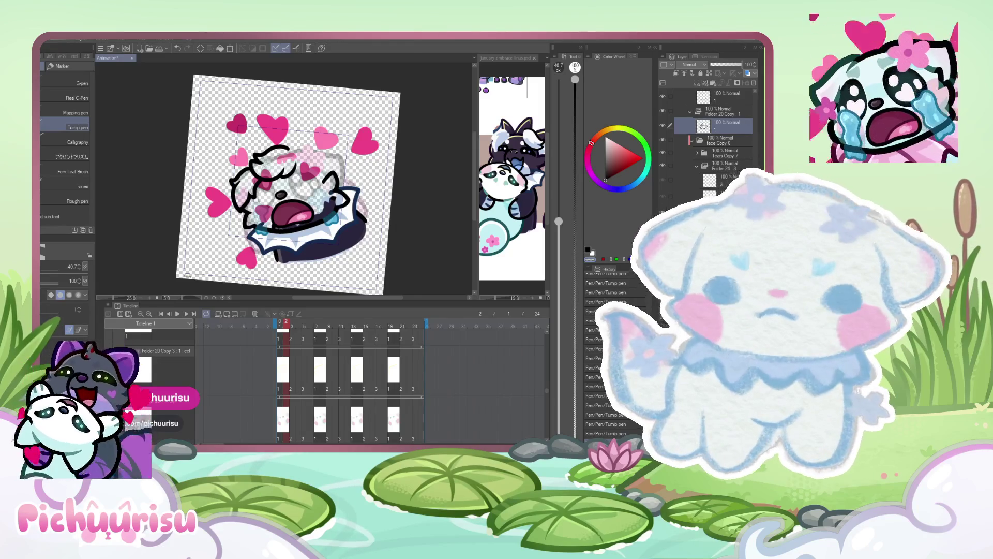
# - Draw the thick black outline along the hair tuft, undoing and redrawing the strokes until they sit right
pyautogui.scroll(5, 329, 129)
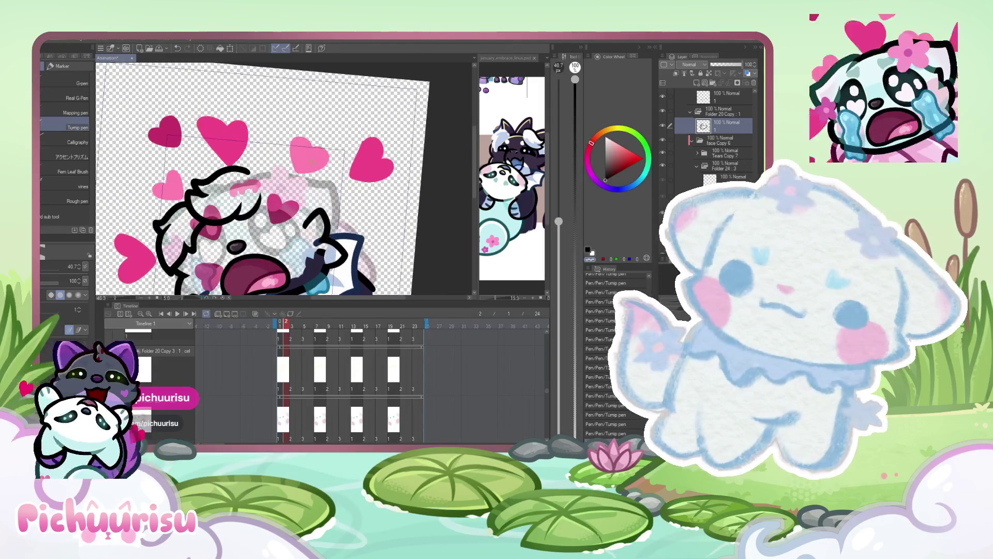
pyautogui.scroll(1, 230, 174)
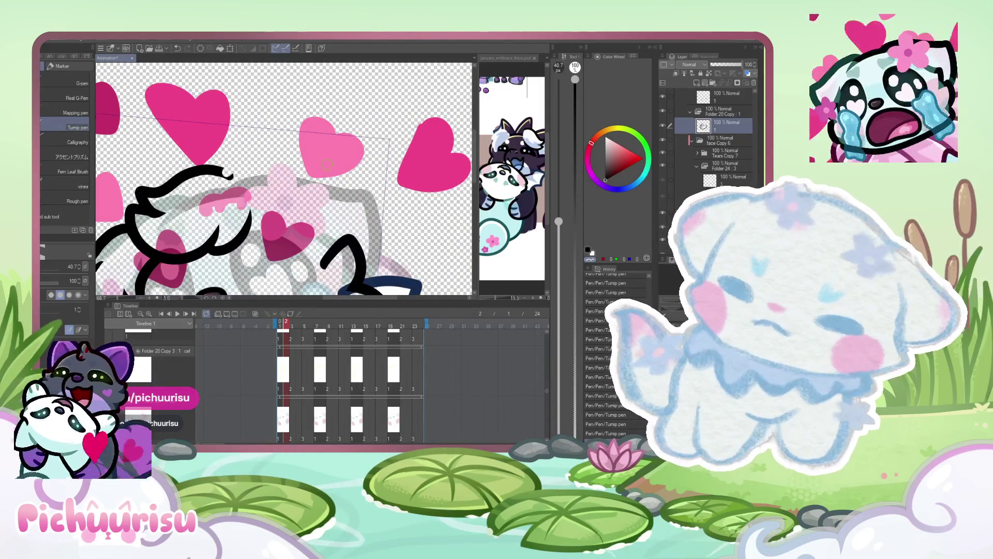
pyautogui.moveTo(234, 171)
pyautogui.mouseDown()
pyautogui.moveTo(216, 166)
pyautogui.moveTo(329, 155)
pyautogui.moveTo(321, 204)
pyautogui.moveTo(342, 210)
pyautogui.moveTo(247, 228)
pyautogui.mouseUp()
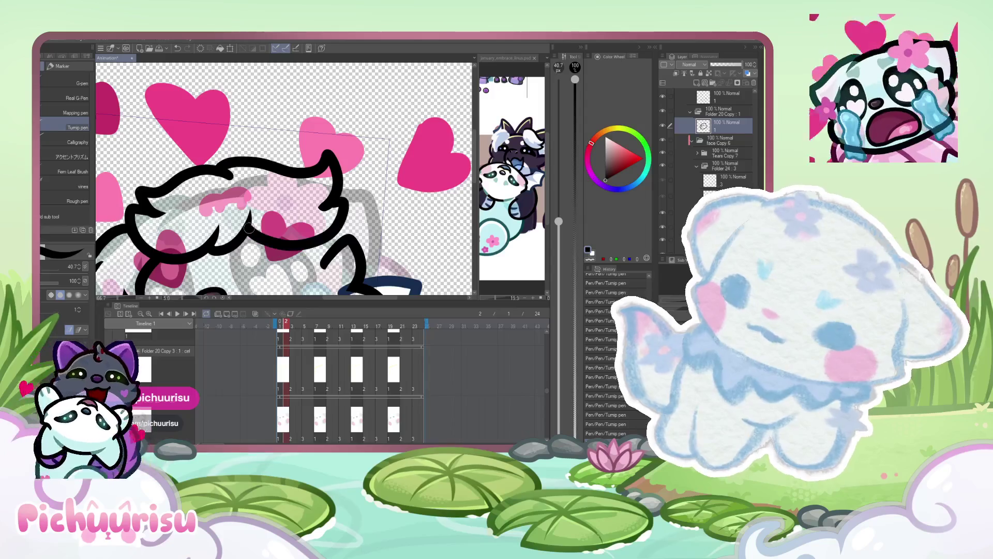
pyautogui.scroll(-3, 218, 213)
pyautogui.scroll(1, 232, 191)
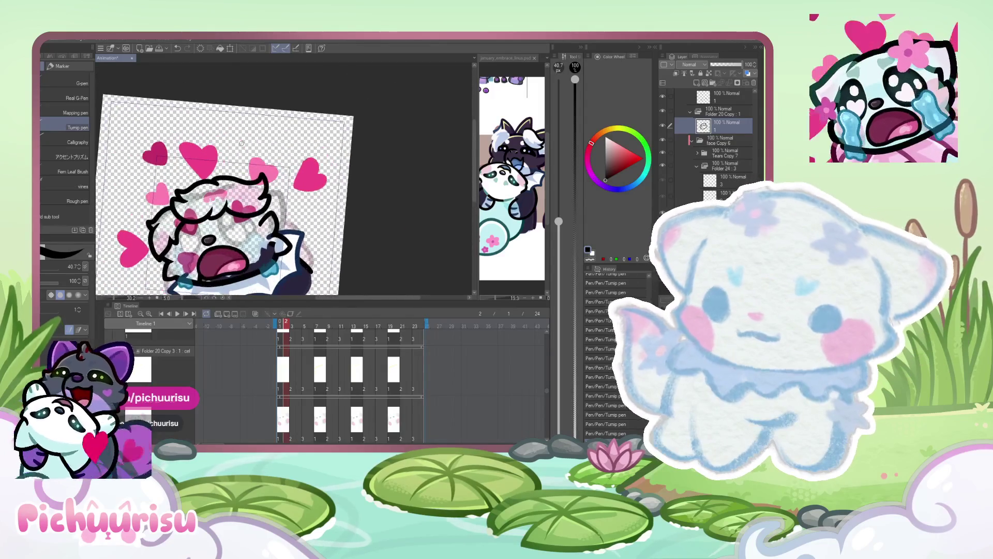
pyautogui.scroll(2, 232, 191)
pyautogui.hotkey('ctrl', 'z')
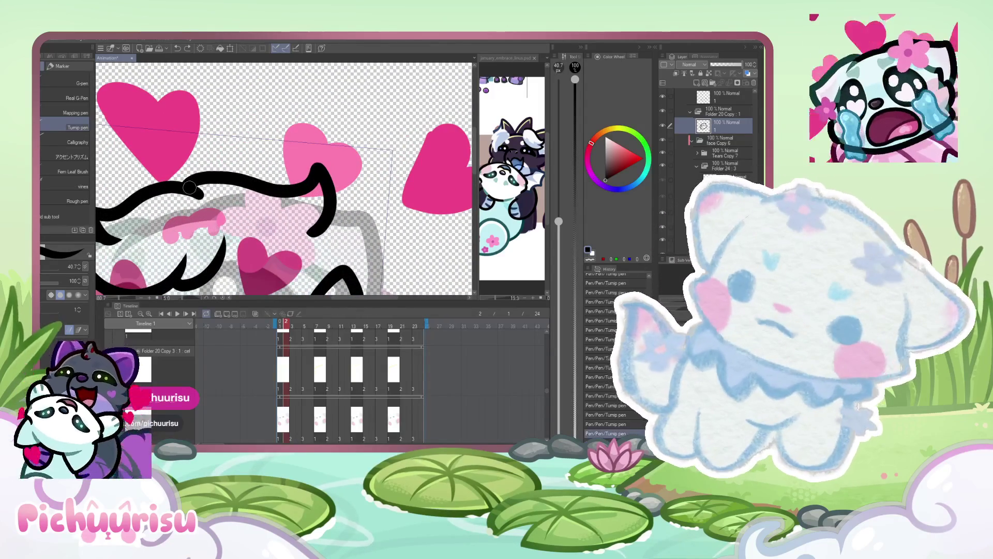
pyautogui.moveTo(187, 186)
pyautogui.mouseDown()
pyautogui.moveTo(324, 193)
pyautogui.moveTo(294, 233)
pyautogui.mouseUp()
pyautogui.hotkey('ctrl', 'z')
pyautogui.moveTo(186, 191)
pyautogui.mouseDown()
pyautogui.moveTo(200, 179)
pyautogui.moveTo(326, 222)
pyautogui.moveTo(280, 269)
pyautogui.moveTo(228, 239)
pyautogui.mouseUp()
pyautogui.hotkey('ctrl', 'z')
pyautogui.moveTo(326, 222)
pyautogui.mouseDown()
pyautogui.moveTo(266, 274)
pyautogui.moveTo(217, 251)
pyautogui.moveTo(203, 256)
pyautogui.mouseUp()
pyautogui.scroll(3, 203, 256)
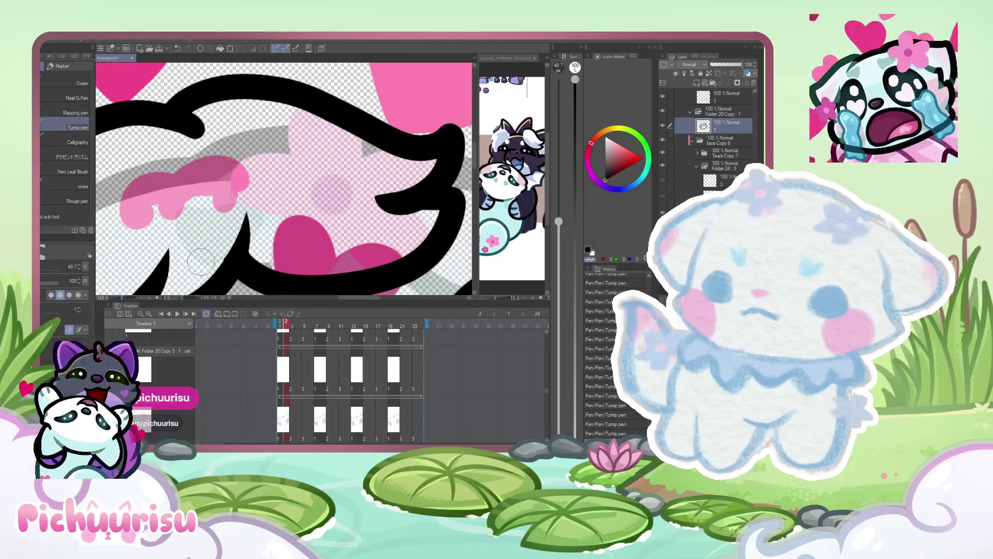
pyautogui.scroll(-3, 207, 243)
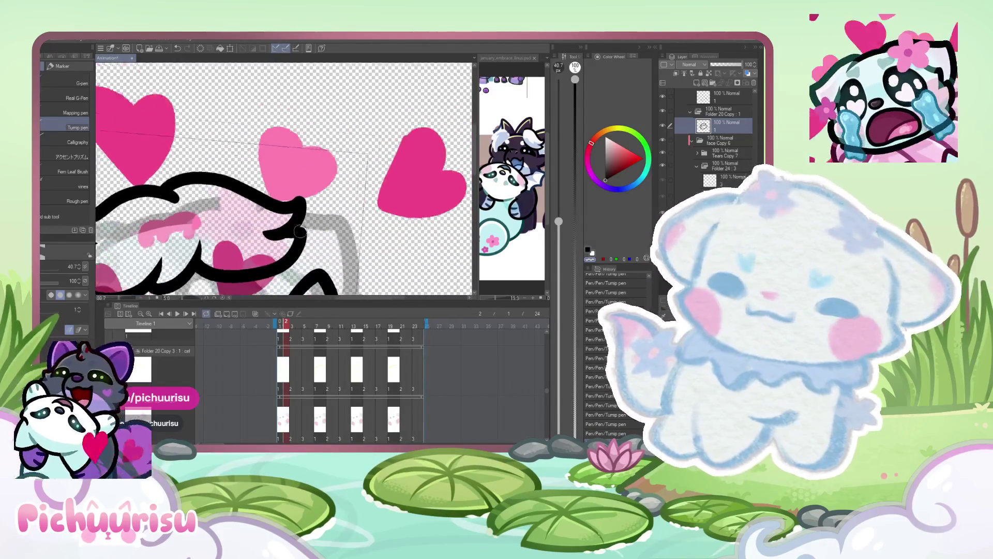
# - Shrink the pen to 10.5 and smooth away the bump on the black hair line
pyautogui.press('[')
pyautogui.press('[')
pyautogui.press('[')
pyautogui.scroll(5, 304, 203)
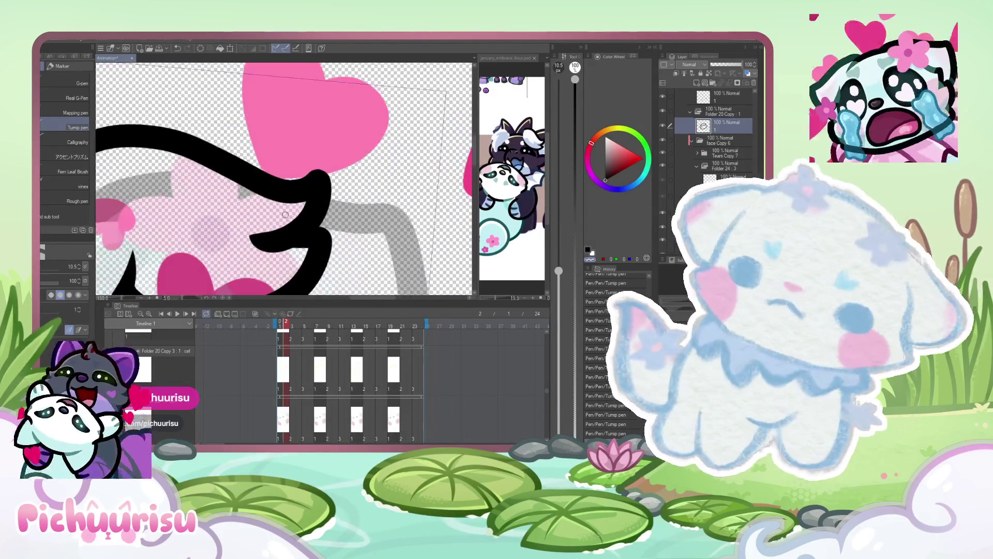
pyautogui.scroll(-2, 286, 255)
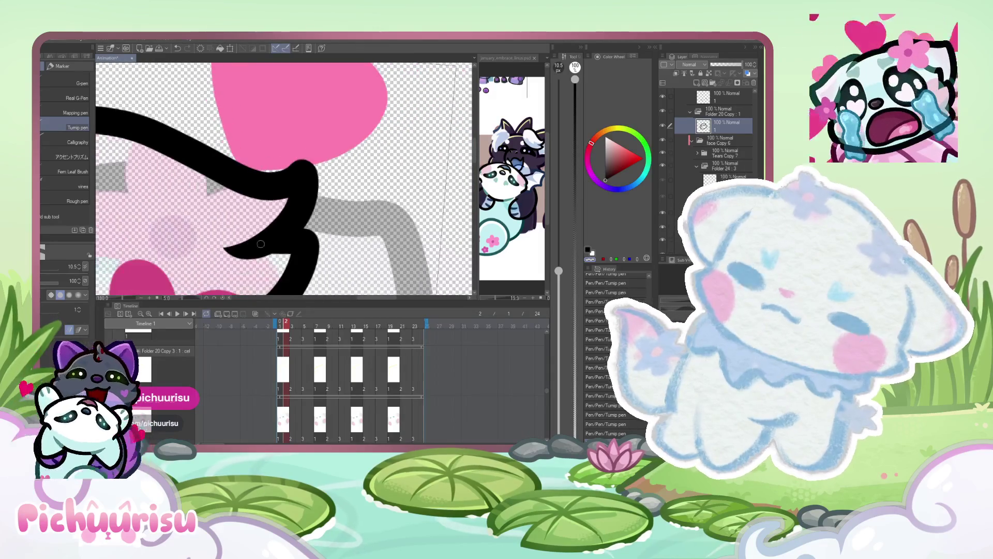
pyautogui.scroll(-1, 286, 254)
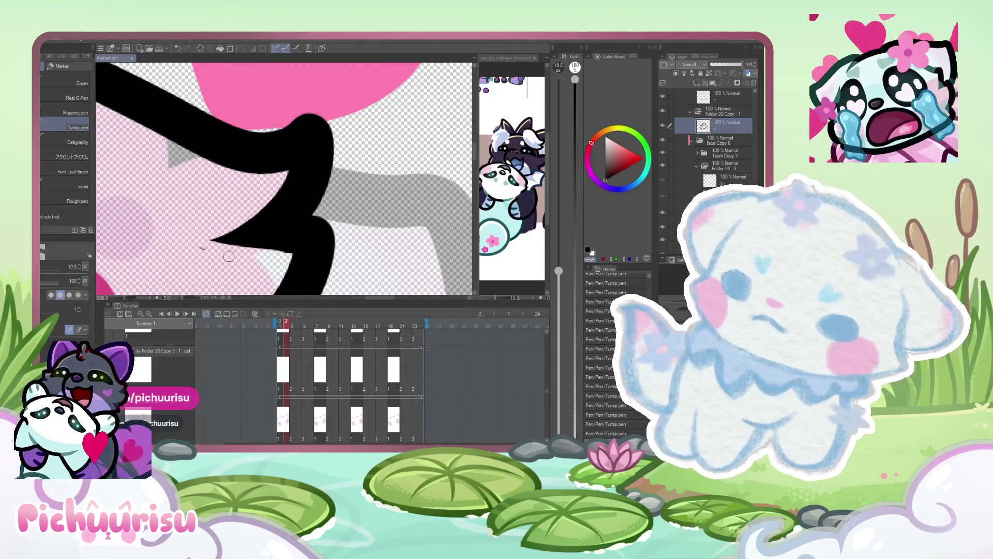
pyautogui.scroll(-1, 282, 221)
pyautogui.scroll(-1, 282, 220)
pyautogui.scroll(5, 297, 204)
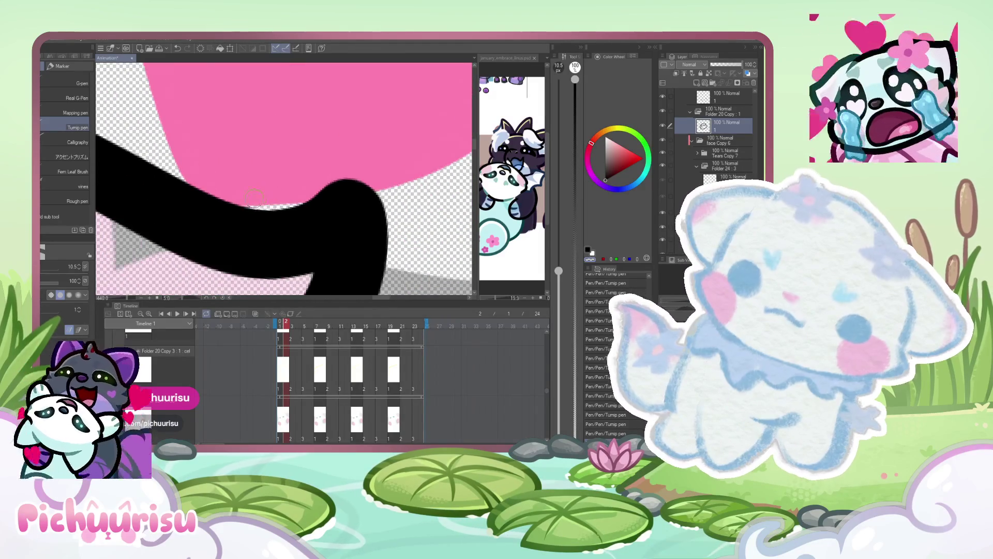
pyautogui.moveTo(297, 203); pyautogui.dragTo(347, 178)
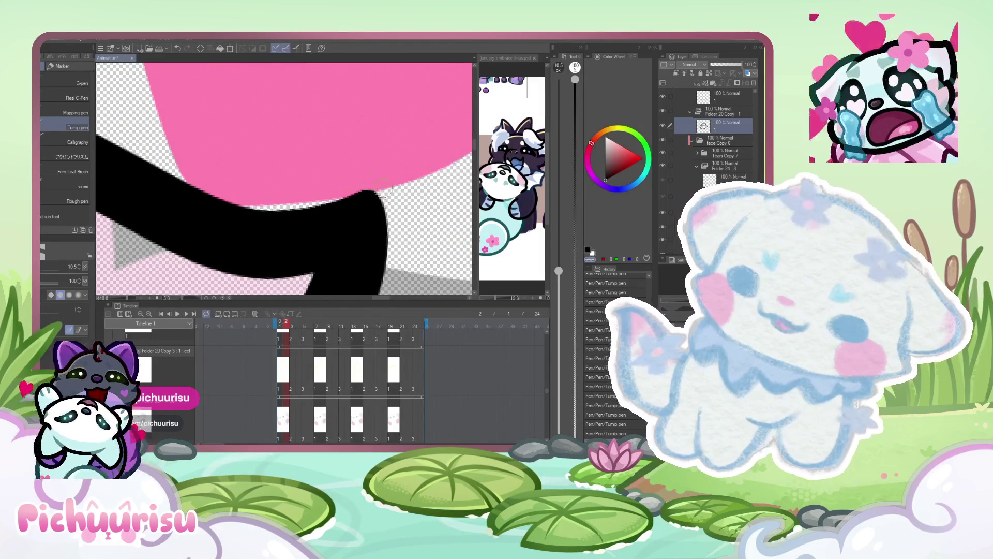
pyautogui.scroll(-4, 186, 195)
pyautogui.scroll(4, 186, 195)
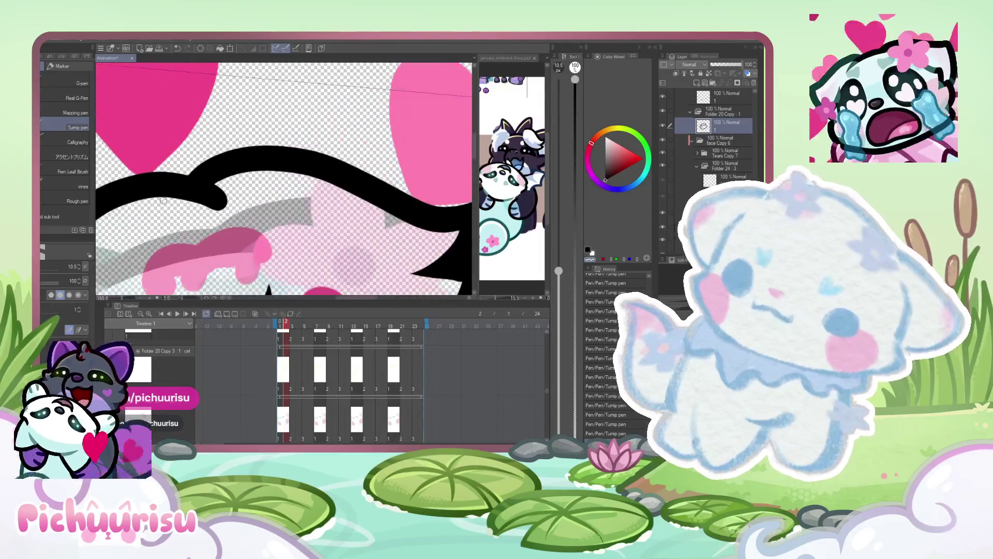
pyautogui.scroll(-8, 269, 218)
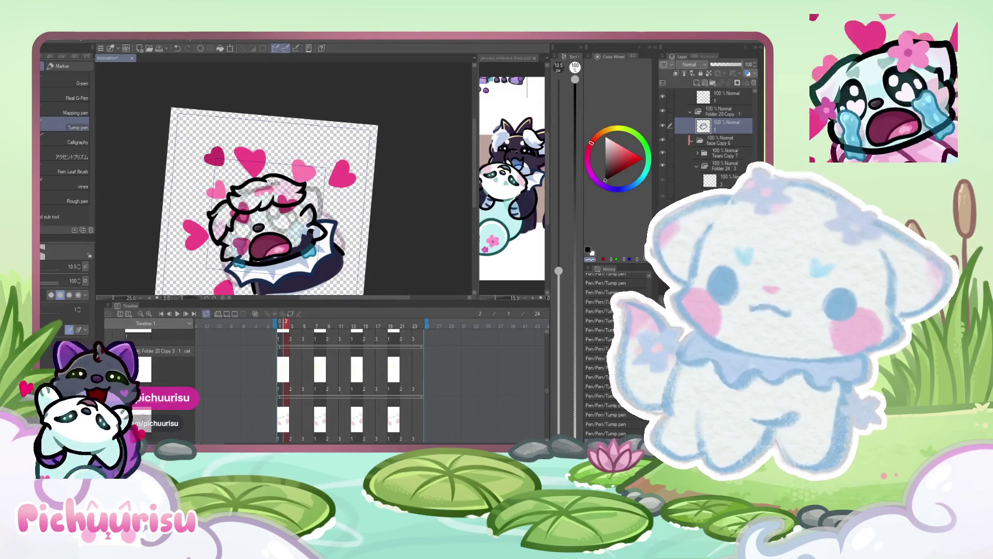
pyautogui.scroll(-1, 272, 178)
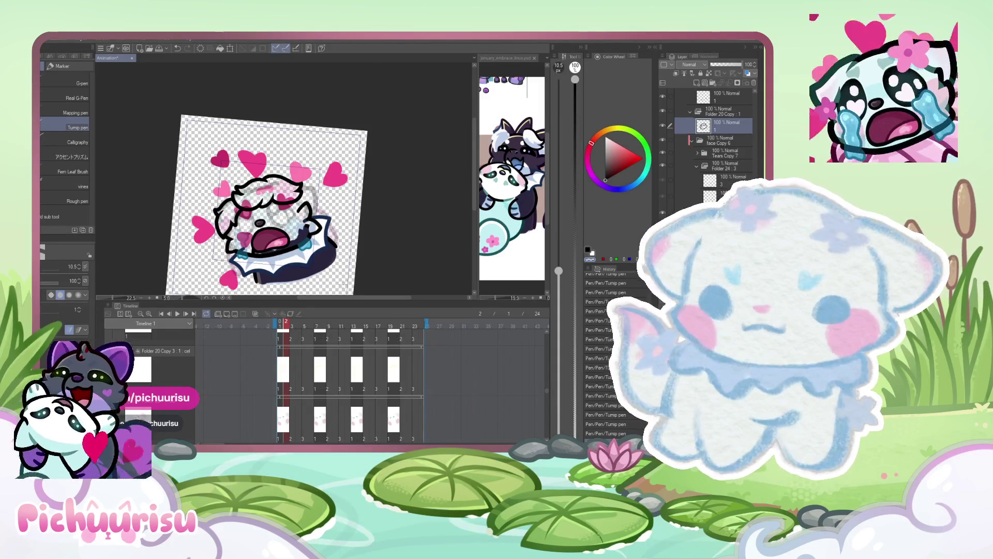
pyautogui.scroll(2, 312, 180)
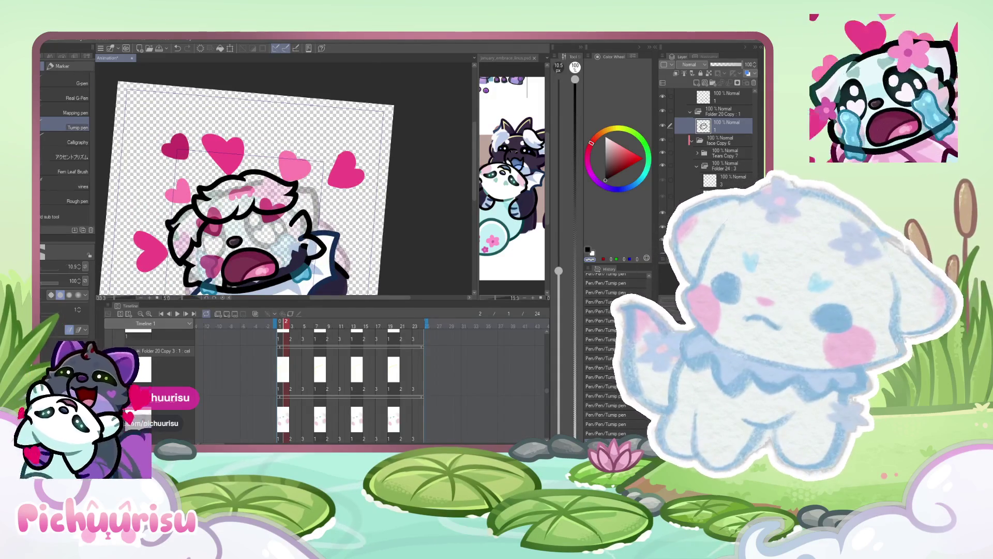
pyautogui.press('j')
pyautogui.scroll(1, 284, 183)
# - Liquify the fur at brush size 788.2, then 262.3, pushing the pink heart shading upward
pyautogui.click(56, 268)
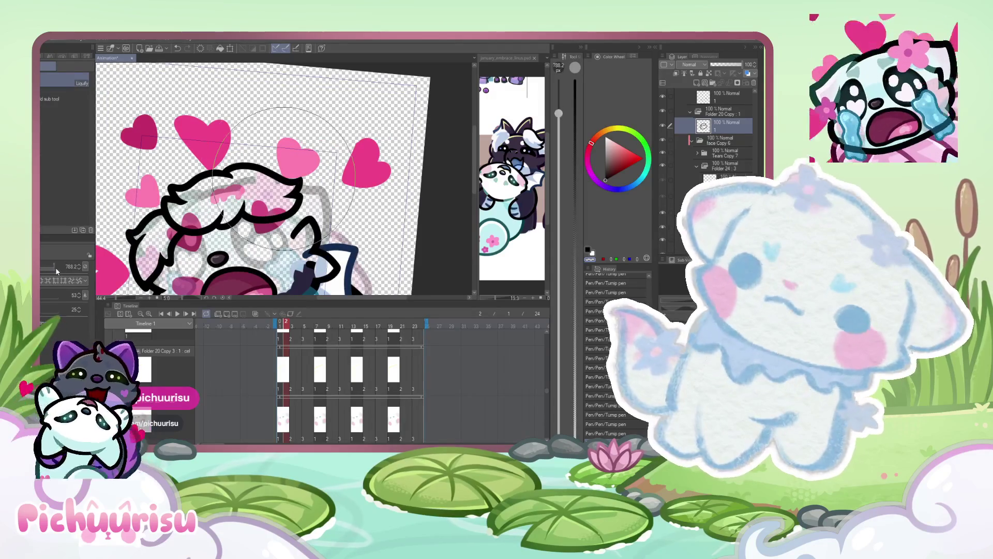
pyautogui.moveTo(295, 156); pyautogui.dragTo(220, 160)
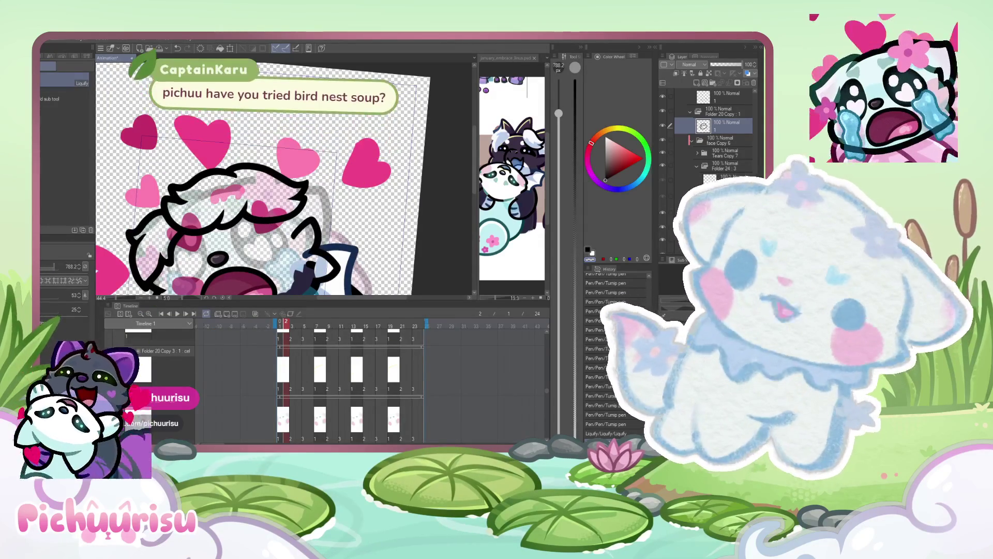
pyautogui.click(49, 268)
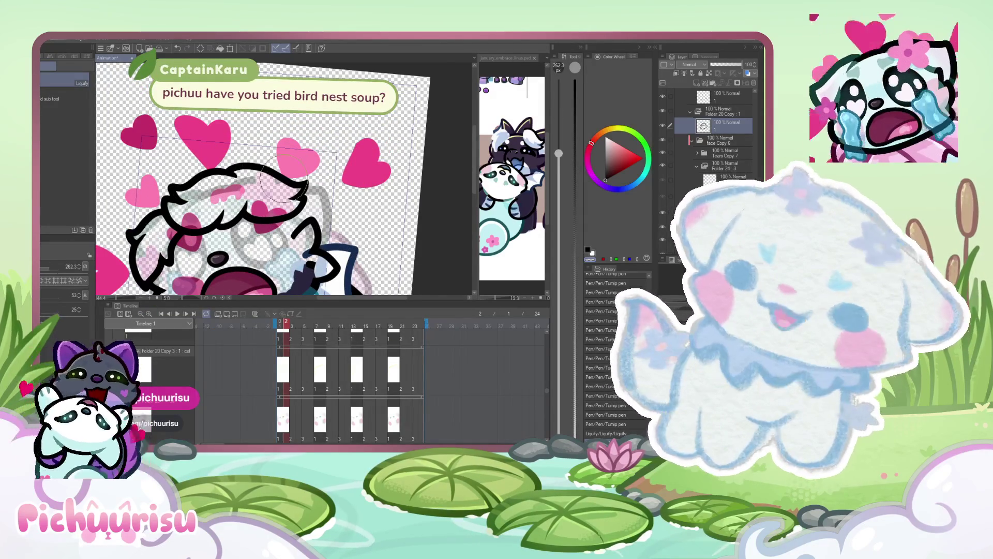
pyautogui.scroll(1, 293, 192)
pyautogui.moveTo(269, 212)
pyautogui.mouseDown()
pyautogui.moveTo(243, 225)
pyautogui.moveTo(305, 204)
pyautogui.mouseUp()
pyautogui.scroll(-5, 246, 180)
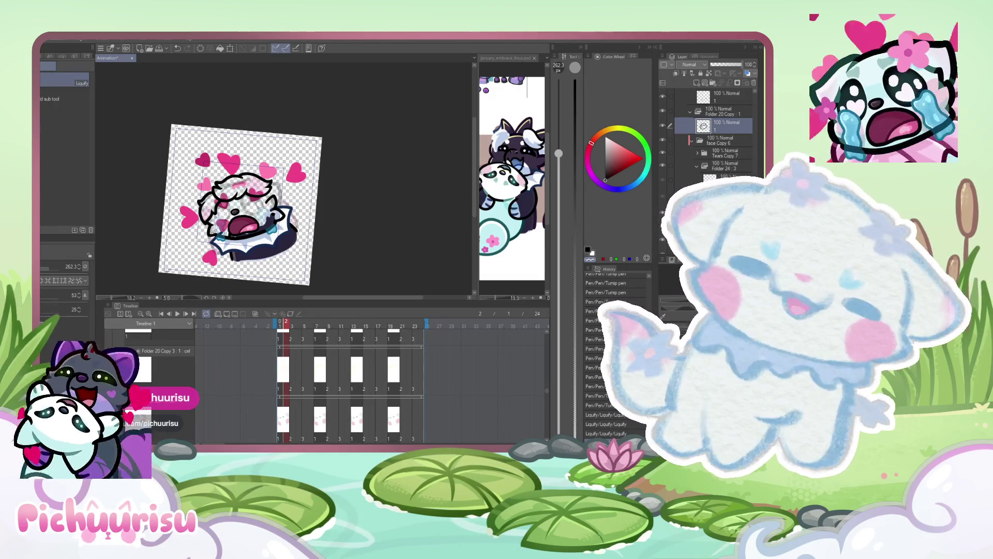
pyautogui.scroll(5, 282, 204)
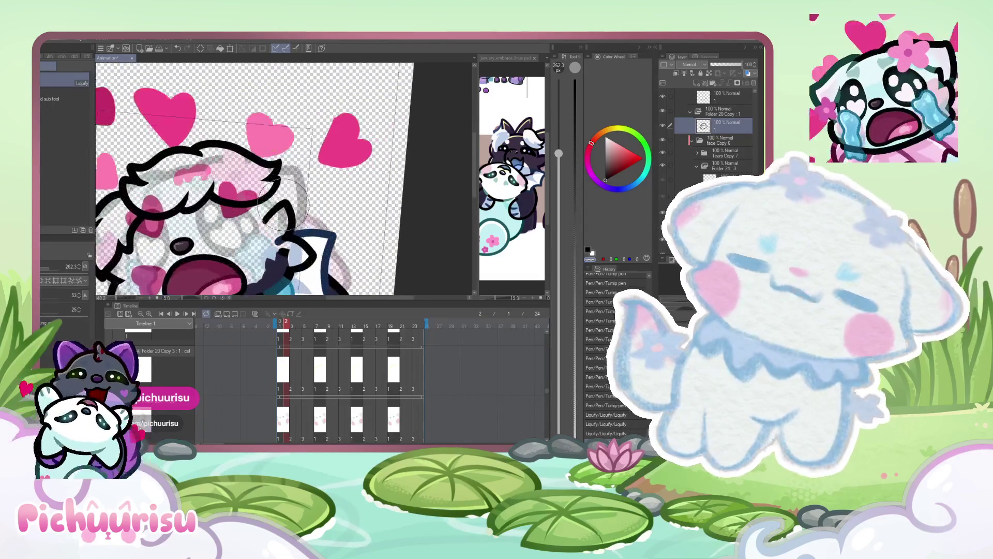
pyautogui.press('p')
pyautogui.scroll(1, 241, 201)
pyautogui.scroll(1, 240, 202)
pyautogui.scroll(-1, 240, 202)
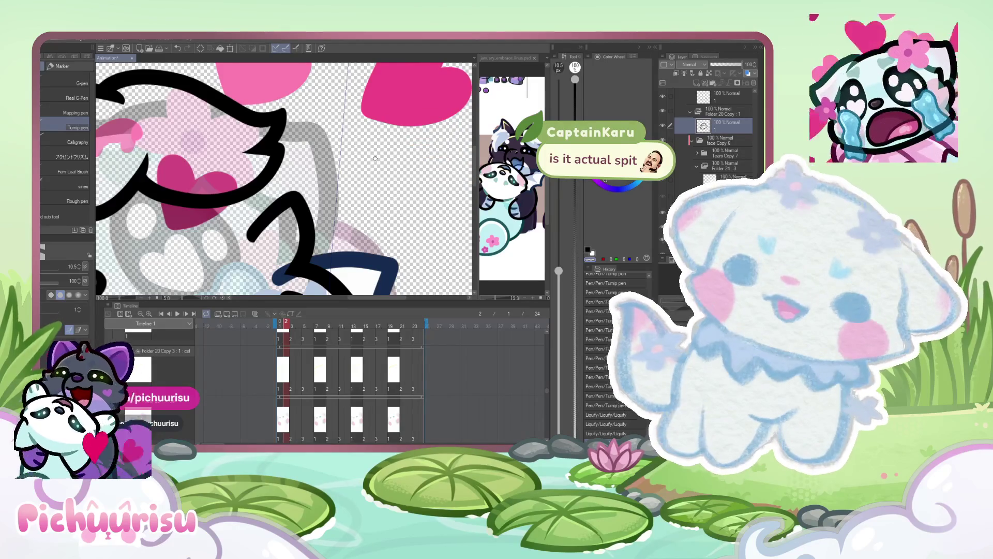
# - Set the brush size to 40 and erase the right end of the hair tuft outline
pyautogui.scroll(-1, 375, 158)
pyautogui.scroll(-1, 375, 158)
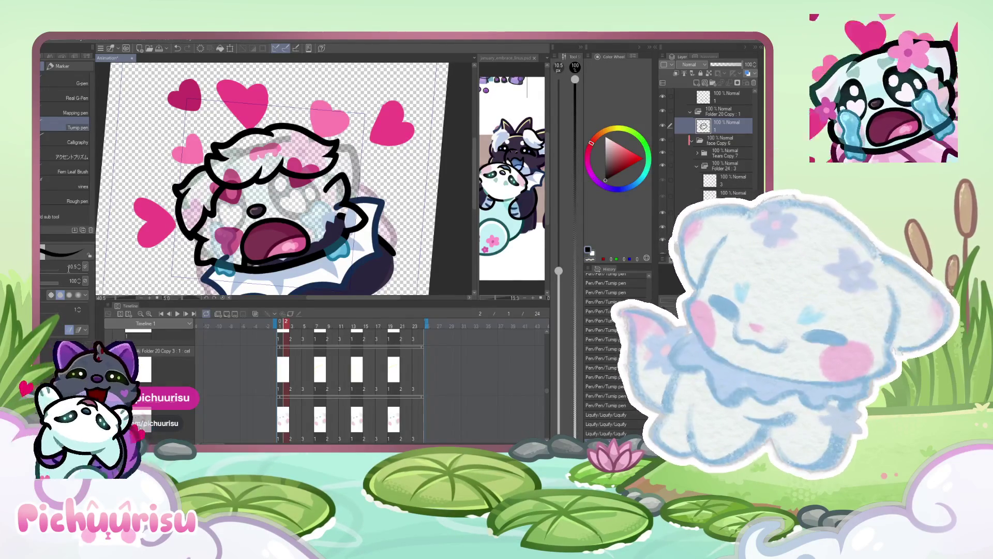
pyautogui.write('40')
pyautogui.press('Return')
pyautogui.scroll(5, 272, 163)
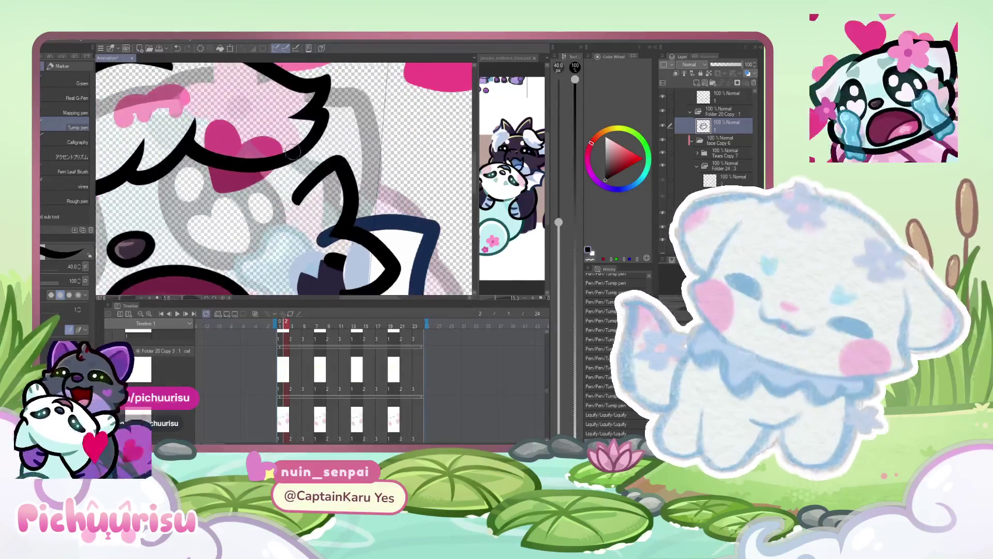
pyautogui.scroll(-6, 318, 202)
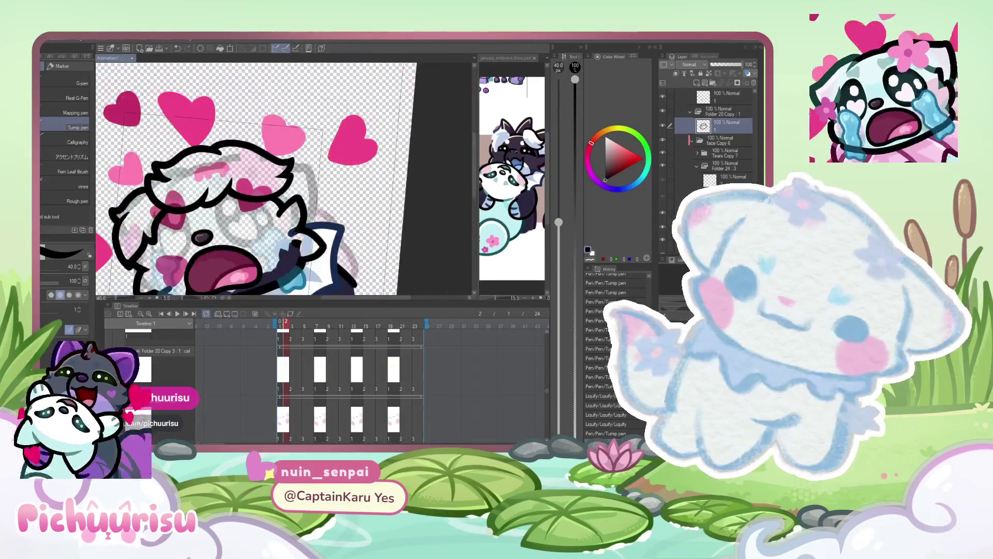
pyautogui.scroll(5, 307, 195)
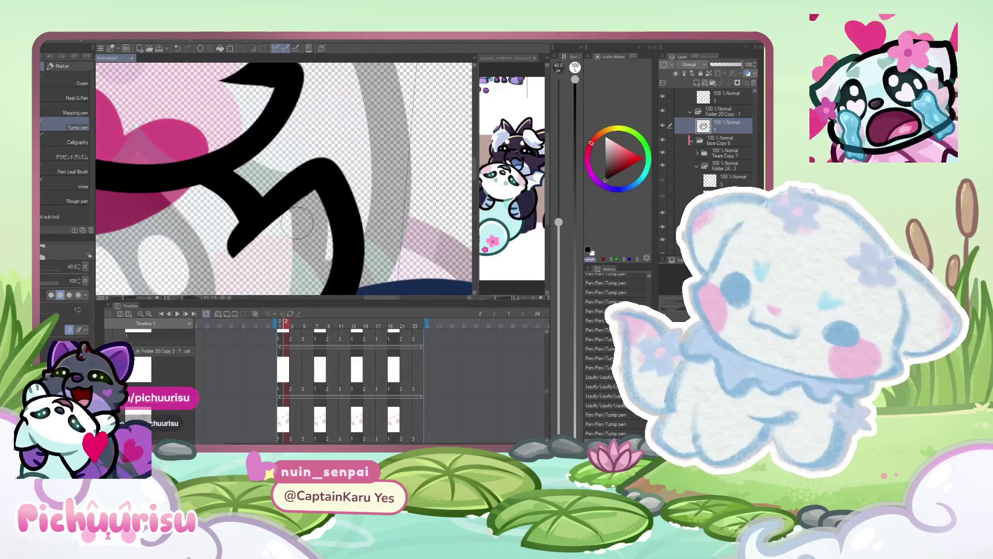
pyautogui.scroll(-1, 252, 245)
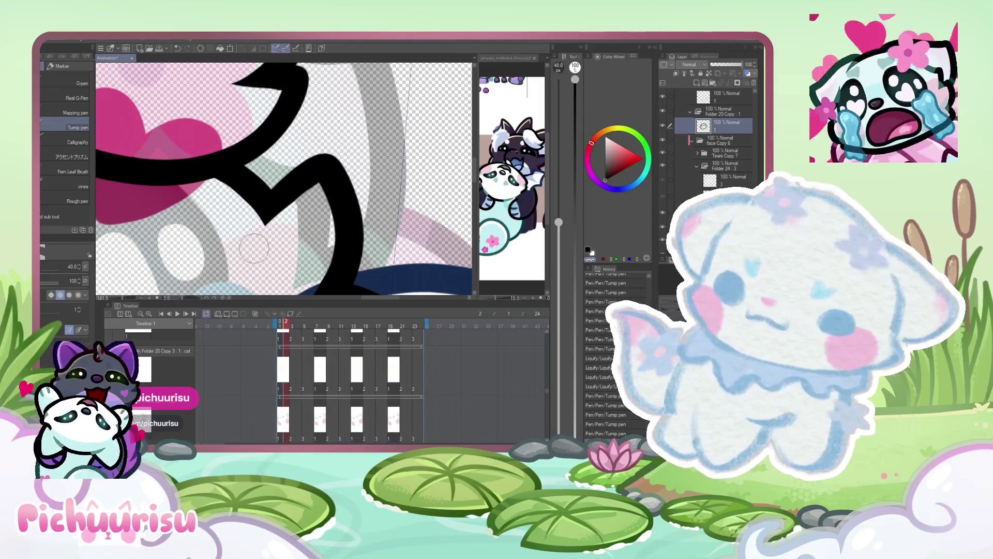
pyautogui.scroll(-8, 254, 248)
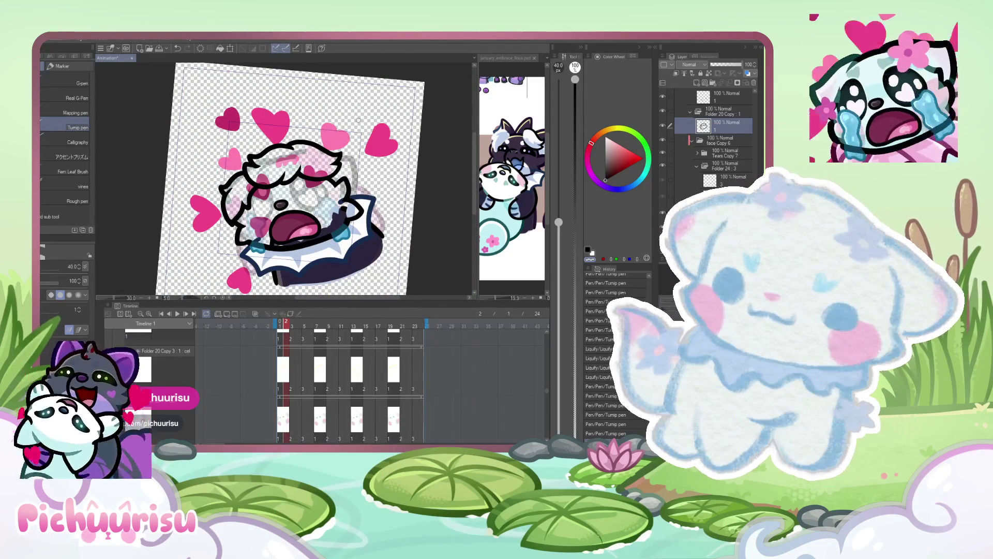
pyautogui.scroll(4, 364, 121)
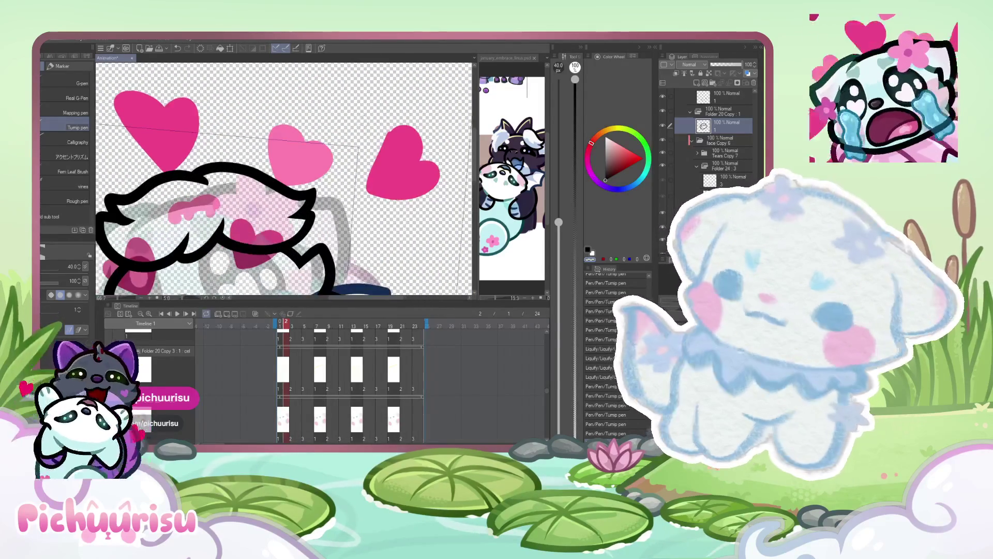
pyautogui.moveTo(313, 205)
pyautogui.mouseDown()
pyautogui.moveTo(295, 227)
pyautogui.moveTo(302, 201)
pyautogui.moveTo(277, 182)
pyautogui.mouseUp()
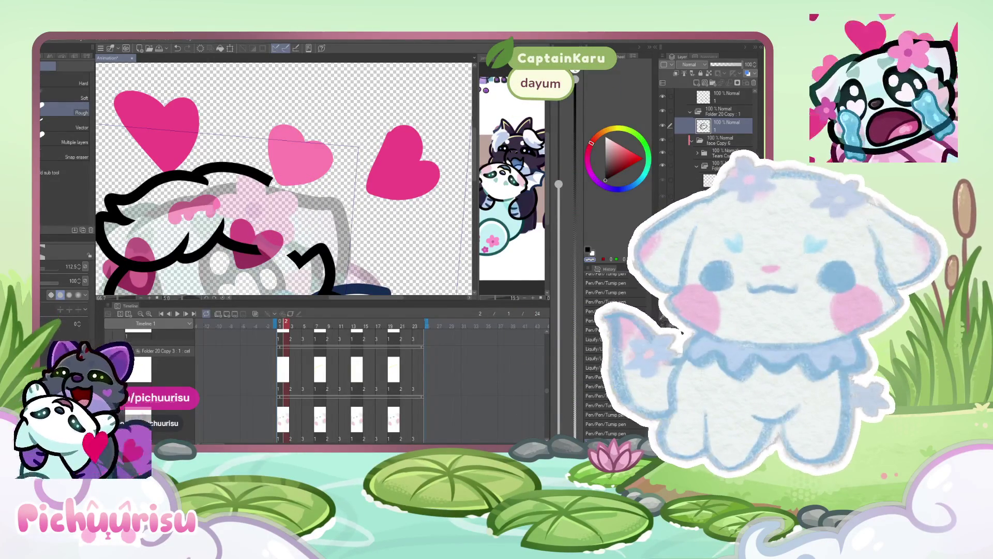
# - Test erasing the hair line's tip, then redraw the black arc of the hair outline
pyautogui.scroll(2, 270, 182)
pyautogui.press('p')
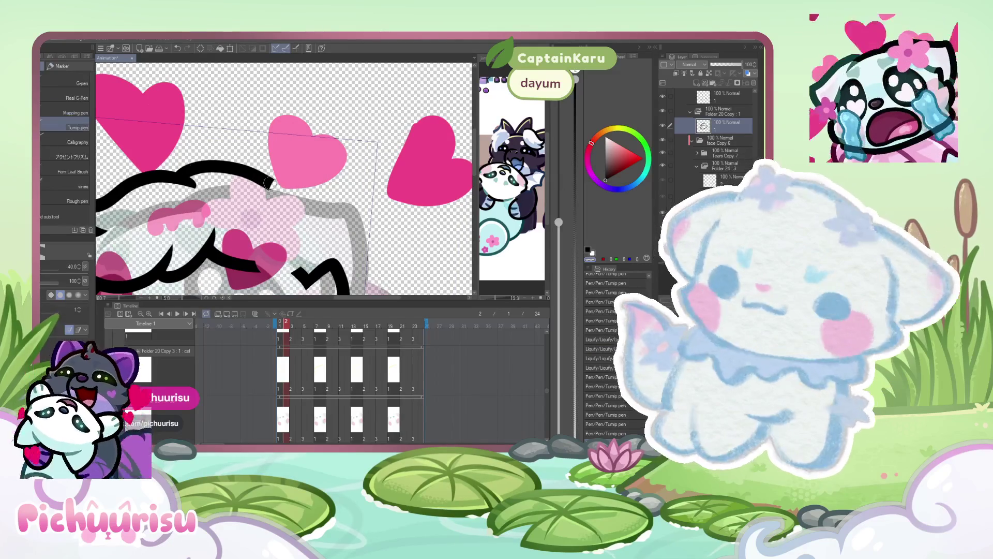
pyautogui.scroll(1, 270, 184)
pyautogui.moveTo(274, 187); pyautogui.dragTo(255, 171)
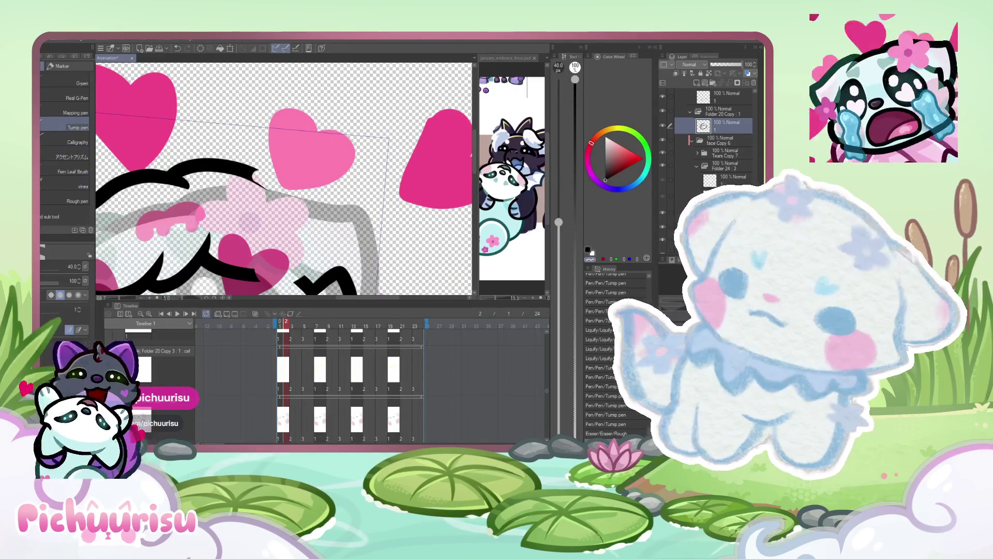
pyautogui.hotkey('ctrl', 'z')
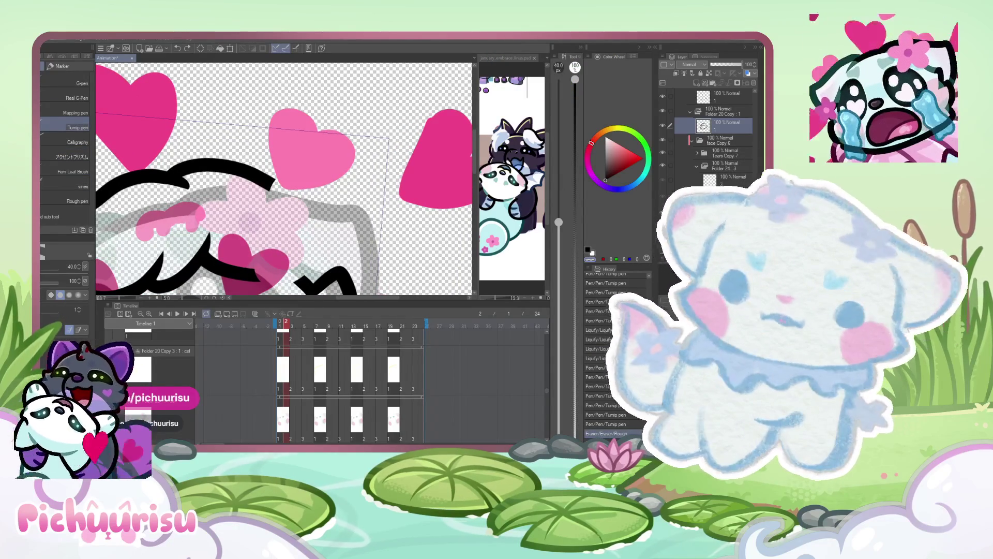
pyautogui.hotkey('ctrl', 'y')
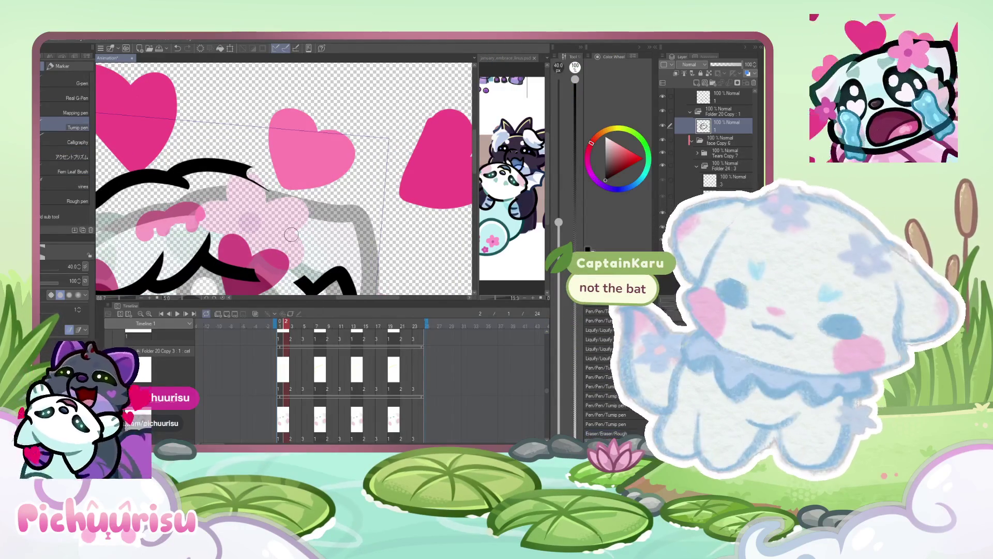
pyautogui.hotkey('ctrl', 'z')
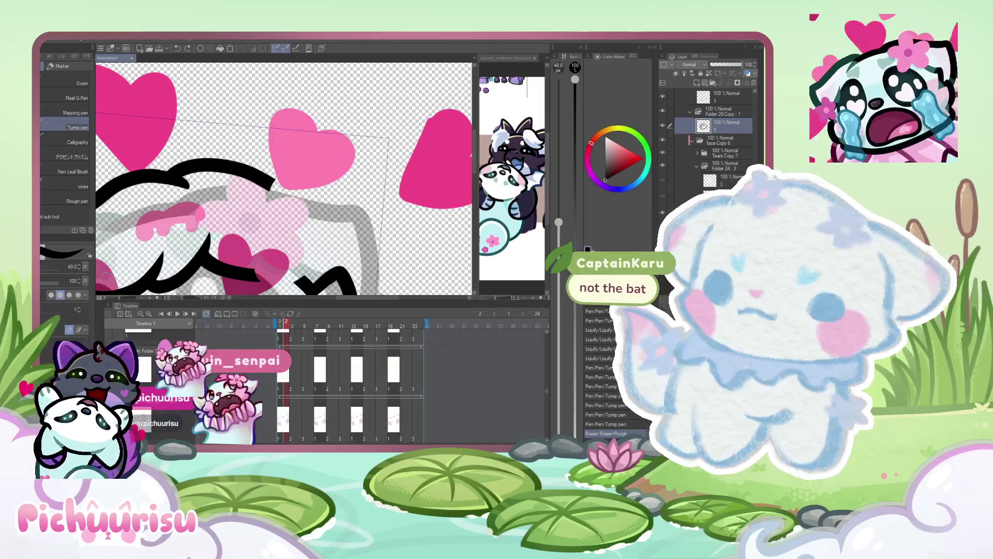
pyautogui.scroll(1, 254, 170)
pyautogui.moveTo(261, 176)
pyautogui.mouseDown()
pyautogui.moveTo(309, 204)
pyautogui.moveTo(217, 252)
pyautogui.mouseUp()
pyautogui.scroll(-1, 309, 204)
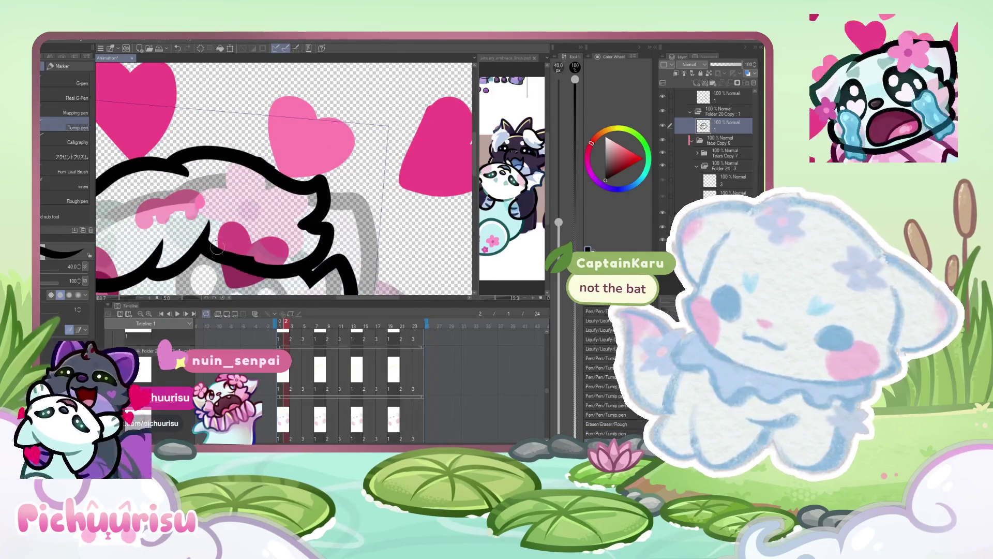
pyautogui.scroll(2, 217, 252)
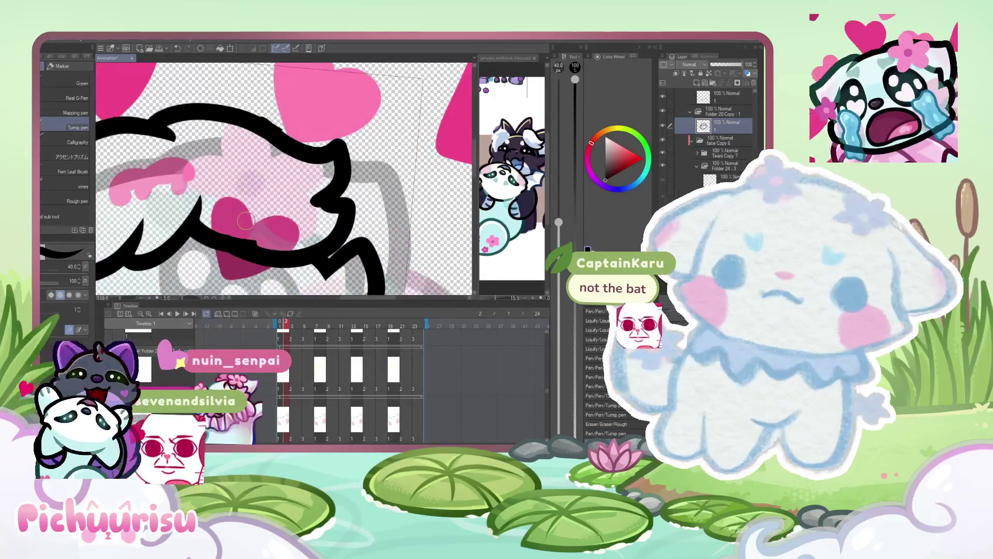
pyautogui.hotkey('ctrl', 'z')
pyautogui.hotkey('ctrl', 'z')
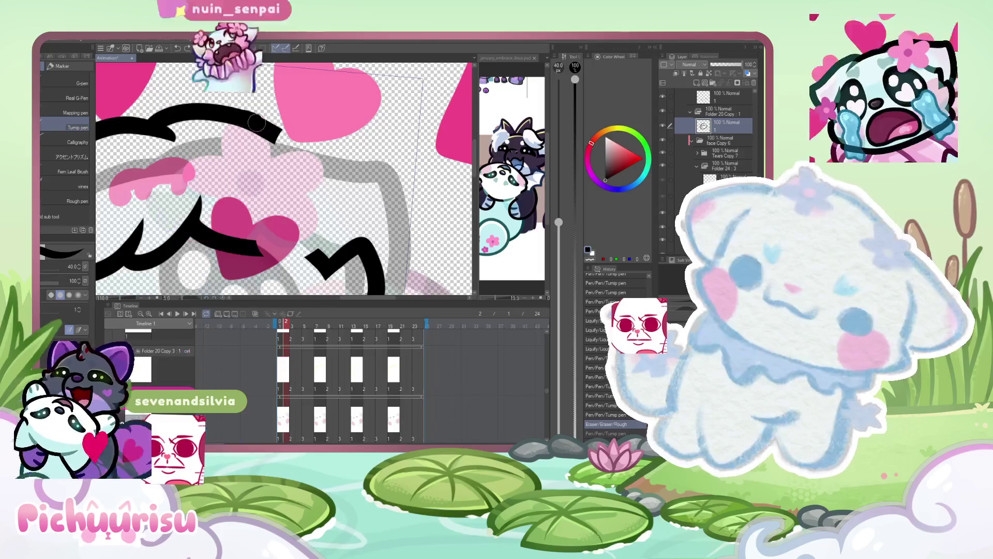
pyautogui.moveTo(282, 141)
pyautogui.mouseDown()
pyautogui.moveTo(296, 152)
pyautogui.moveTo(290, 202)
pyautogui.moveTo(337, 205)
pyautogui.mouseUp()
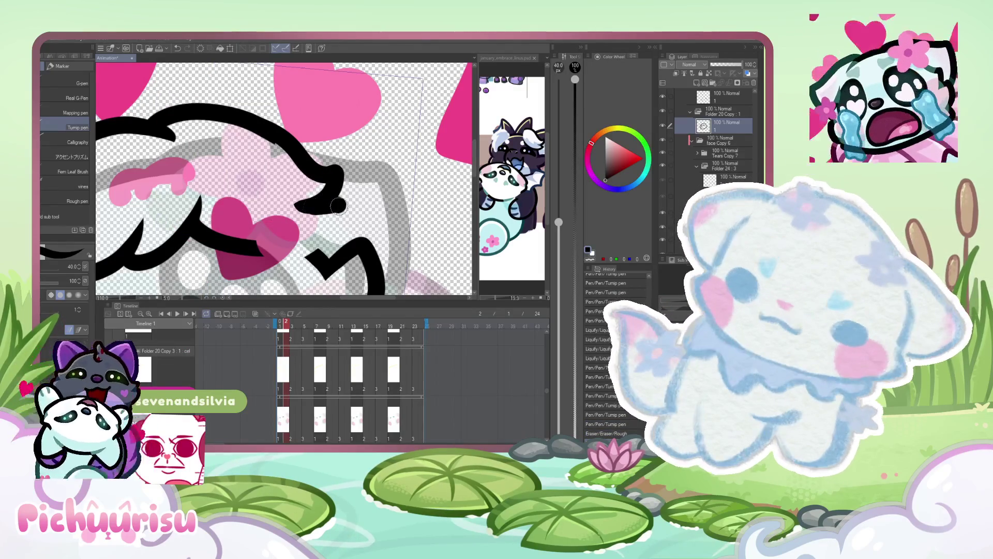
pyautogui.scroll(-5, 212, 209)
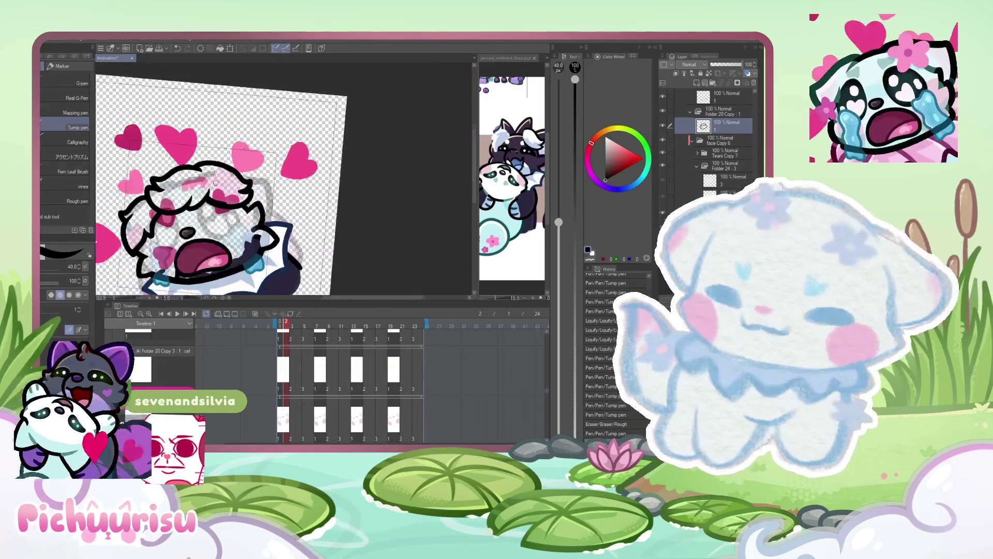
pyautogui.scroll(2, 212, 208)
pyautogui.scroll(-3, 253, 156)
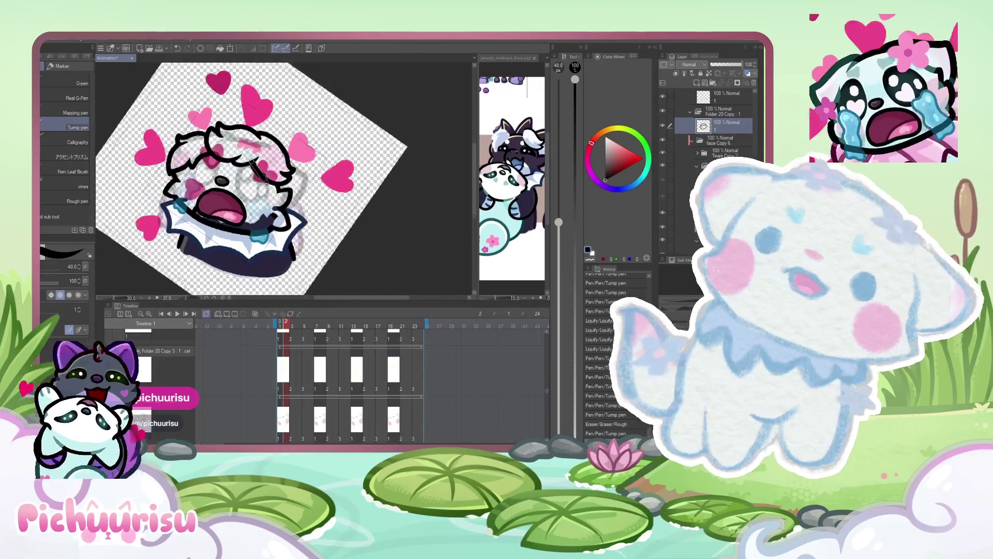
pyautogui.scroll(4, 284, 178)
# - Erase the small stray bits of the black ear outline
pyautogui.press('e')
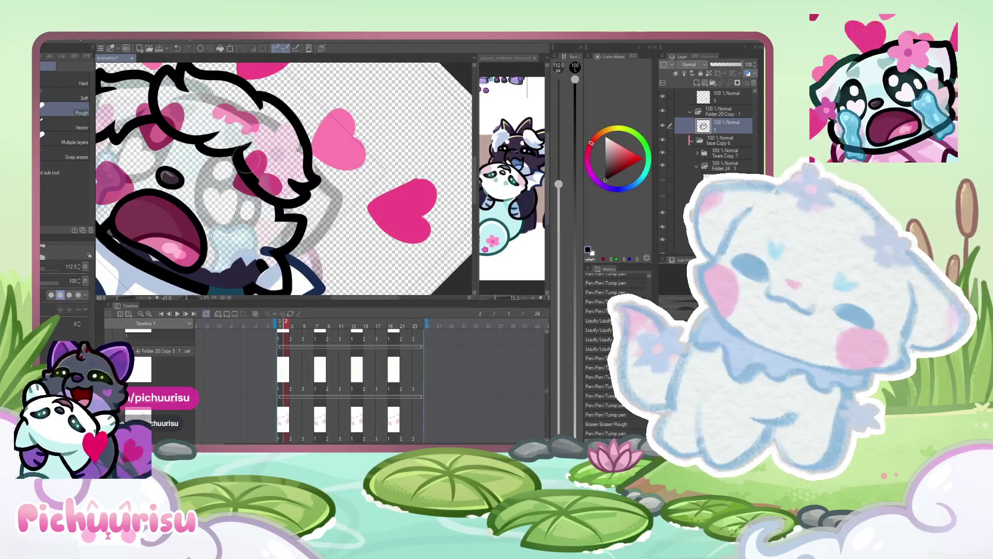
pyautogui.scroll(4, 285, 179)
pyautogui.scroll(3, 284, 164)
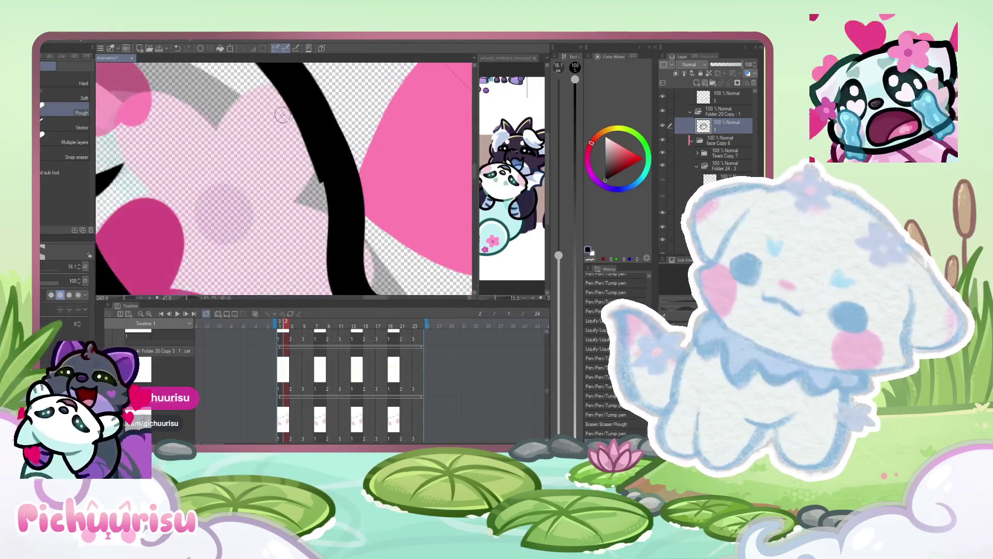
pyautogui.scroll(-1, 284, 165)
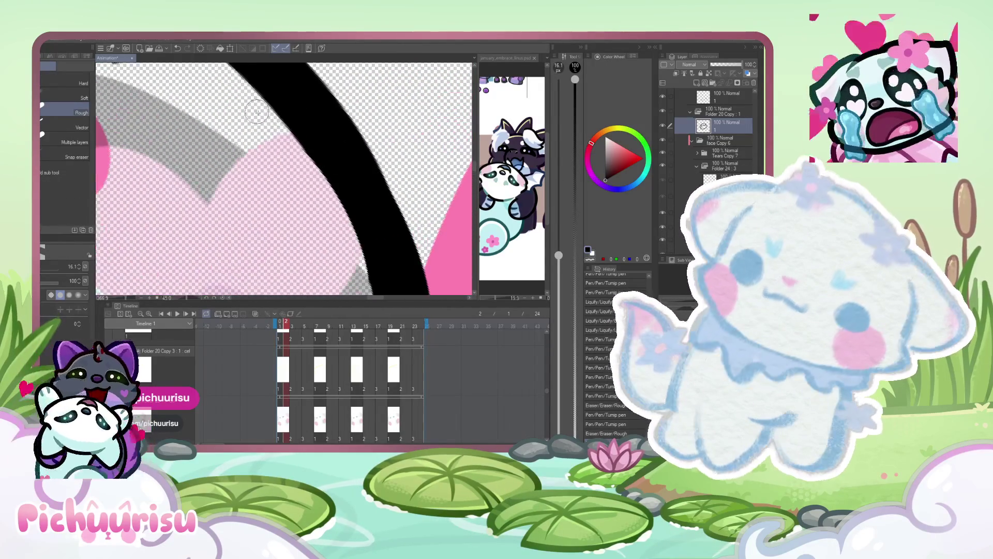
pyautogui.scroll(-2, 280, 185)
pyautogui.scroll(2, 281, 184)
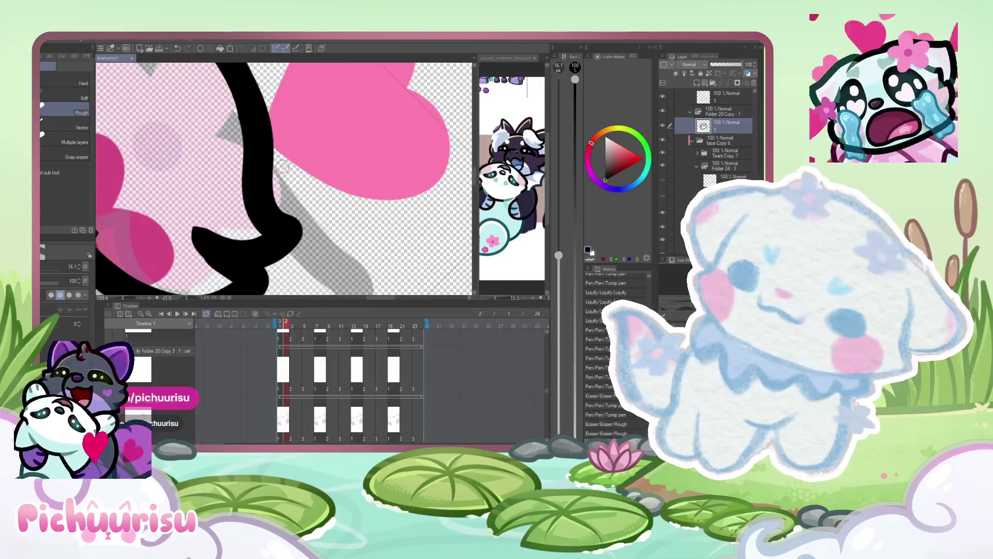
pyautogui.scroll(2, 279, 189)
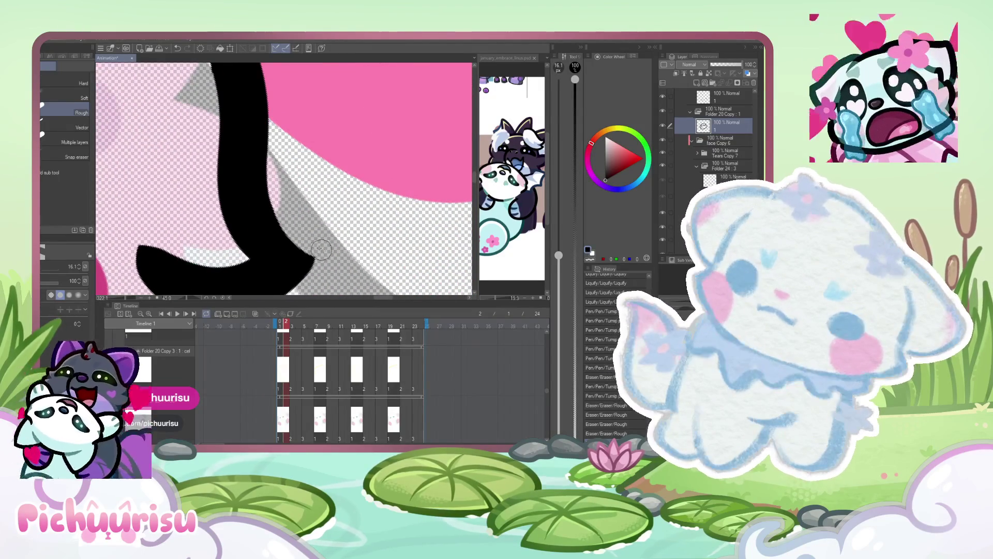
pyautogui.scroll(-2, 321, 250)
pyautogui.scroll(2, 321, 250)
pyautogui.moveTo(264, 233)
pyautogui.mouseDown()
pyautogui.moveTo(191, 228)
pyautogui.moveTo(185, 214)
pyautogui.mouseUp()
pyautogui.scroll(-2, 185, 214)
# - Thicken the ear outline's curve, trim its edge and rework the bump in the black line
pyautogui.press('p')
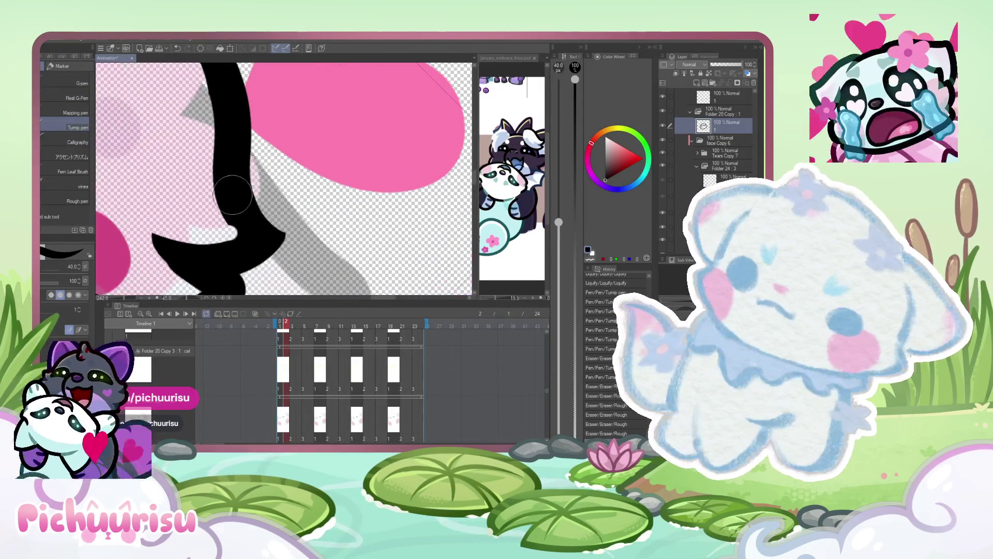
pyautogui.moveTo(238, 211); pyautogui.dragTo(243, 222)
pyautogui.scroll(-3, 143, 182)
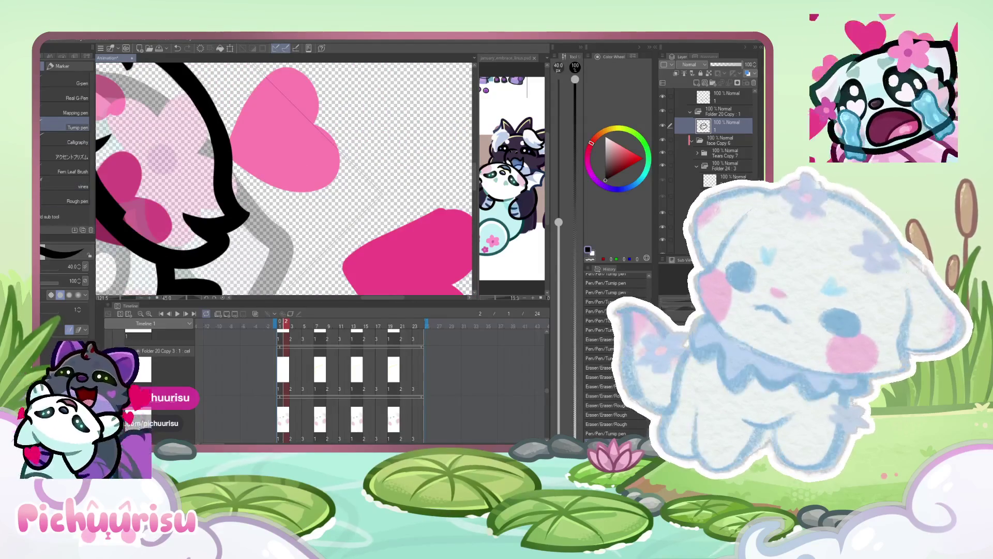
pyautogui.press('e')
pyautogui.scroll(3, 162, 199)
pyautogui.moveTo(187, 219)
pyautogui.mouseDown()
pyautogui.moveTo(219, 238)
pyautogui.moveTo(191, 199)
pyautogui.mouseUp()
pyautogui.scroll(-1, 217, 222)
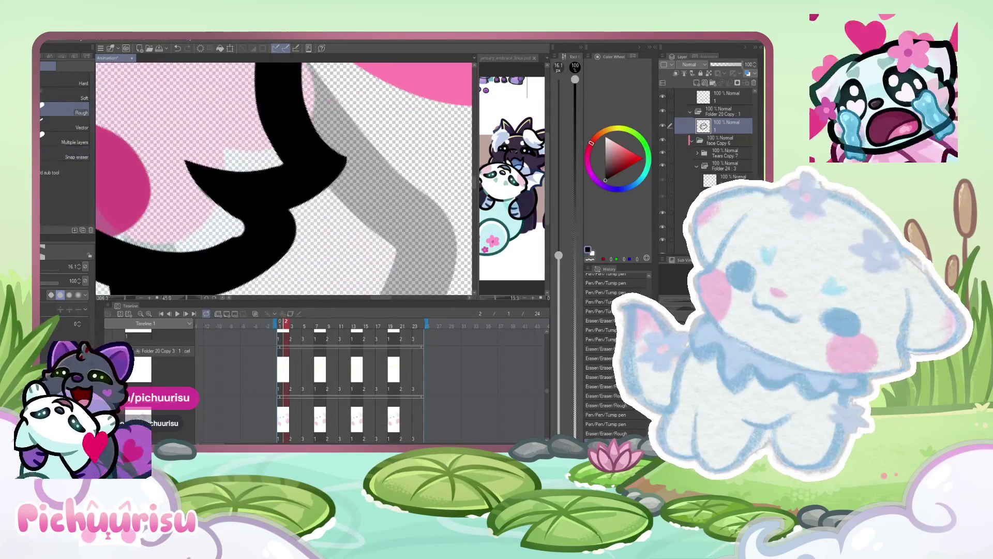
pyautogui.press('i')
pyautogui.press('p')
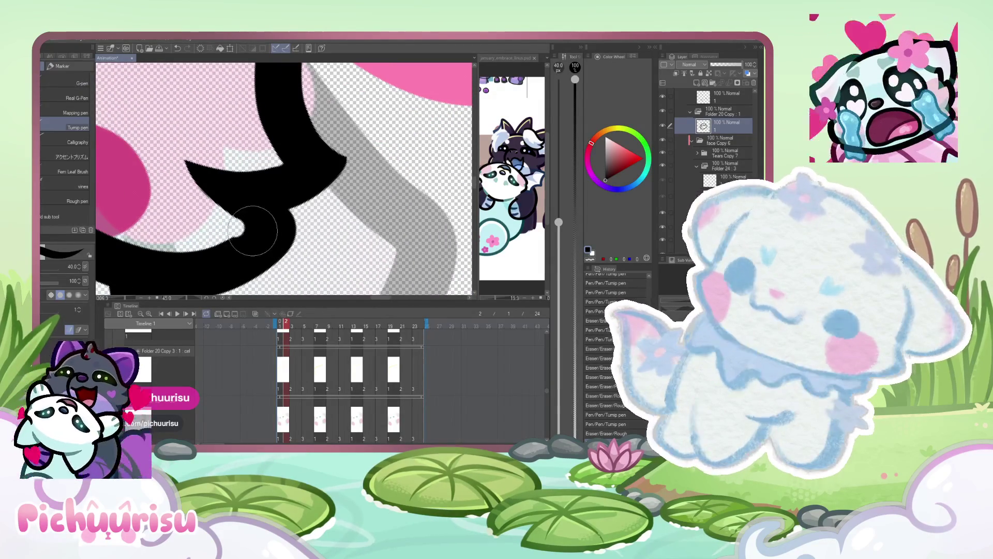
pyautogui.moveTo(254, 233); pyautogui.dragTo(243, 243)
pyautogui.scroll(-2, 253, 233)
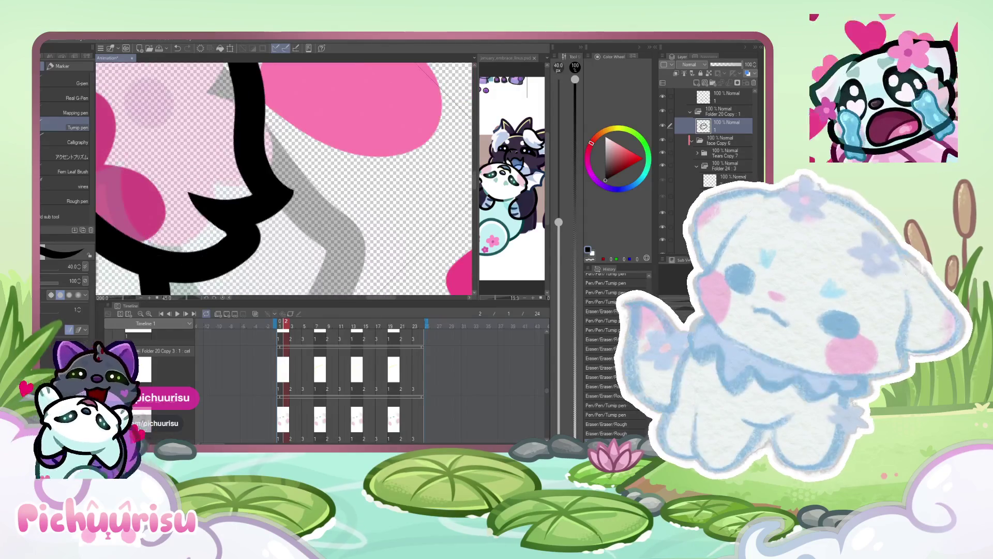
pyautogui.press('e')
pyautogui.scroll(5, 288, 176)
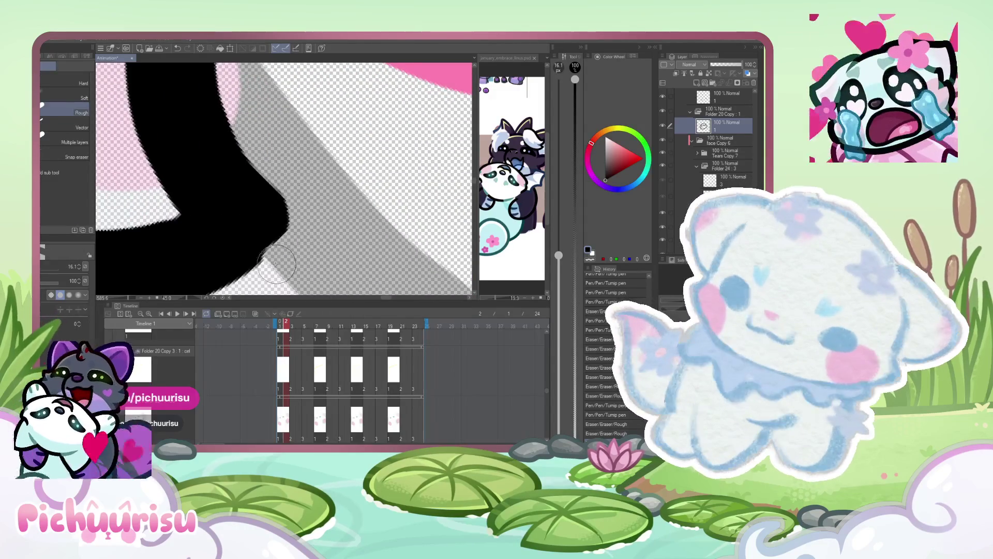
pyautogui.scroll(-1, 292, 192)
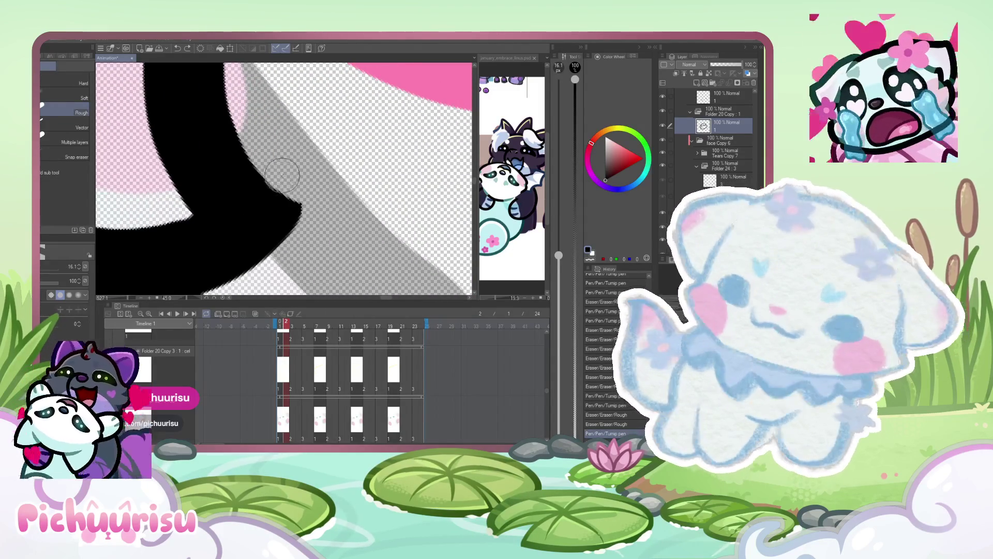
pyautogui.scroll(-6, 301, 238)
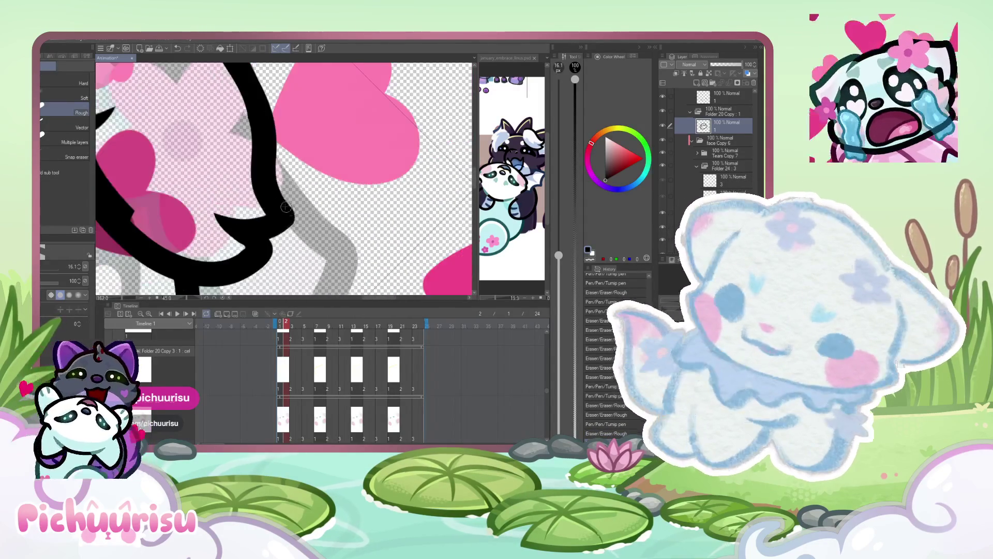
pyautogui.scroll(1, 185, 189)
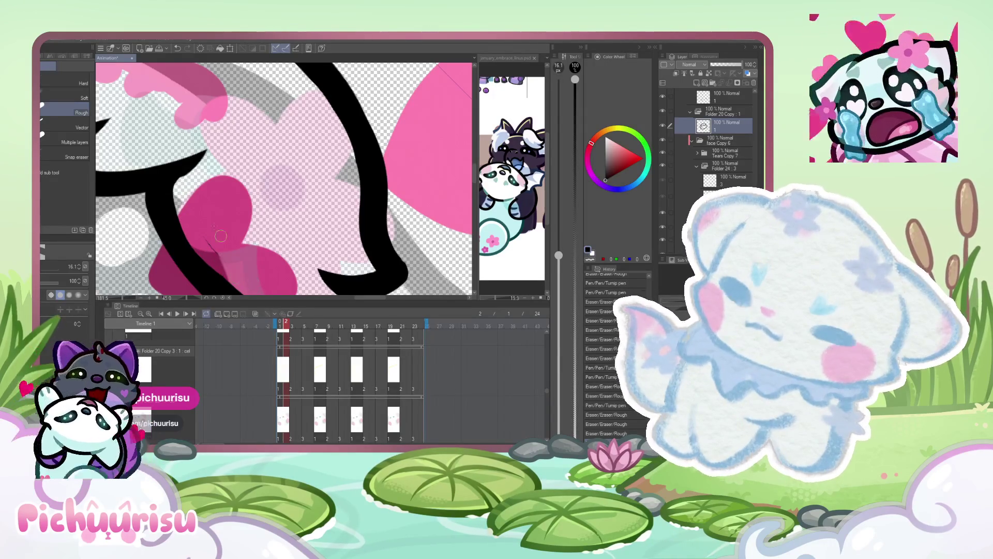
# - Rotate the view upright, thin the pen to 35 and redraw the ear outline curving down rightward
pyautogui.scroll(-3, 234, 255)
pyautogui.scroll(1, 205, 226)
pyautogui.press('p')
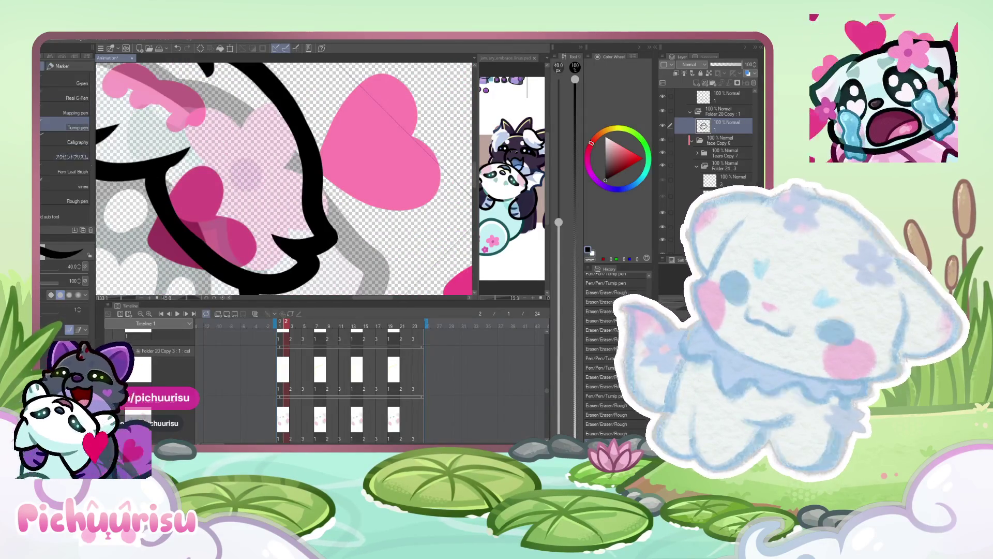
pyautogui.scroll(1, 159, 179)
pyautogui.moveTo(180, 234); pyautogui.dragTo(187, 222)
pyautogui.scroll(-5, 174, 205)
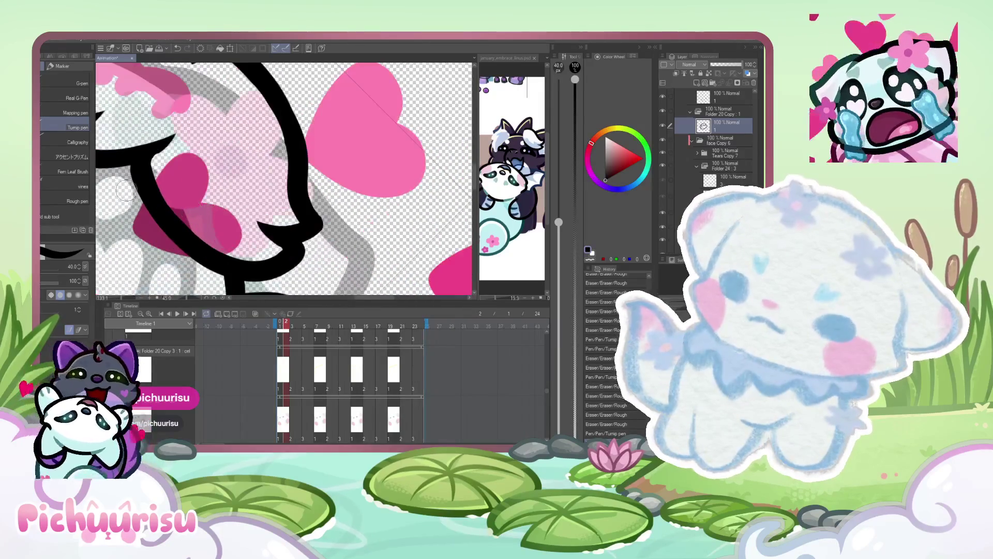
pyautogui.moveTo(303, 162); pyautogui.dragTo(300, 177)
pyautogui.scroll(3, 300, 178)
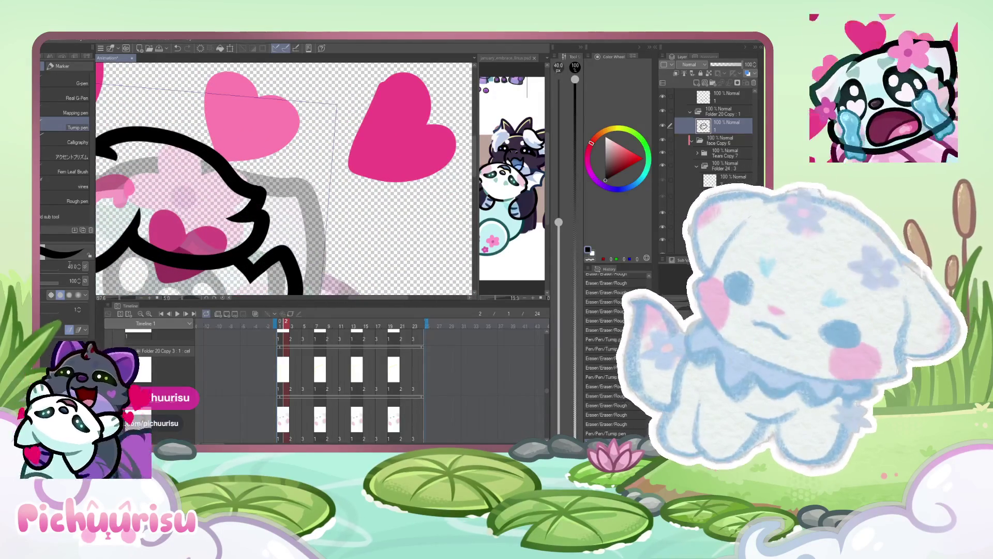
pyautogui.press('[')
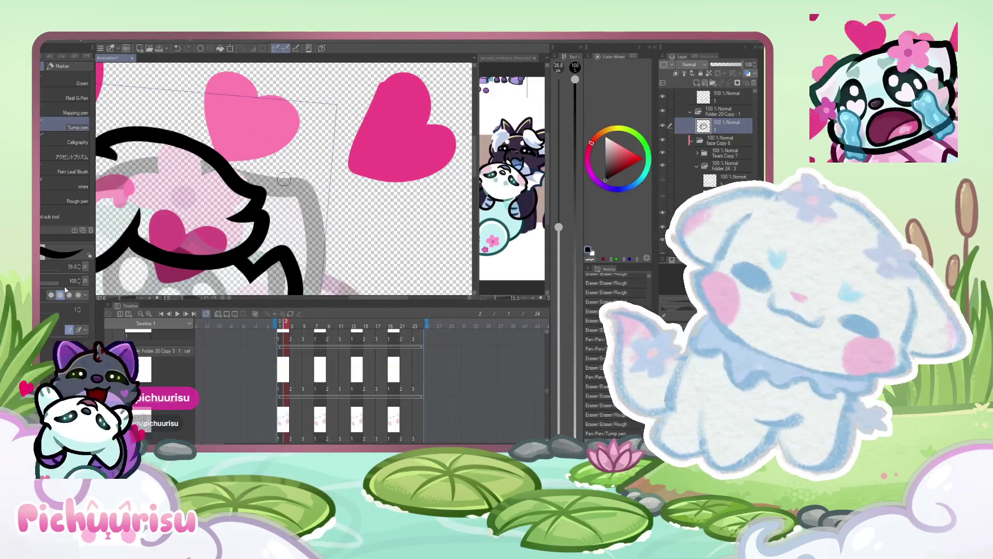
pyautogui.moveTo(218, 154); pyautogui.dragTo(320, 186)
pyautogui.scroll(-5, 319, 186)
pyautogui.scroll(5, 243, 181)
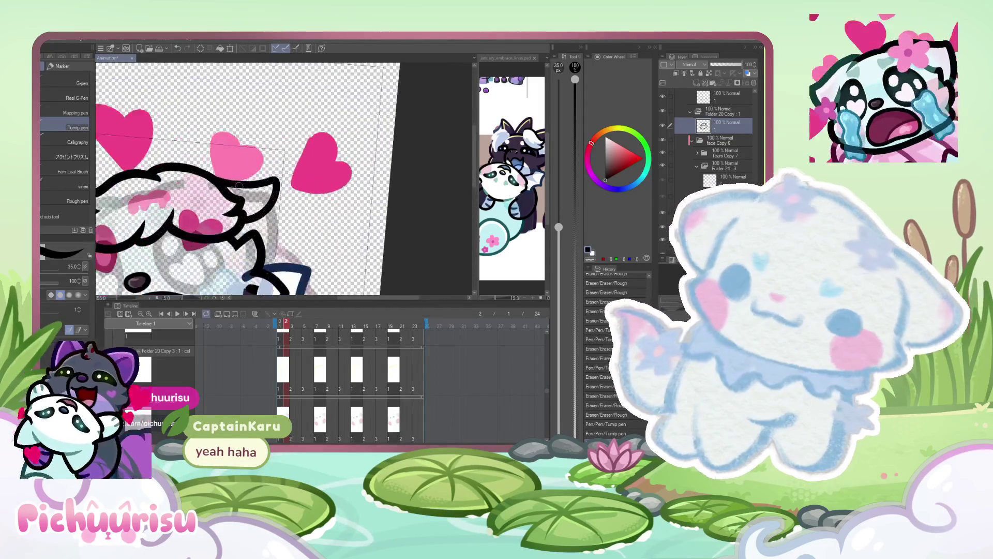
pyautogui.moveTo(187, 165)
pyautogui.mouseDown()
pyautogui.moveTo(299, 193)
pyautogui.moveTo(295, 279)
pyautogui.mouseUp()
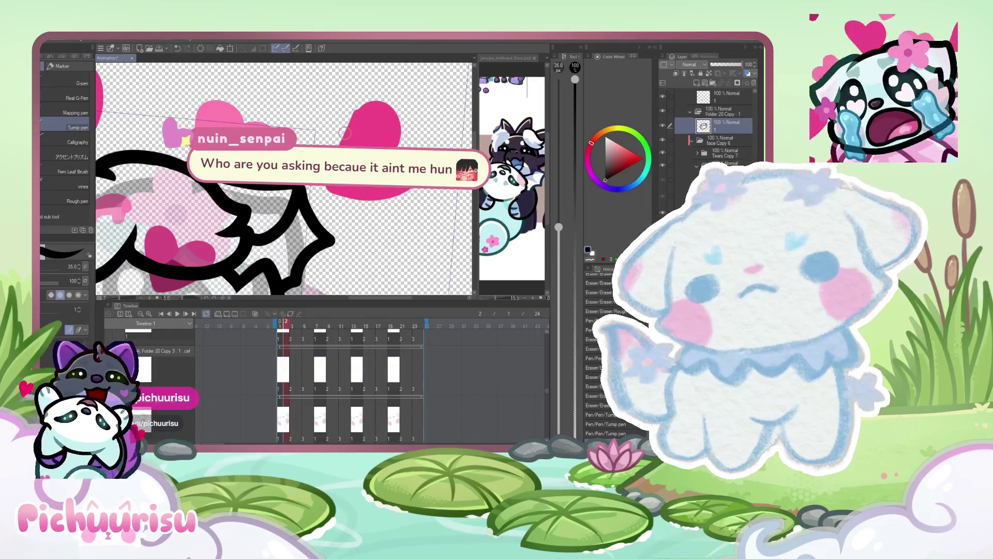
# - Replace the last ear stroke with a new black ear outline on the hair
pyautogui.scroll(-5, 350, 108)
pyautogui.scroll(4, 209, 184)
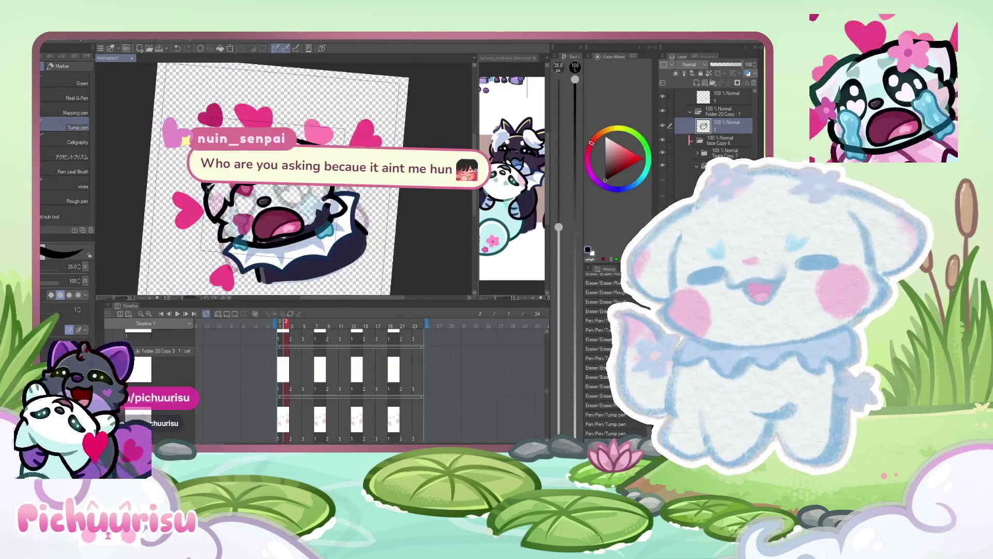
pyautogui.scroll(-5, 209, 185)
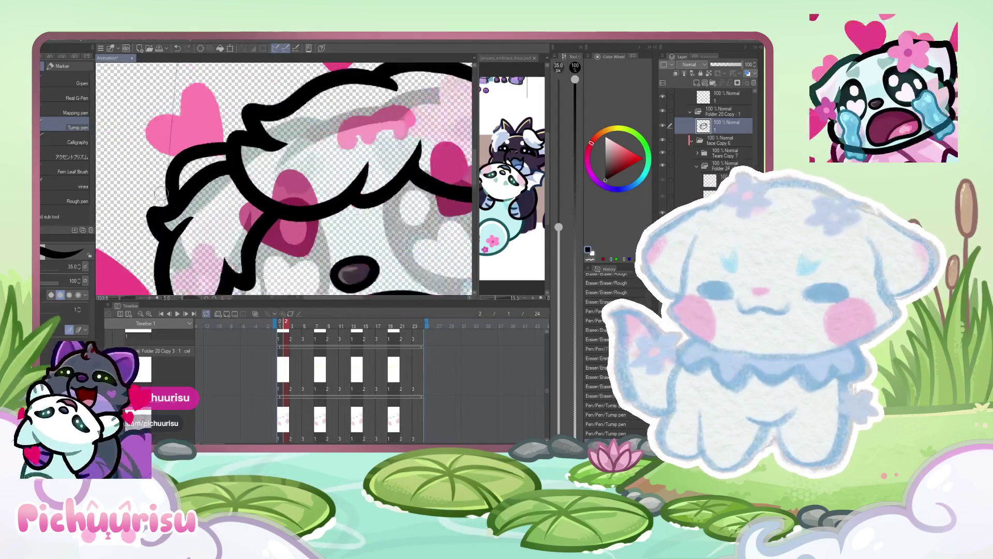
pyautogui.scroll(5, 182, 176)
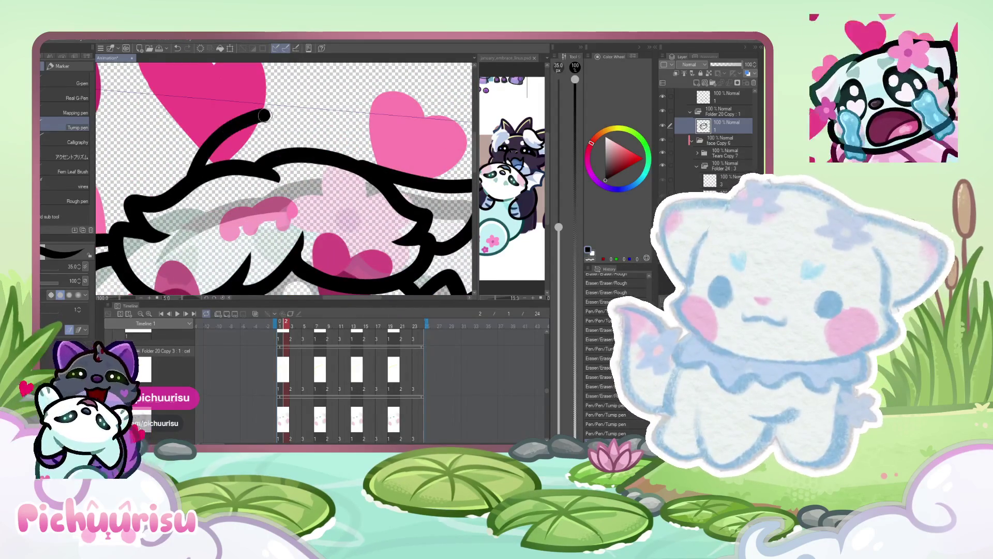
pyautogui.scroll(-3, 262, 116)
pyautogui.scroll(6, 260, 135)
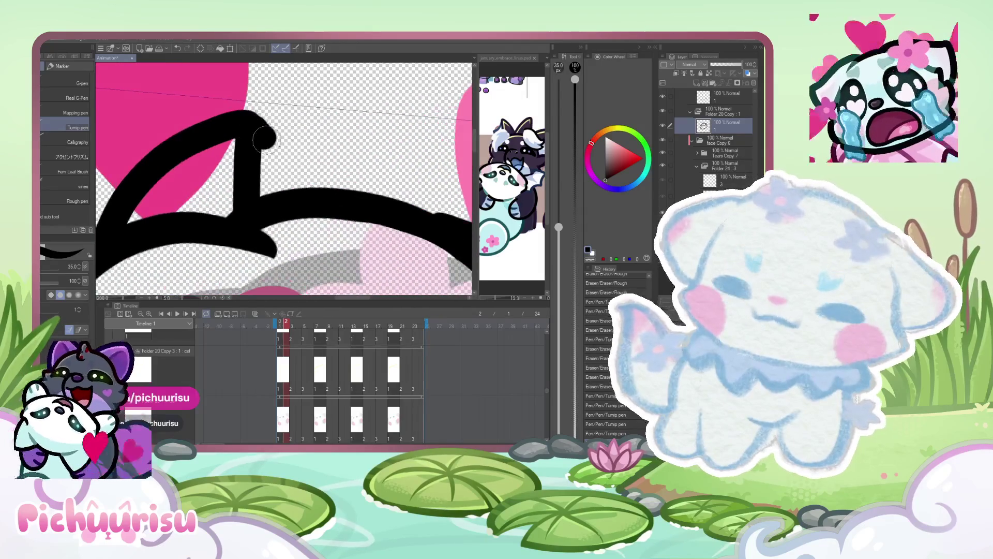
pyautogui.scroll(-5, 248, 150)
pyautogui.scroll(3, 228, 166)
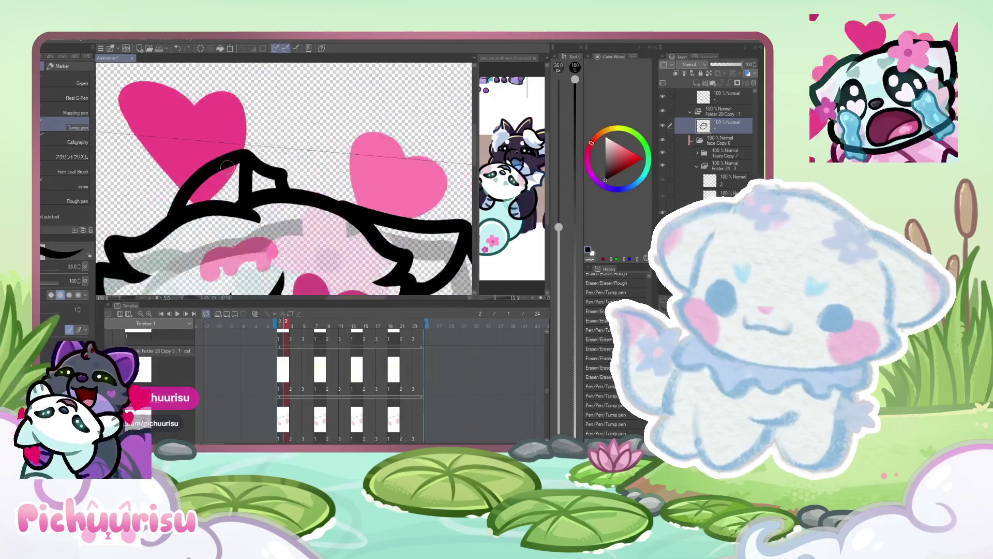
pyautogui.scroll(2, 227, 167)
pyautogui.hotkey('ctrl', 'z')
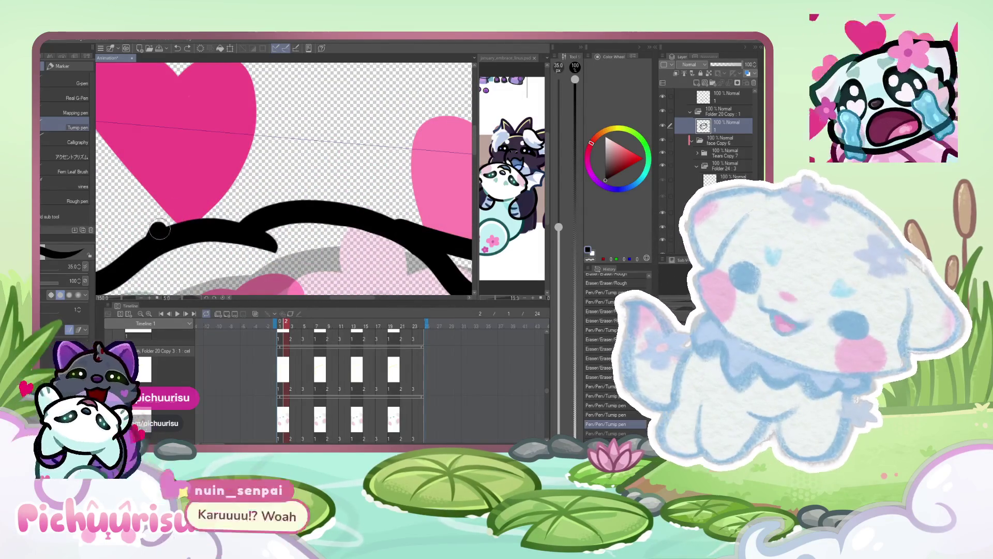
pyautogui.moveTo(173, 220)
pyautogui.mouseDown()
pyautogui.moveTo(292, 163)
pyautogui.moveTo(338, 207)
pyautogui.mouseUp()
# - Draw a jagged fur line from the ear tip, redoing it once, then fit the canvas in view
pyautogui.moveTo(283, 150); pyautogui.dragTo(336, 199)
pyautogui.hotkey('ctrl', 'z')
pyautogui.moveTo(287, 148)
pyautogui.mouseDown()
pyautogui.moveTo(326, 171)
pyautogui.moveTo(365, 220)
pyautogui.mouseUp()
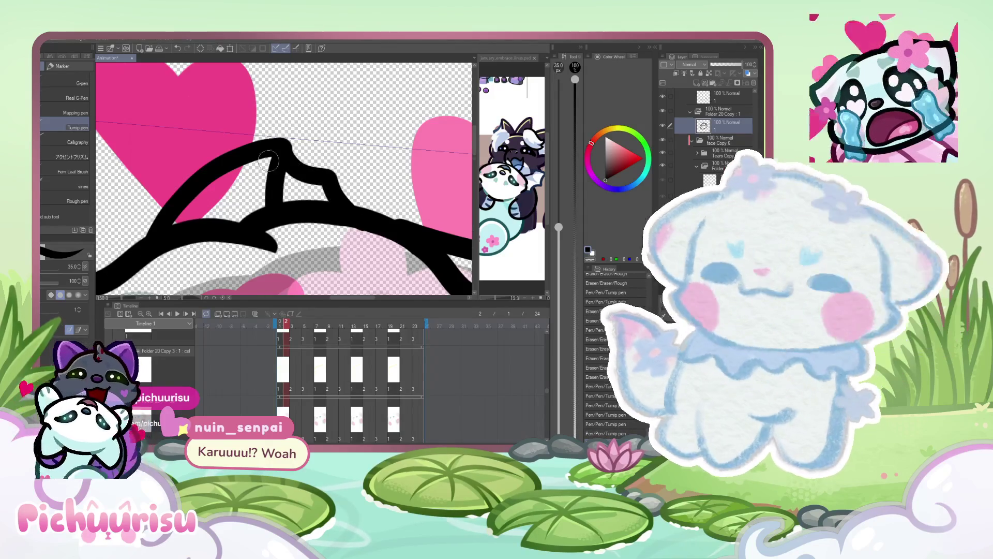
pyautogui.hotkey('ctrl', '0')
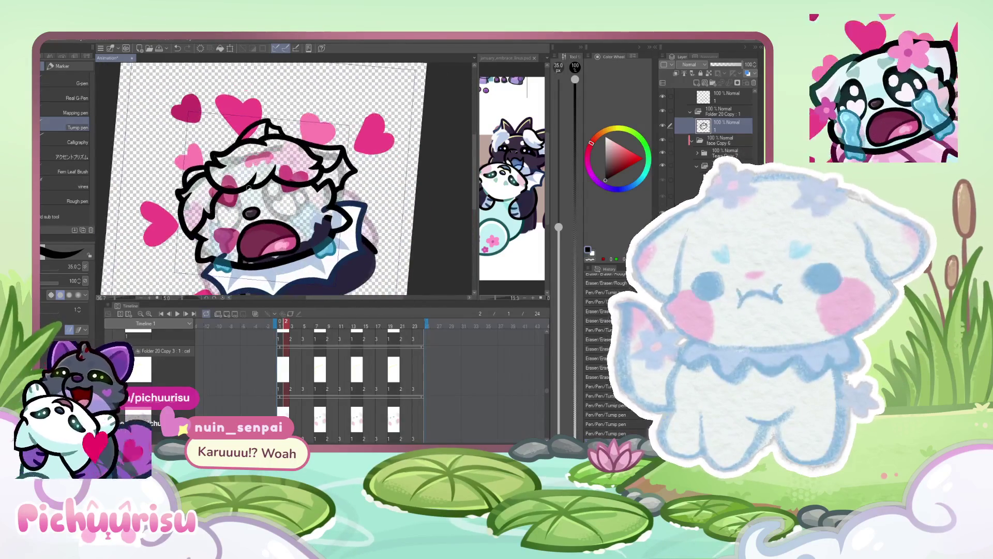
pyautogui.scroll(-2, 245, 188)
pyautogui.scroll(2, 343, 221)
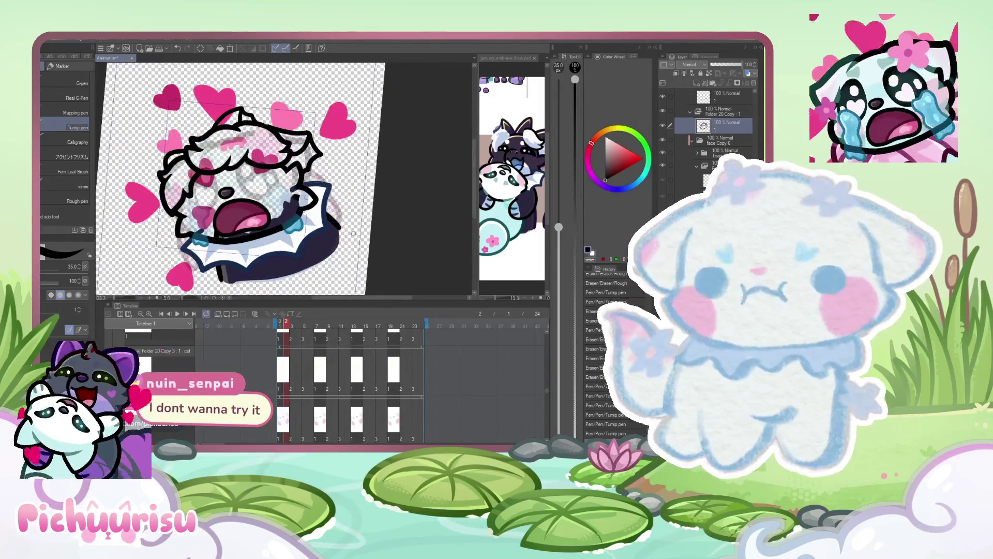
# - In the Folder 20 Copy 2 cel, lock transparent pixels and delete the white blob over the eye
pyautogui.click(516, 153)
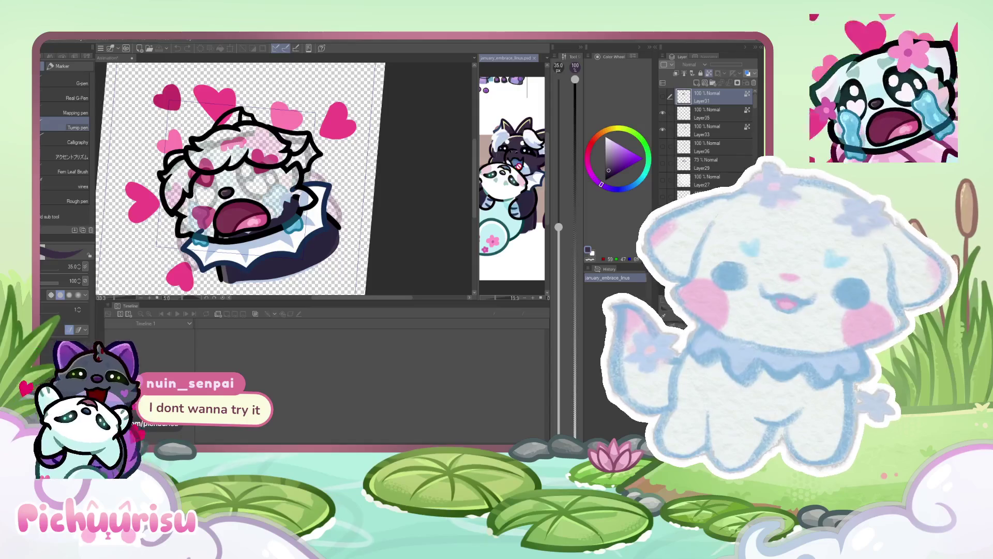
pyautogui.click(331, 207)
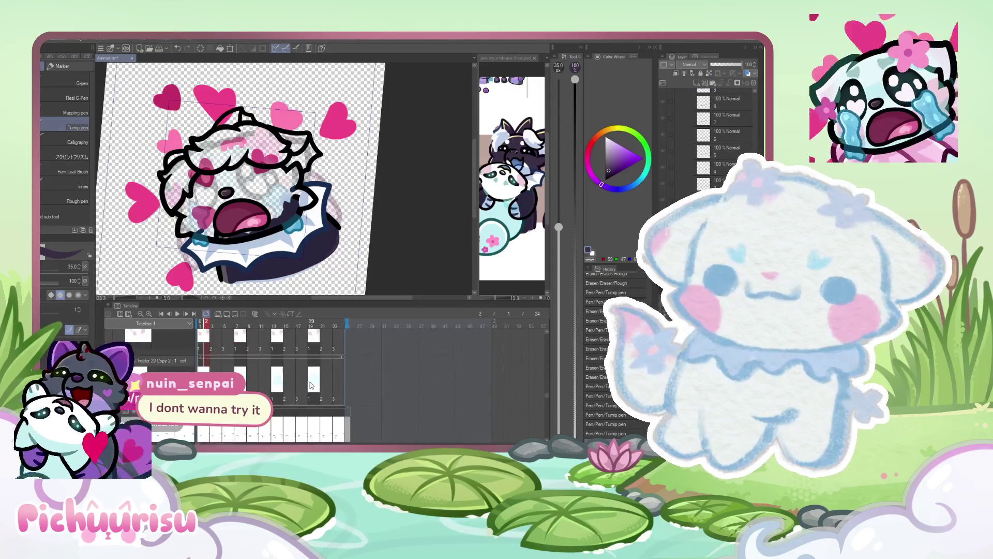
pyautogui.click(210, 369)
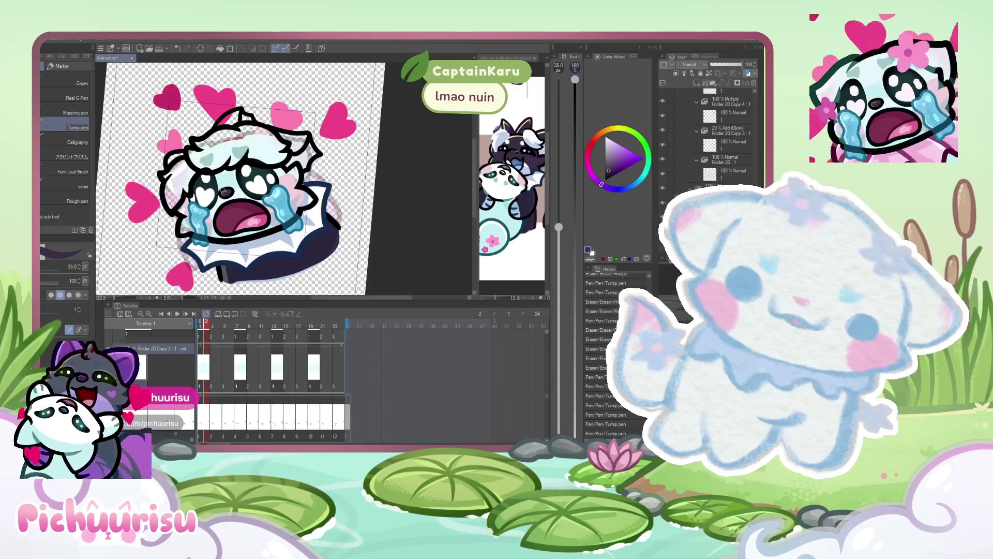
pyautogui.hotkey('ctrl', '+')
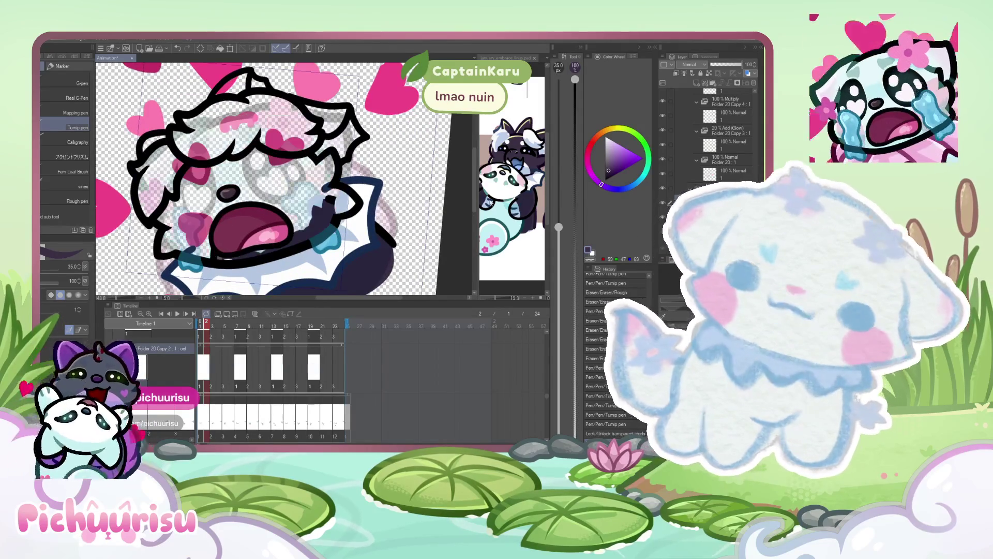
pyautogui.hotkey('ctrl', '+')
pyautogui.press('Delete')
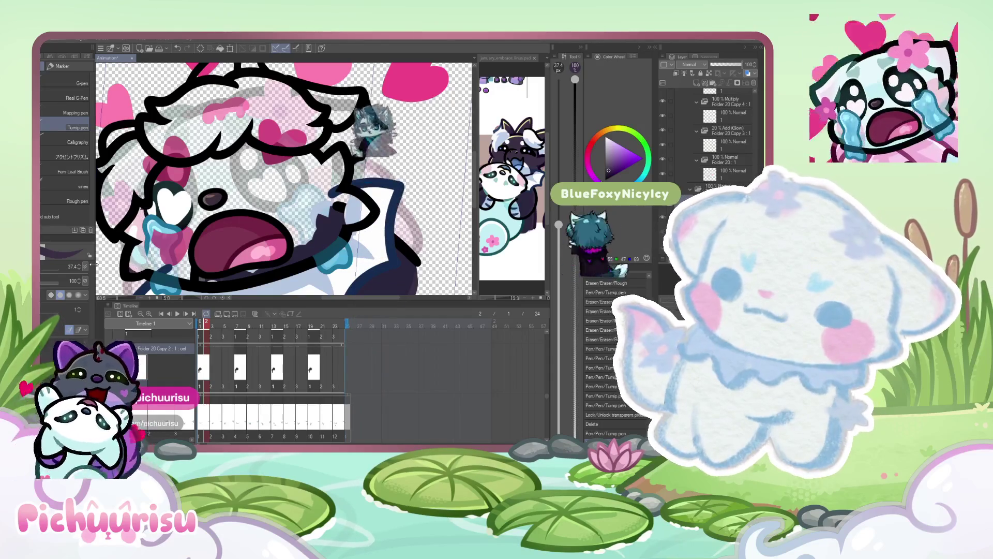
# - Paint the blue tear below the heart eye and unhide the dark fur layer
pyautogui.moveTo(150, 233); pyautogui.dragTo(153, 263)
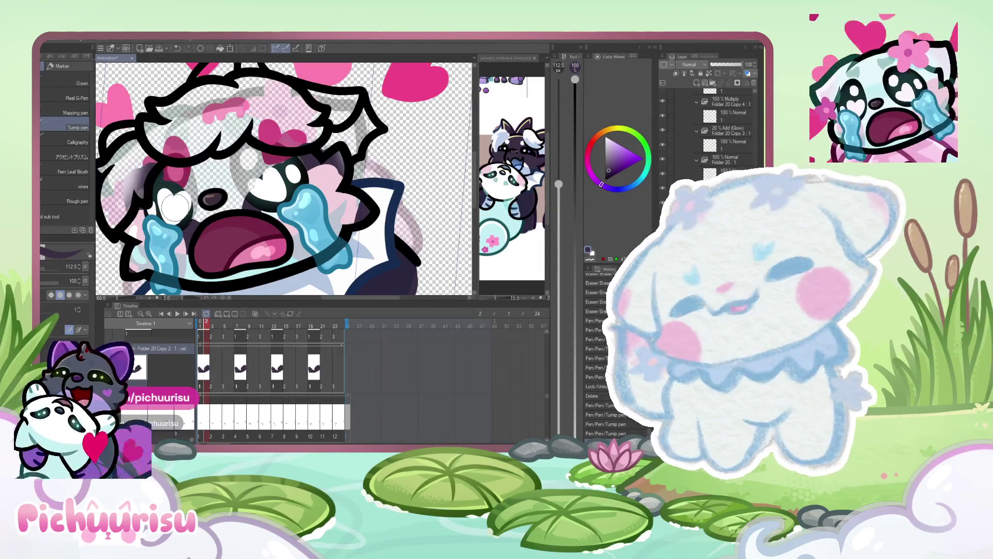
pyautogui.scroll(3, 176, 204)
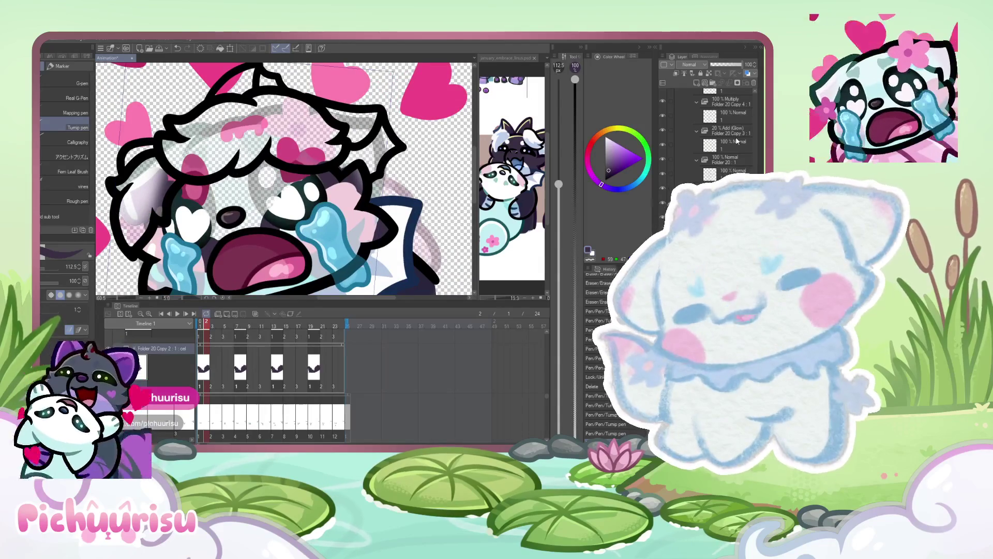
pyautogui.click(662, 175)
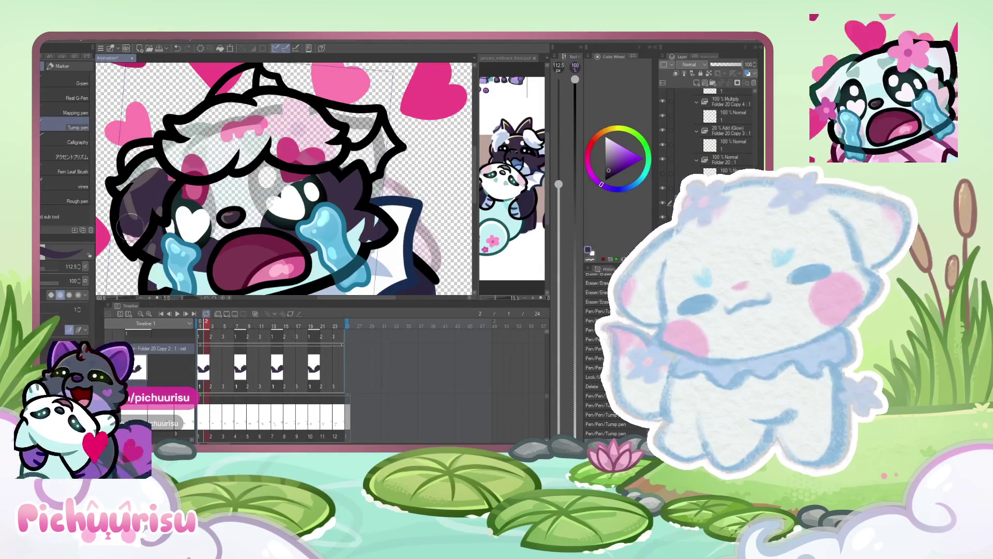
pyautogui.scroll(3, 132, 238)
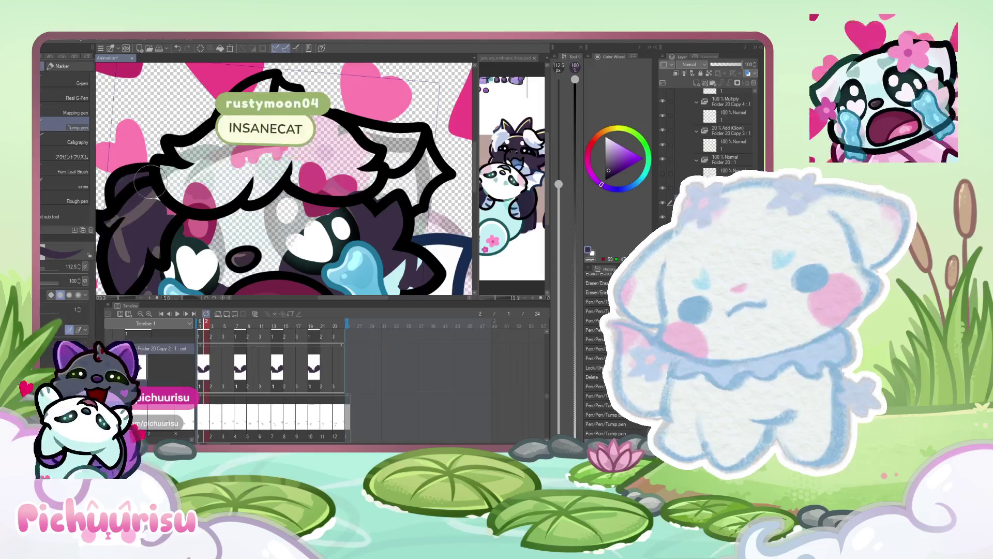
pyautogui.scroll(-2, 139, 222)
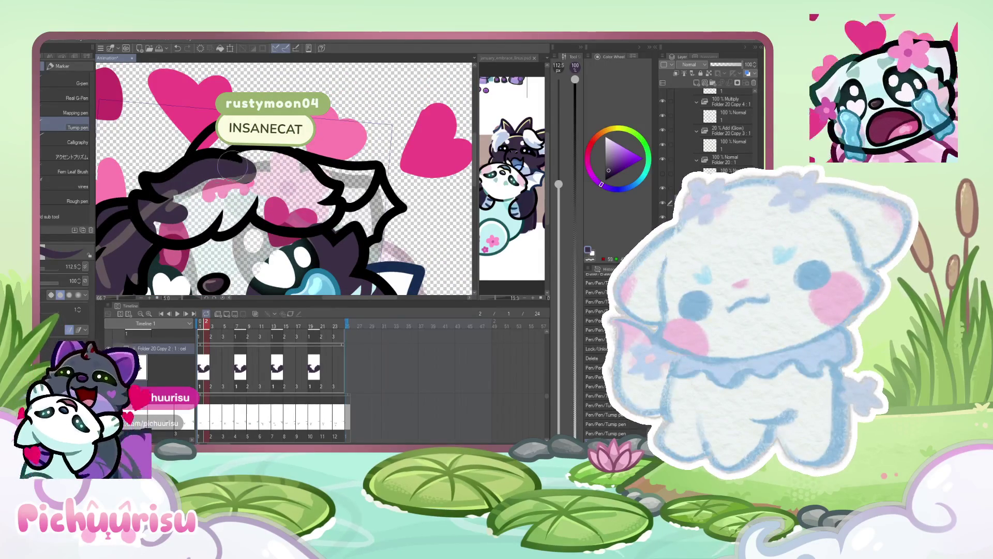
# - Rotate the canvas view slightly to line up the dark hair outline
pyautogui.scroll(1, 157, 237)
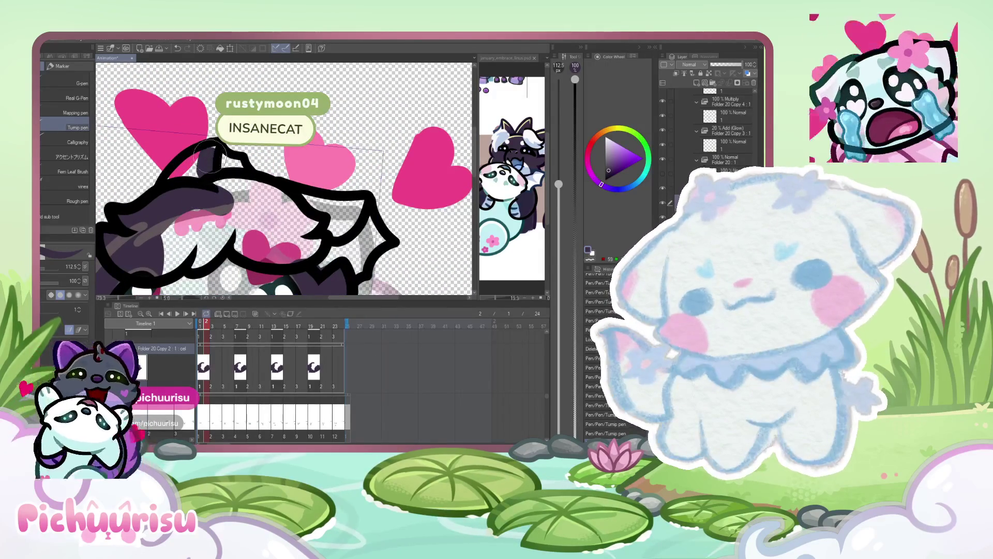
pyautogui.moveTo(181, 179); pyautogui.dragTo(217, 173)
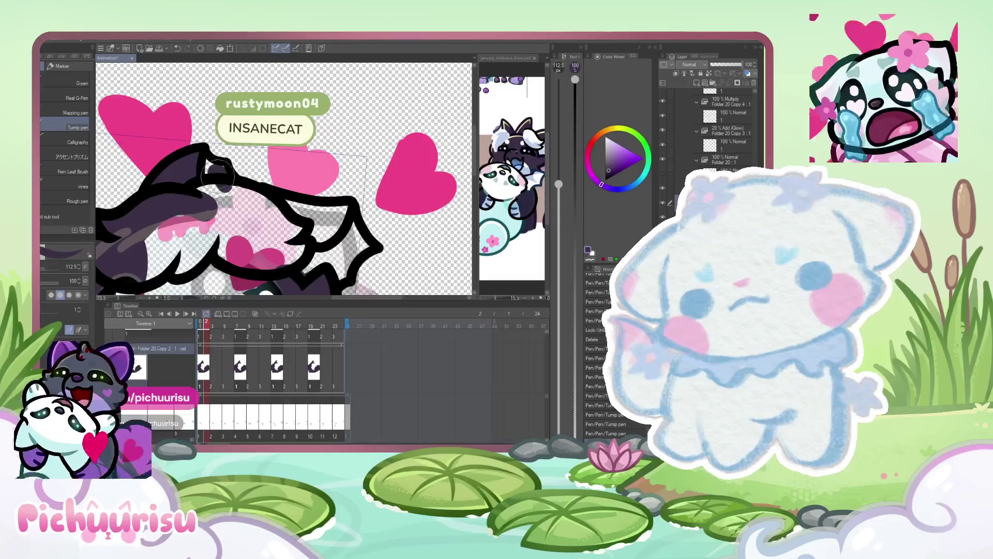
pyautogui.scroll(1, 220, 173)
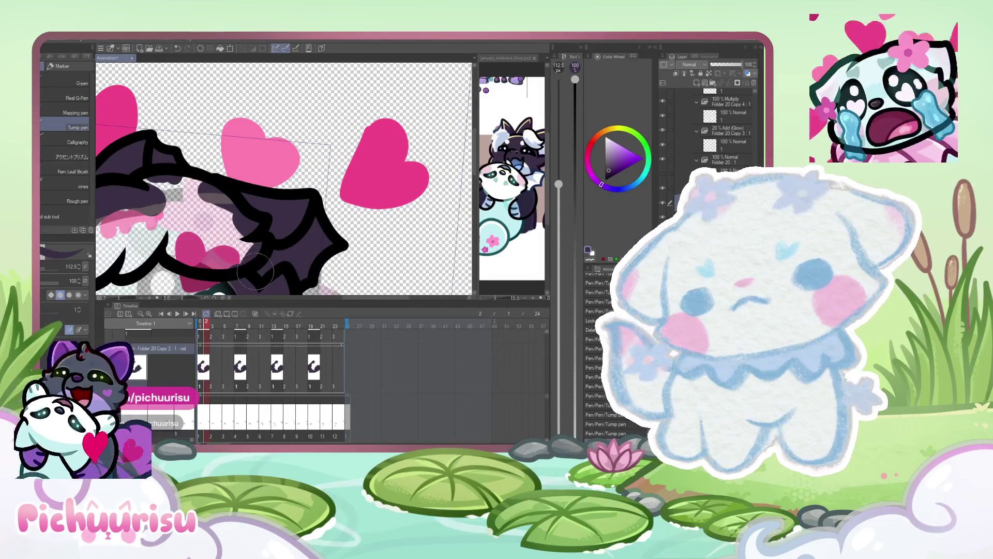
pyautogui.scroll(-3, 249, 207)
pyautogui.scroll(-1, 212, 154)
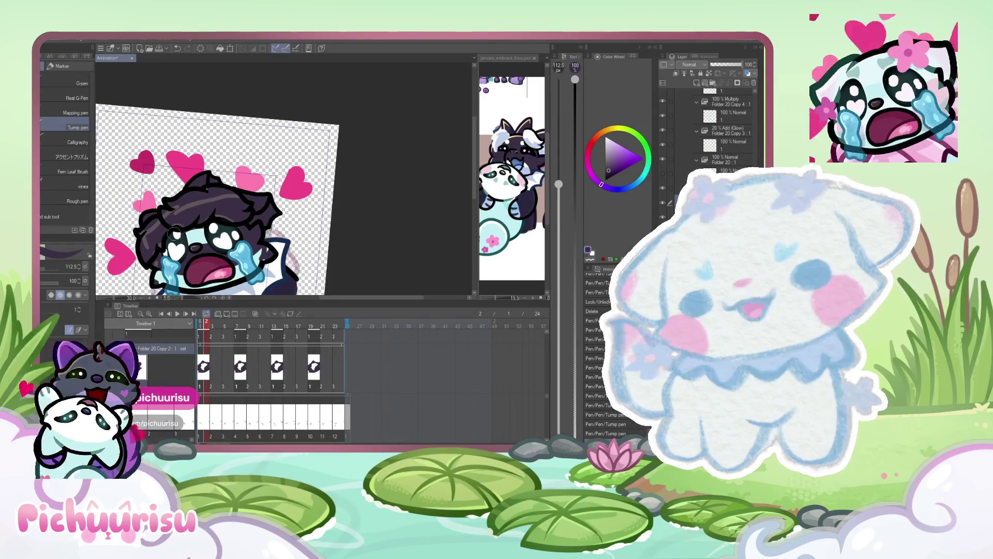
pyautogui.scroll(5, 206, 188)
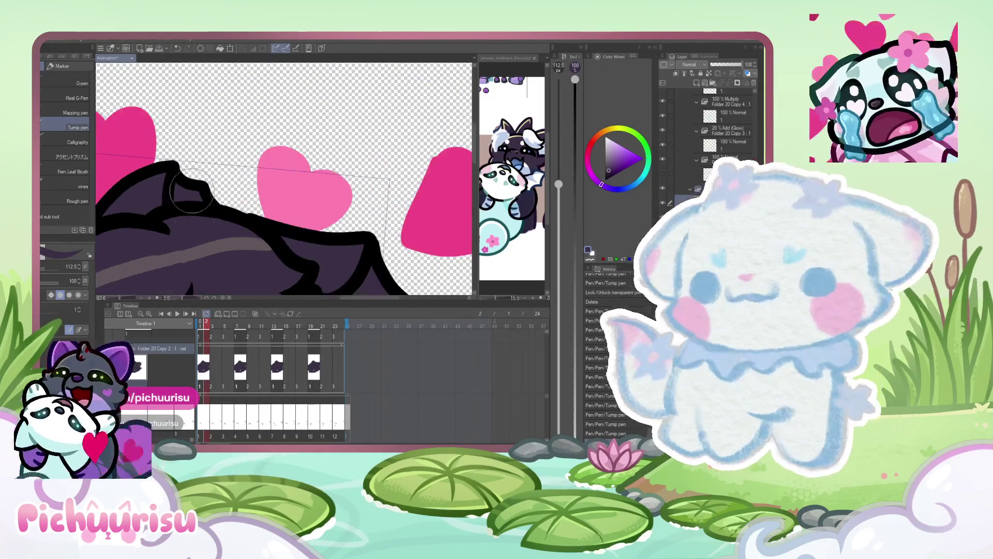
pyautogui.scroll(3, 285, 207)
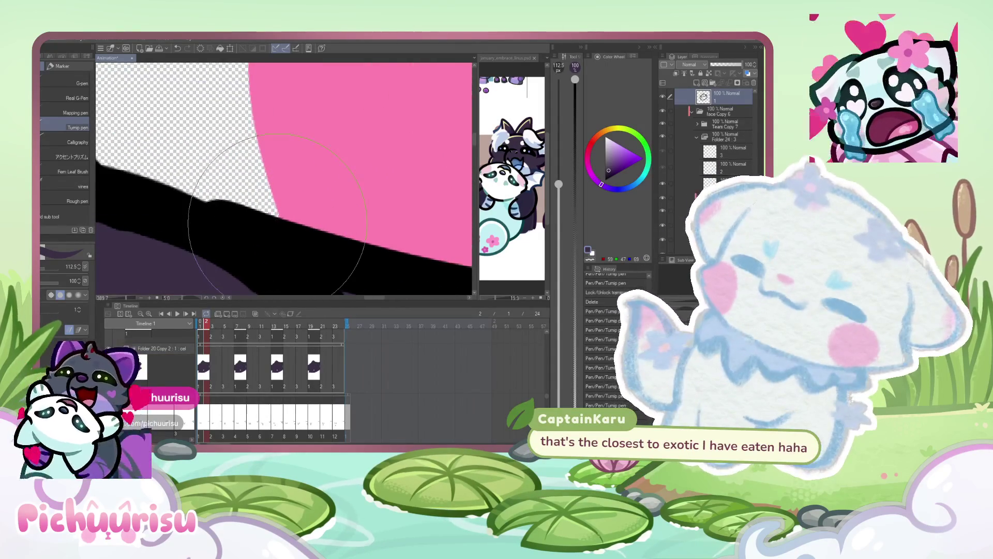
# - Erase the stray black lineart along the hair edge with the Rough eraser
pyautogui.press('e')
pyautogui.scroll(1, 293, 211)
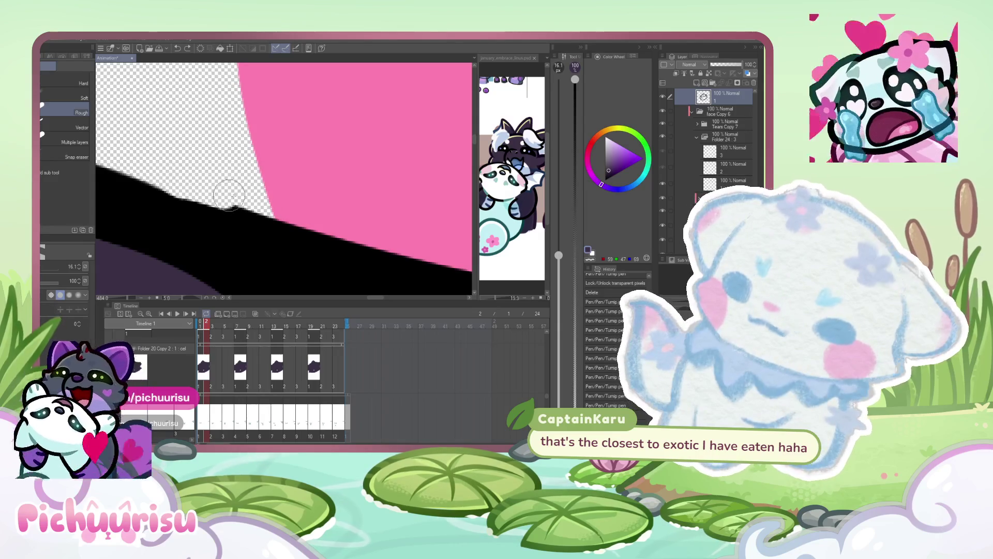
pyautogui.scroll(-10, 238, 178)
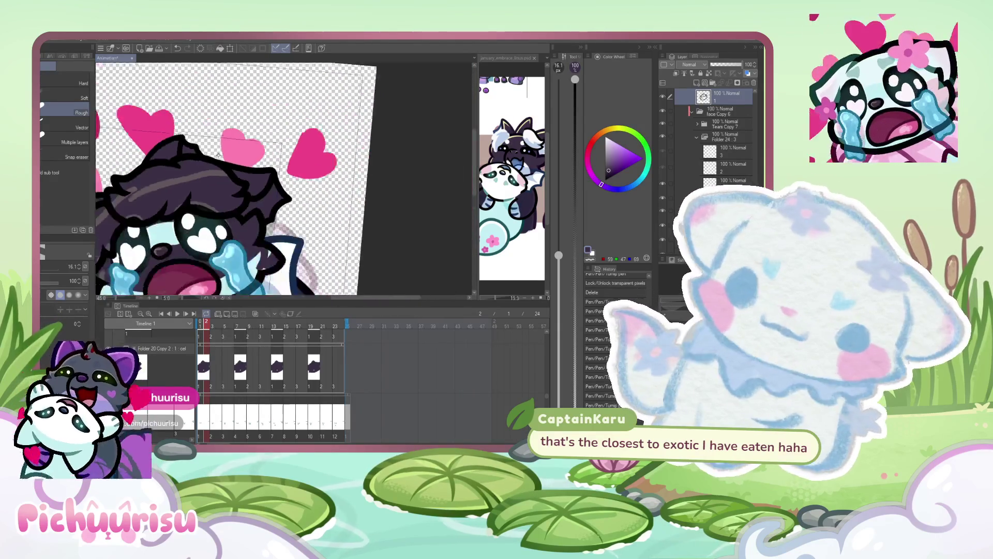
pyautogui.scroll(8, 248, 186)
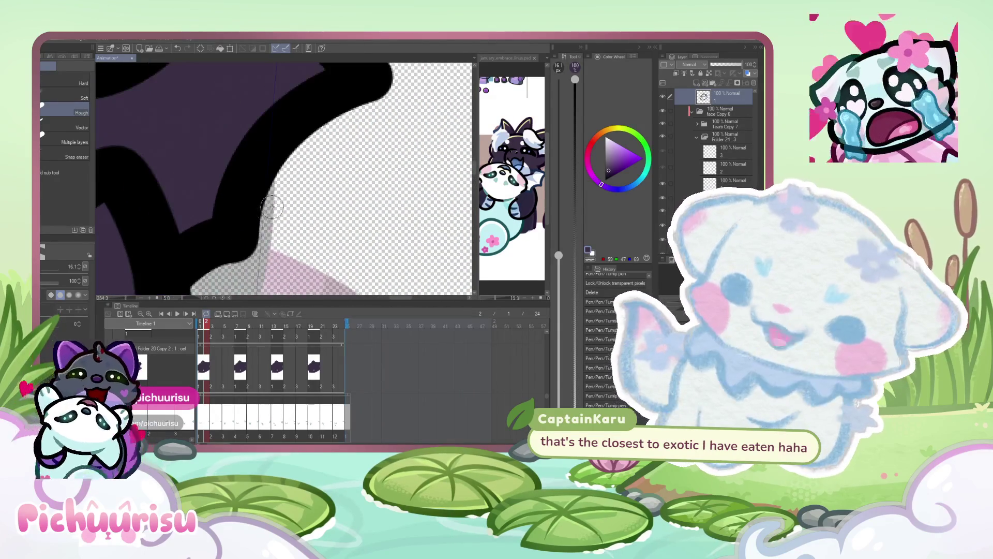
pyautogui.moveTo(268, 209)
pyautogui.mouseDown()
pyautogui.moveTo(254, 247)
pyautogui.moveTo(207, 290)
pyautogui.mouseUp()
pyautogui.moveTo(287, 168); pyautogui.dragTo(271, 217)
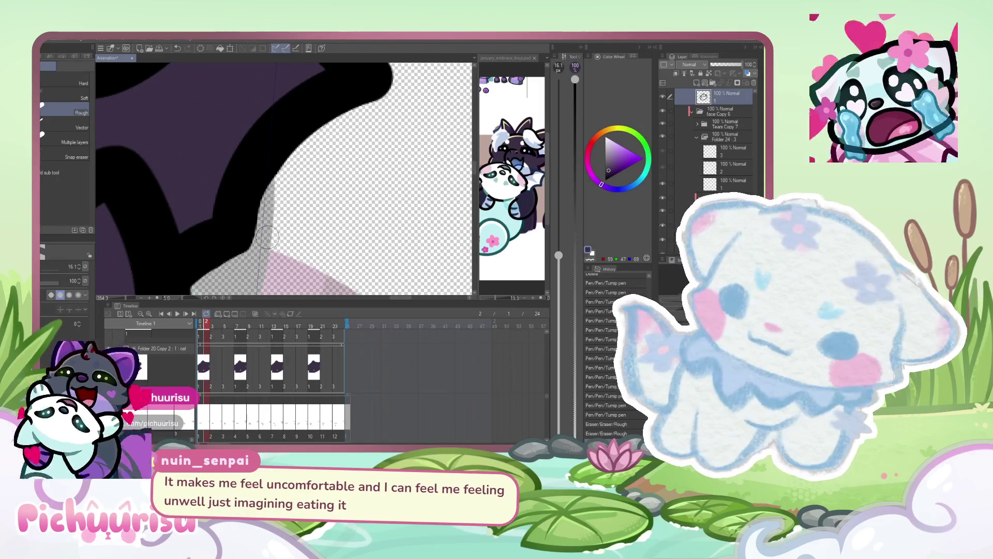
pyautogui.scroll(-2, 246, 259)
pyautogui.scroll(-10, 246, 259)
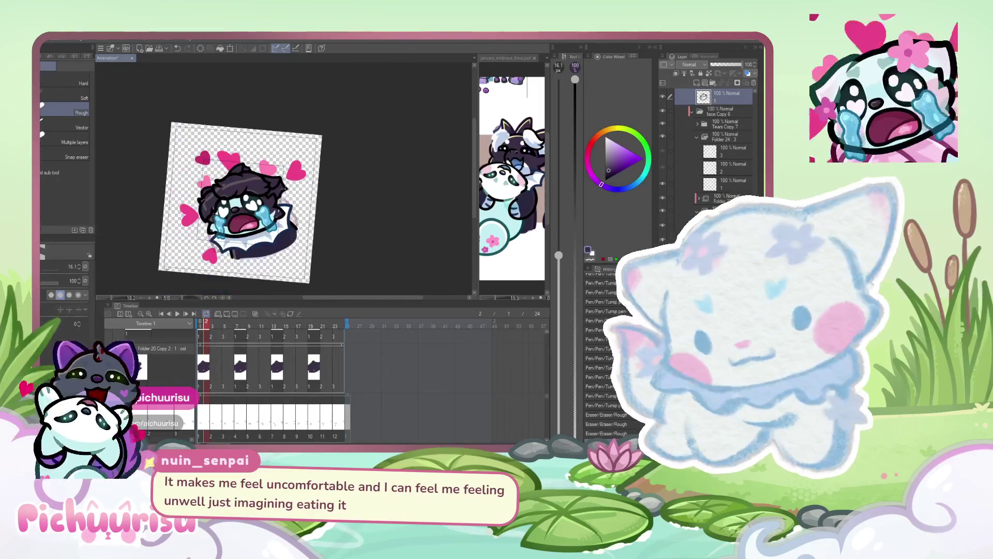
# - Paint broad white highlight strokes on the hair by the left cheek with an enlarged Turnip pen
pyautogui.scroll(-1, 285, 393)
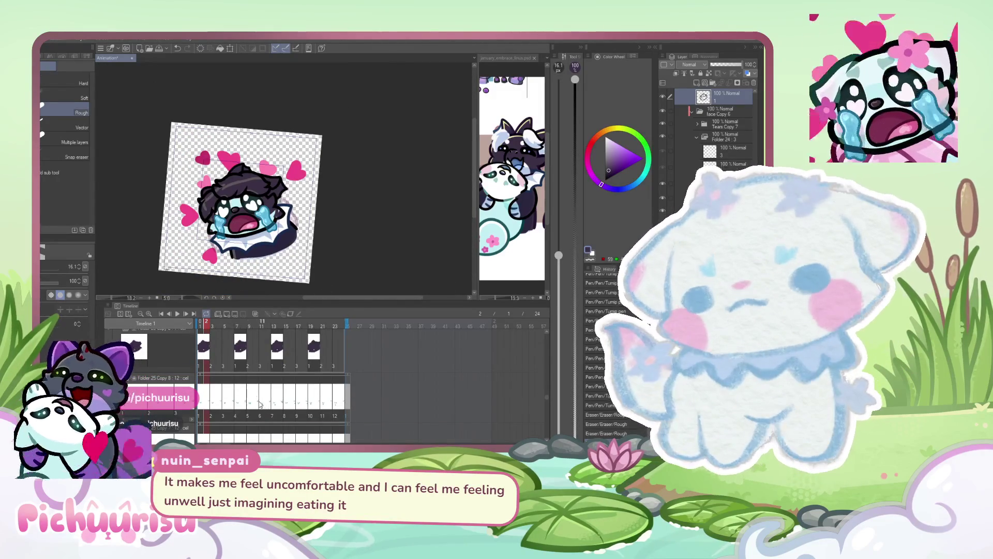
pyautogui.click(534, 148)
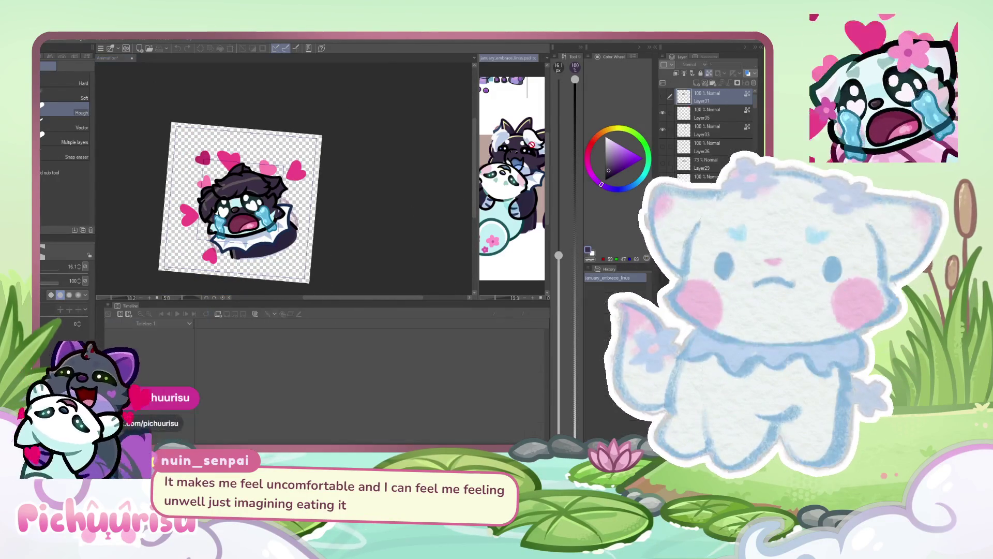
pyautogui.press('x')
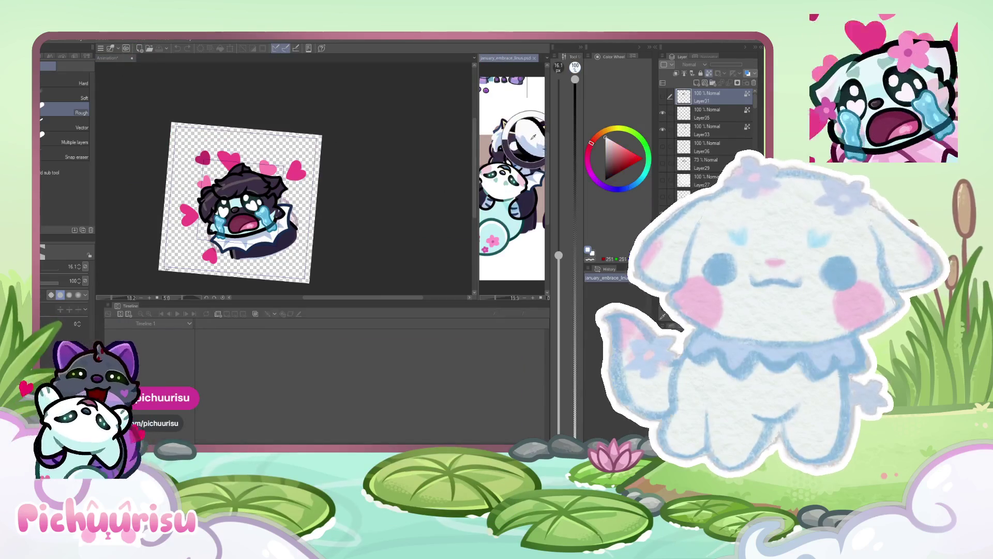
pyautogui.click(419, 178)
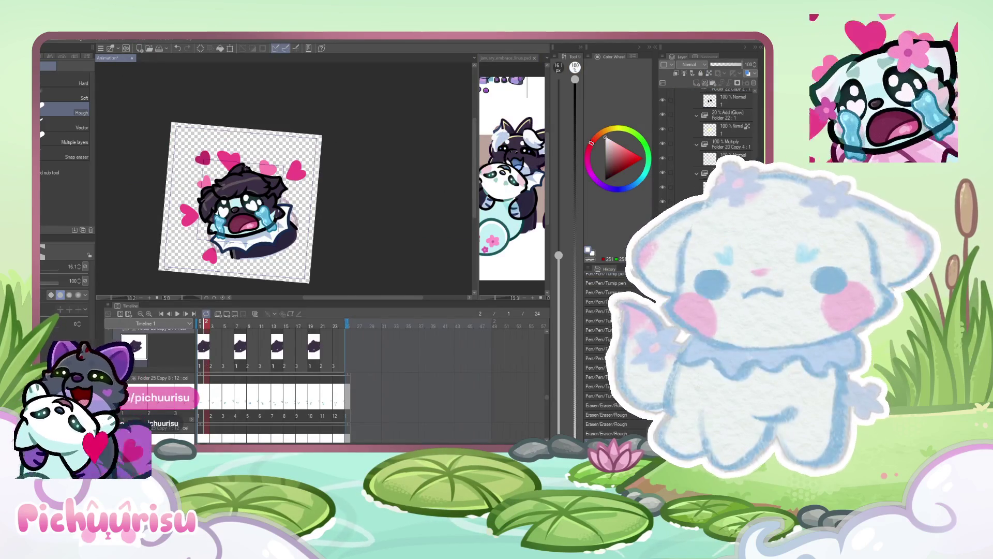
pyautogui.scroll(3, 246, 163)
pyautogui.moveTo(48, 267); pyautogui.dragTo(159, 242)
pyautogui.scroll(2, 158, 242)
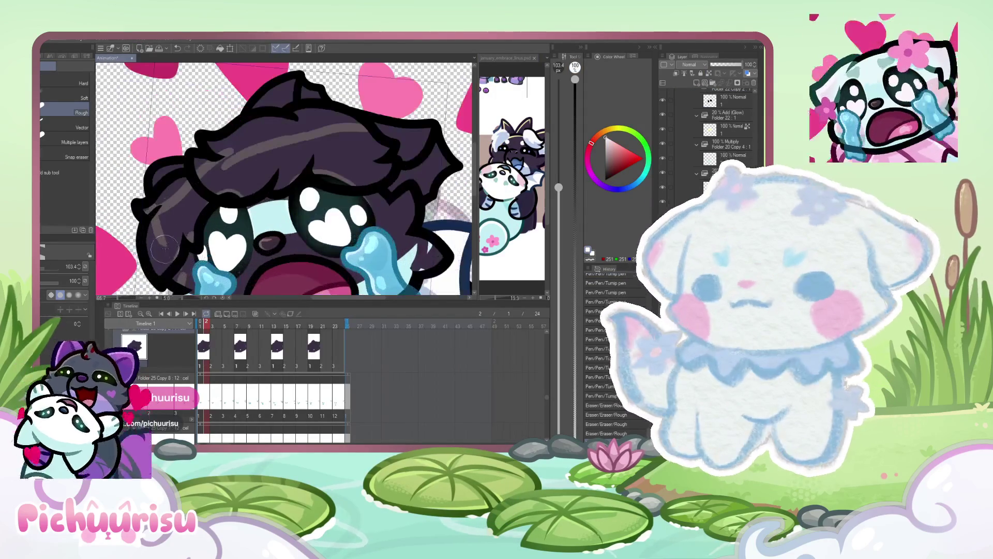
pyautogui.press('p')
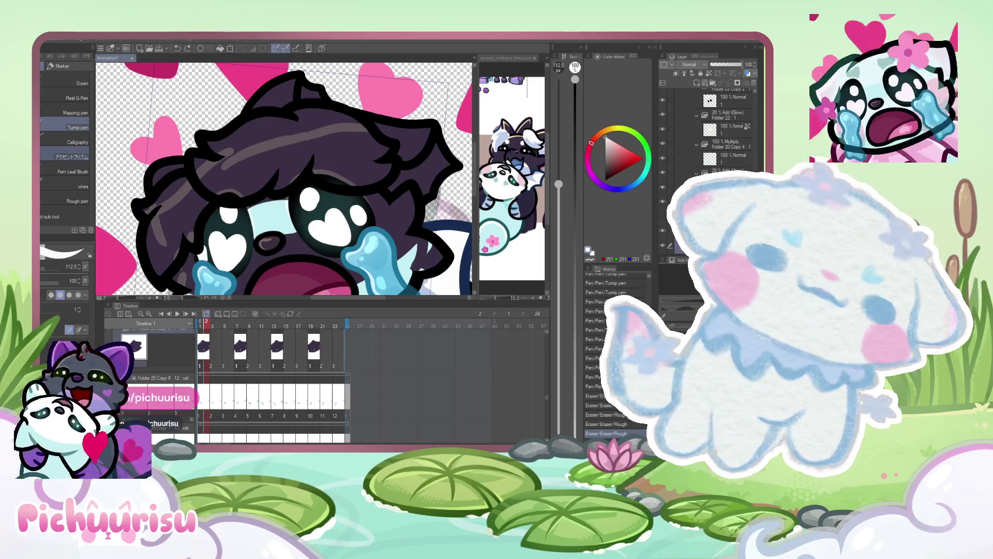
pyautogui.moveTo(49, 268)
pyautogui.mouseDown()
pyautogui.moveTo(82, 253)
pyautogui.moveTo(49, 267)
pyautogui.mouseUp()
pyautogui.moveTo(165, 225)
pyautogui.mouseDown()
pyautogui.moveTo(158, 264)
pyautogui.moveTo(205, 192)
pyautogui.moveTo(176, 199)
pyautogui.moveTo(155, 239)
pyautogui.mouseUp()
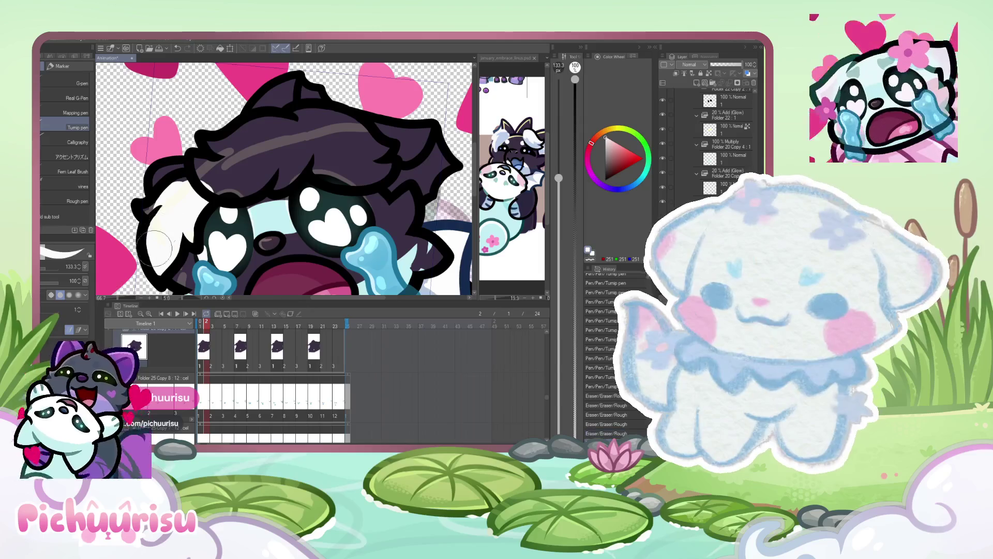
# - Erase the jagged outline at the left eye's pointed tip with a small eraser
pyautogui.scroll(-2, 155, 239)
pyautogui.scroll(5, 165, 242)
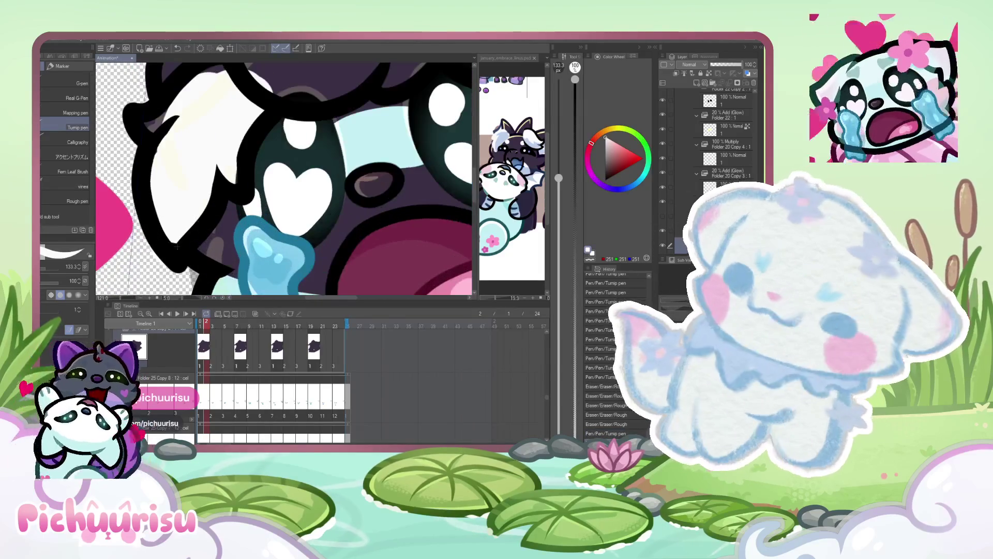
pyautogui.scroll(3, 177, 245)
pyautogui.press('e')
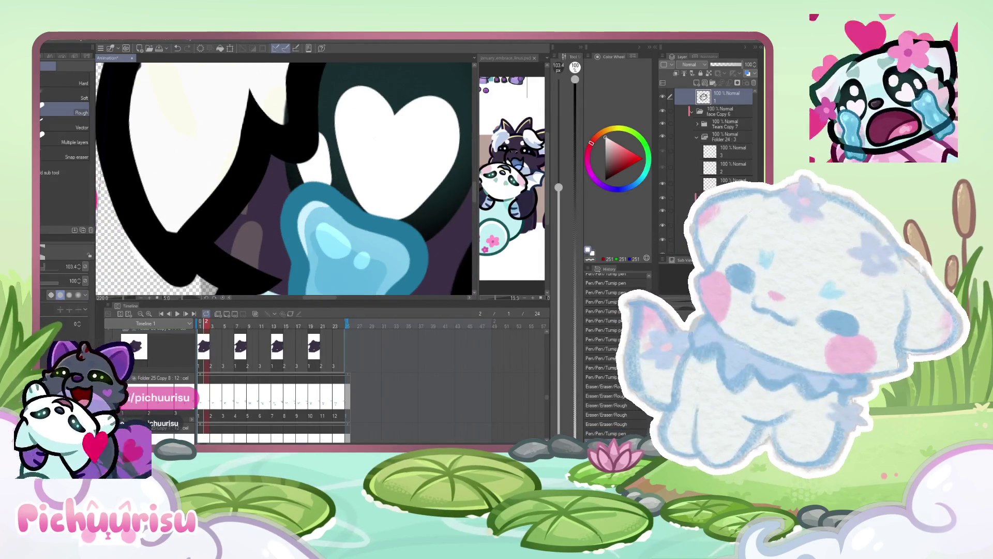
pyautogui.scroll(5, 161, 225)
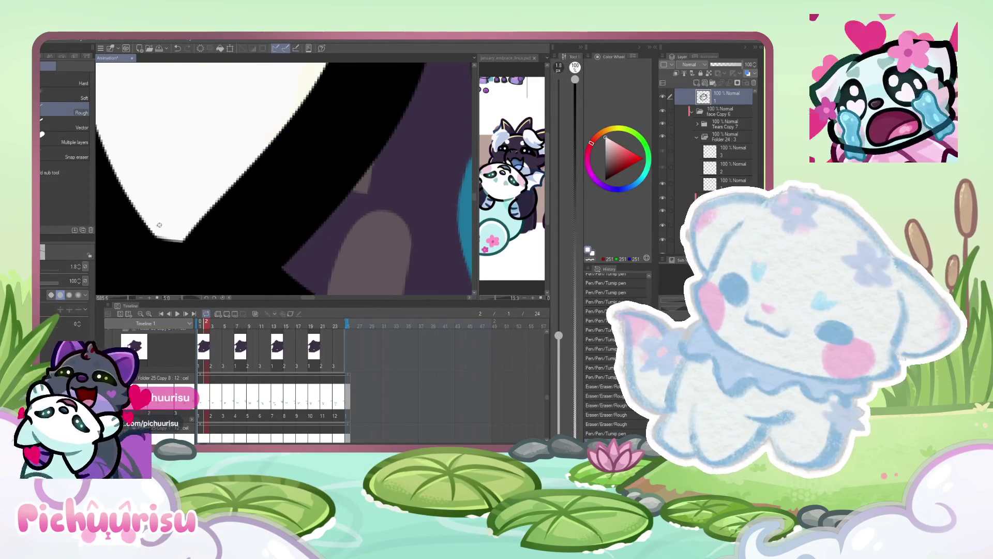
pyautogui.click(44, 264)
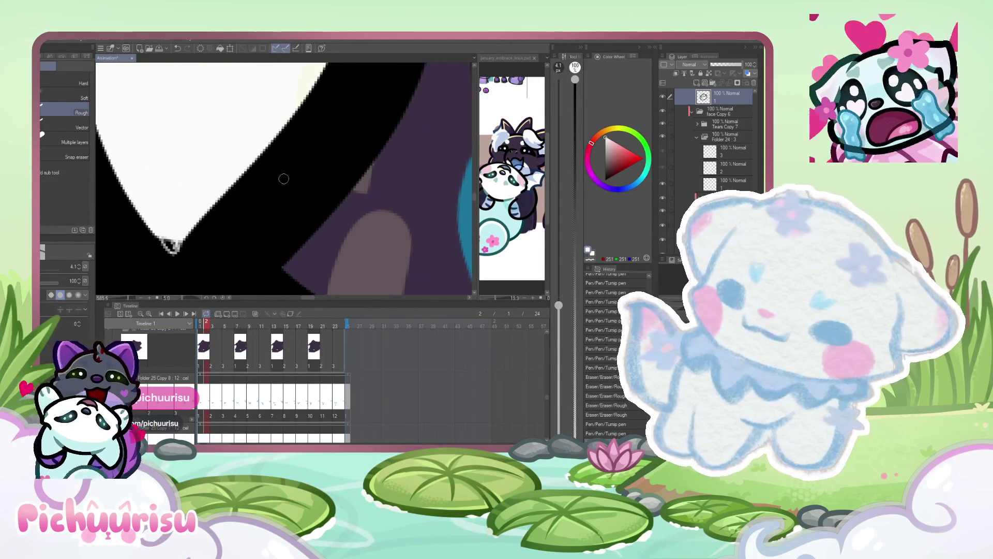
pyautogui.moveTo(164, 248)
pyautogui.mouseDown()
pyautogui.moveTo(175, 254)
pyautogui.moveTo(177, 241)
pyautogui.mouseUp()
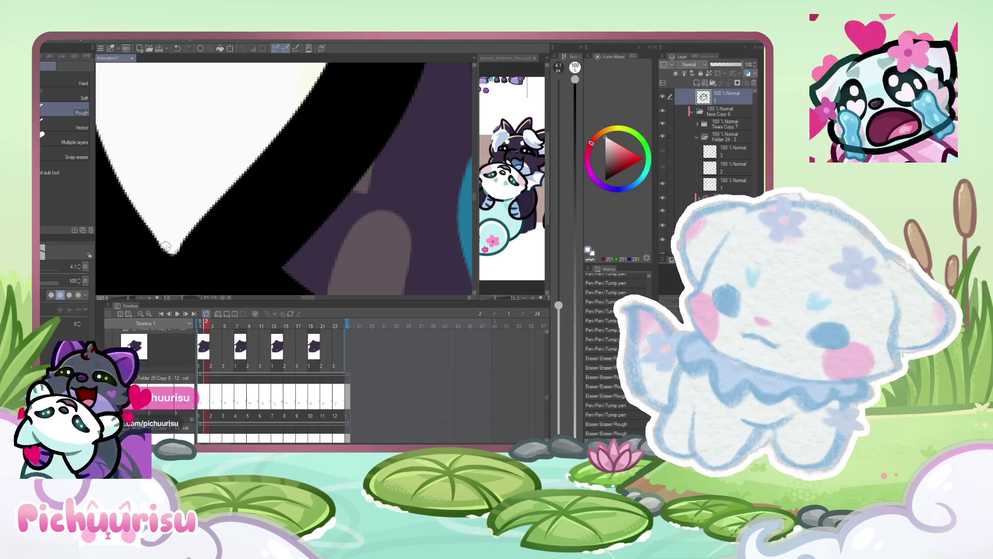
# - Redraw the eye-tip outline in black with the pen, then sample white from the drawing
pyautogui.scroll(-3, 166, 242)
pyautogui.press('p')
pyautogui.press('x')
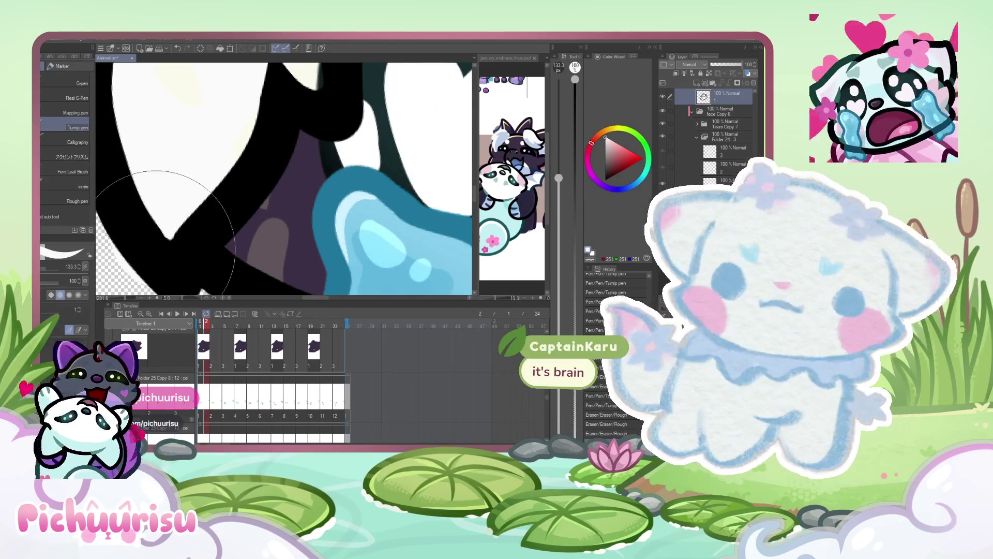
pyautogui.scroll(1, 171, 233)
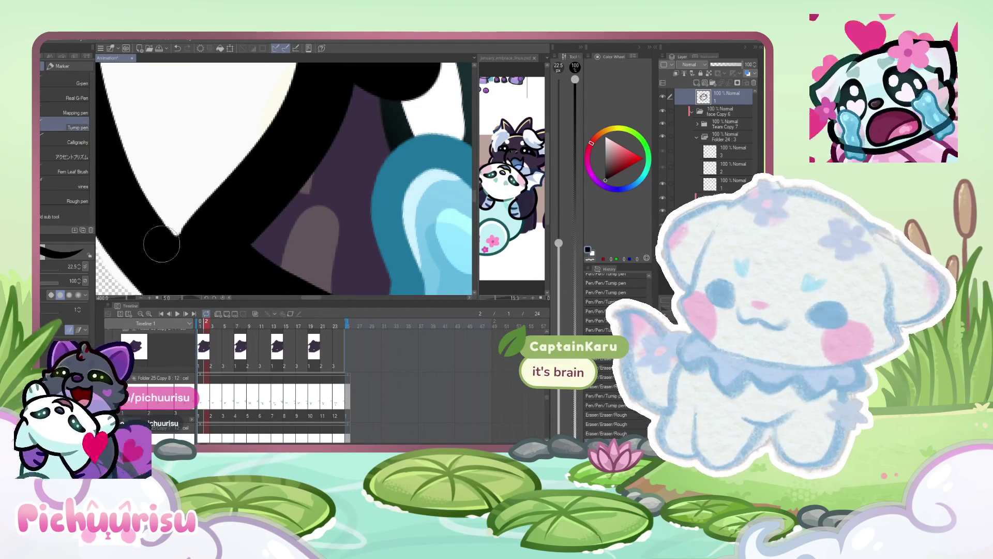
pyautogui.moveTo(151, 235); pyautogui.dragTo(179, 235)
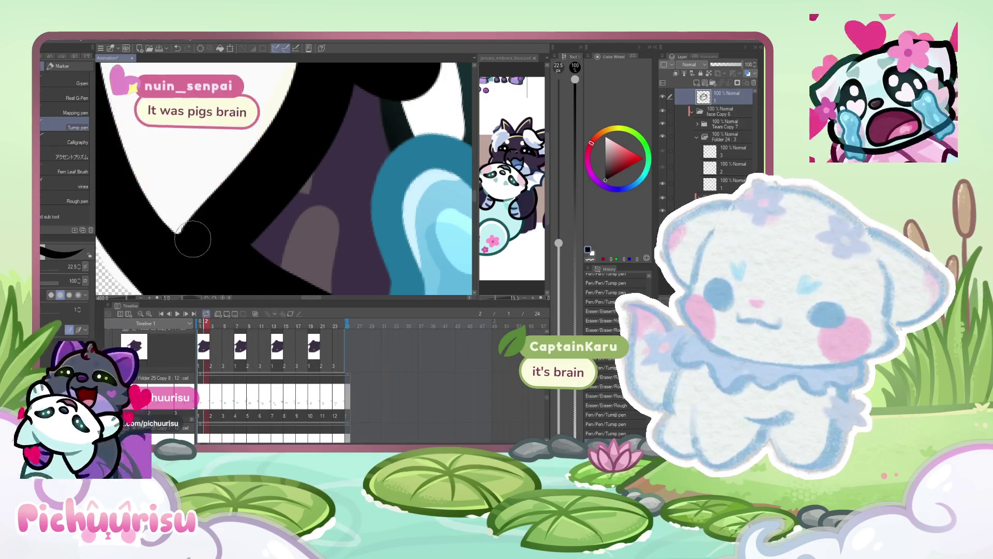
pyautogui.scroll(-4, 227, 162)
pyautogui.keyDown('alt'); pyautogui.click(227, 162); pyautogui.keyUp('alt')
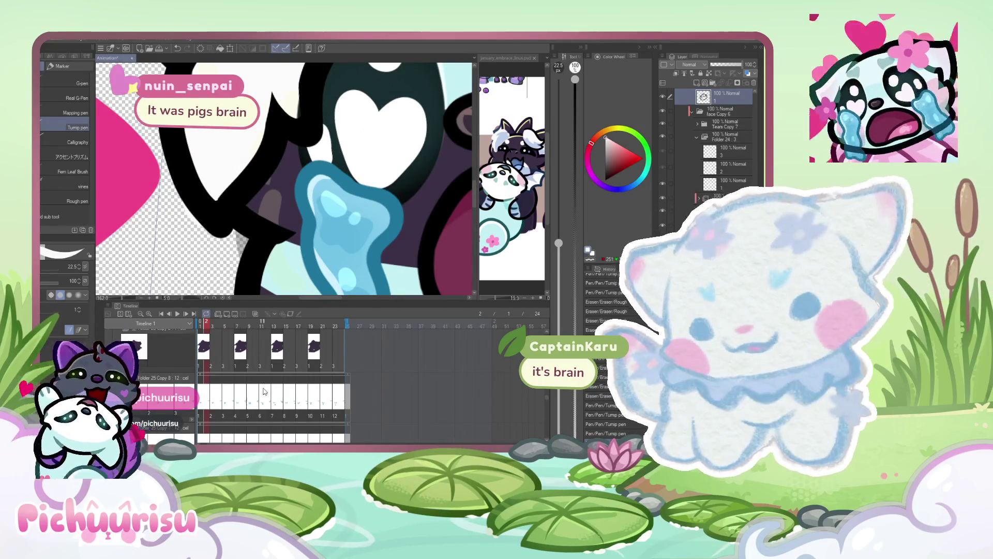
pyautogui.scroll(1, 207, 220)
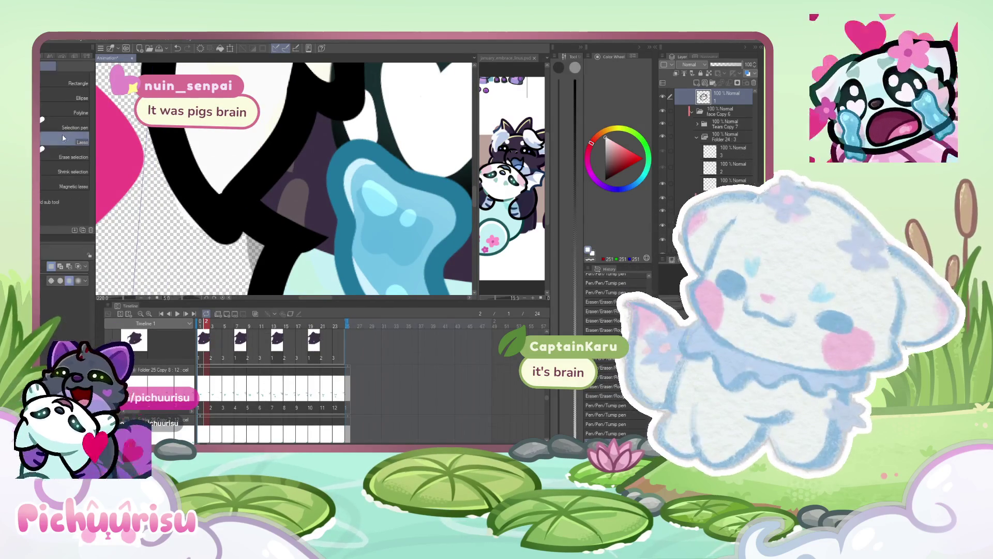
# - Lasso the lower-left area, return to frame 1, and widen the january_embrace_linus pane
pyautogui.press('m')
pyautogui.moveTo(134, 115)
pyautogui.mouseDown()
pyautogui.moveTo(156, 132)
pyautogui.moveTo(136, 117)
pyautogui.mouseUp()
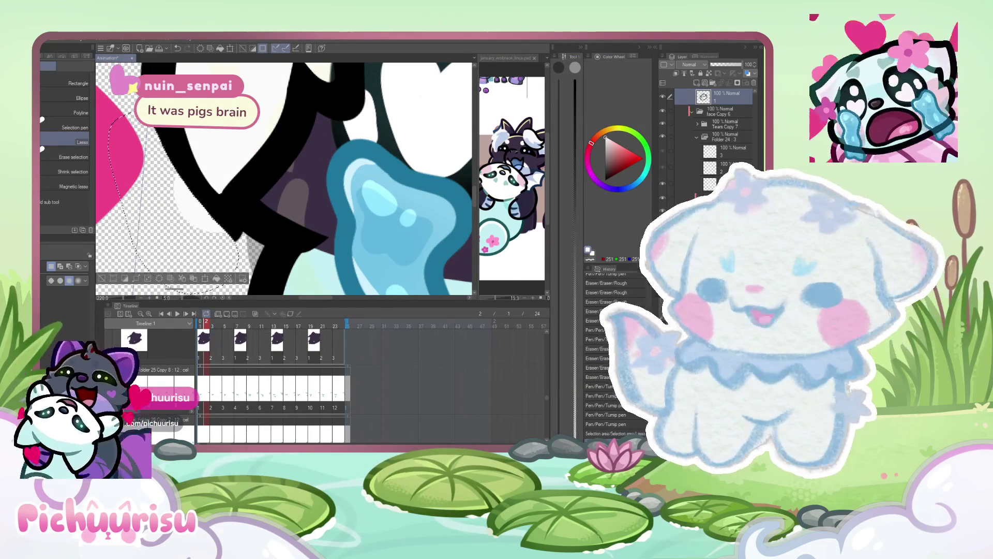
pyautogui.click(203, 342)
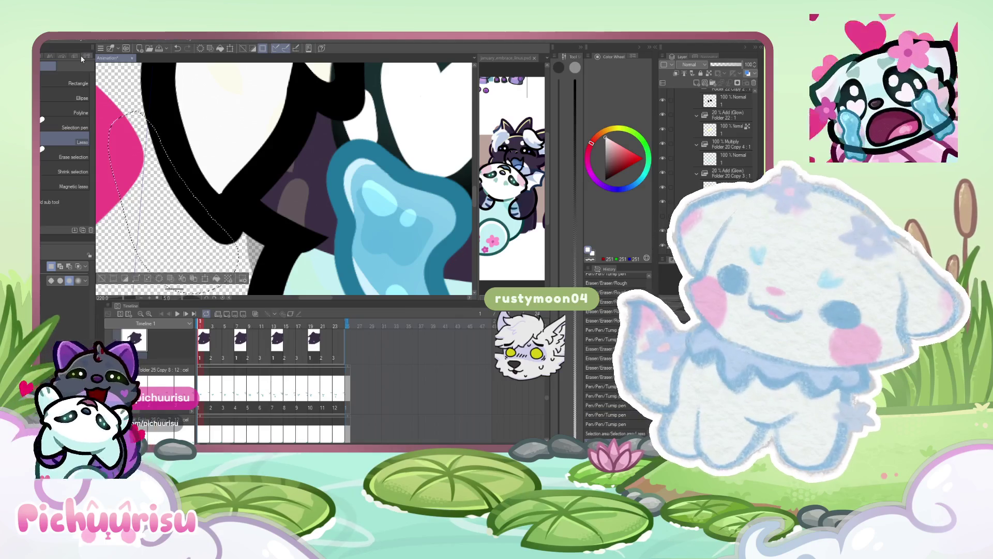
pyautogui.moveTo(476, 176); pyautogui.dragTo(231, 175)
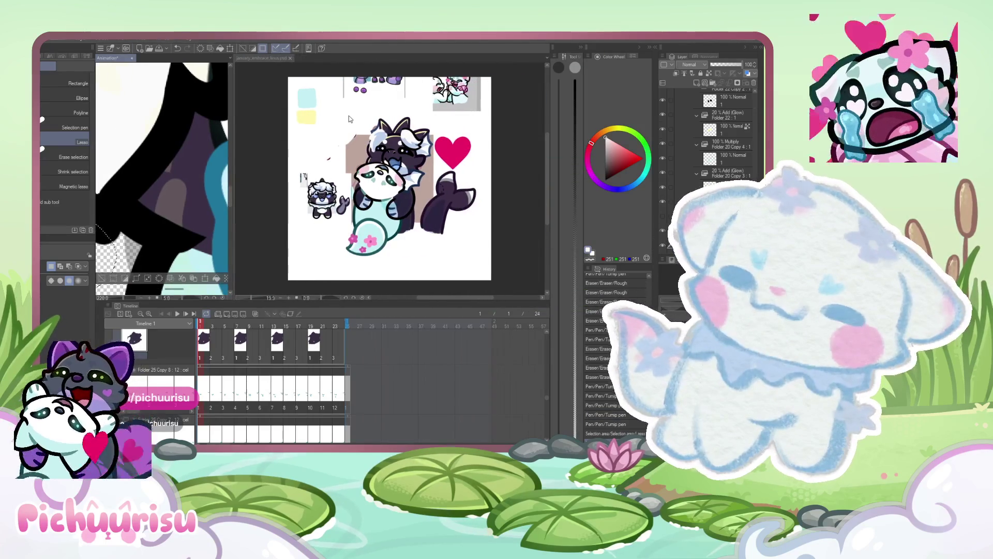
# - Paste the copied kinalaw photo onto a new layer in january_embrace_linus and zoom to inspect it
pyautogui.click(352, 113)
pyautogui.hotkey('ctrl', 'v')
pyautogui.scroll(5, 393, 186)
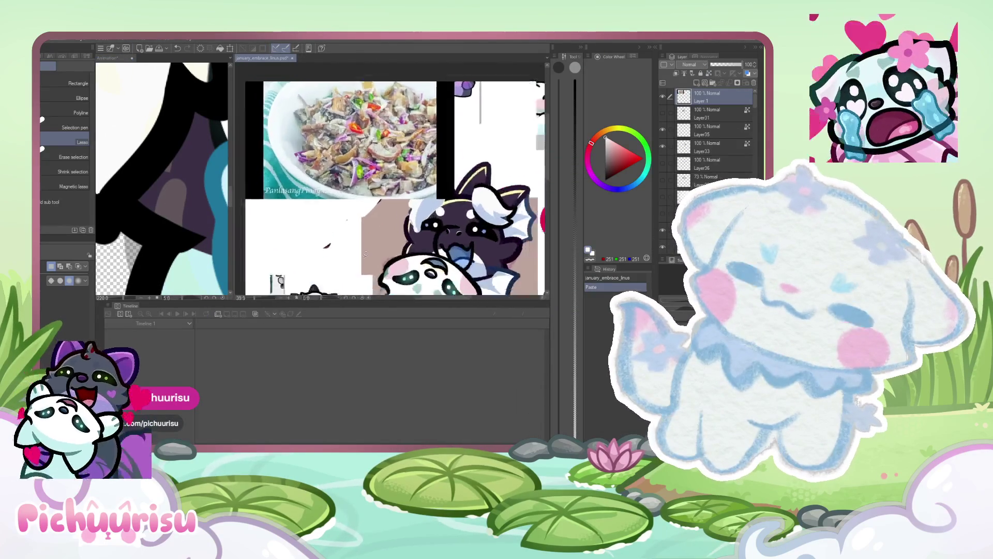
pyautogui.scroll(-1, 306, 113)
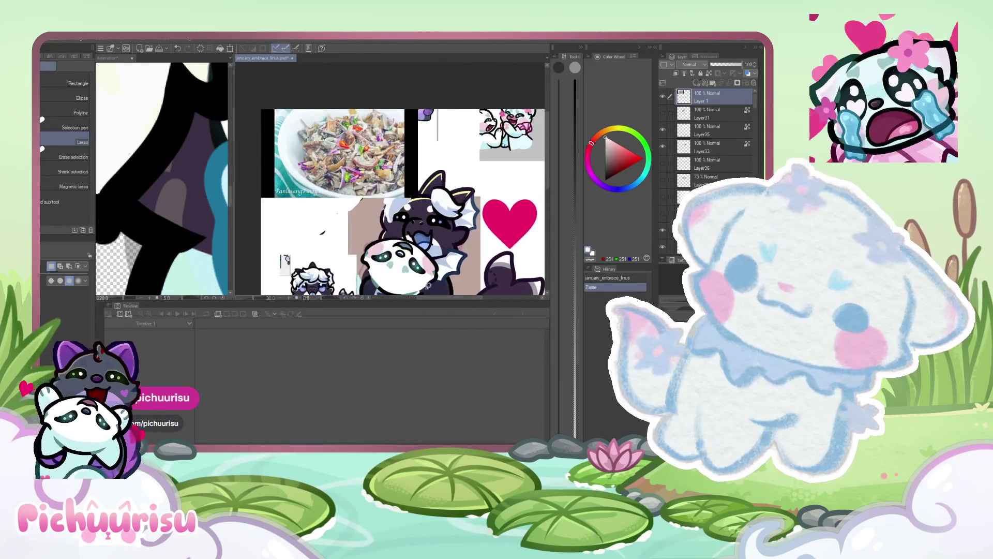
pyautogui.scroll(1, 305, 113)
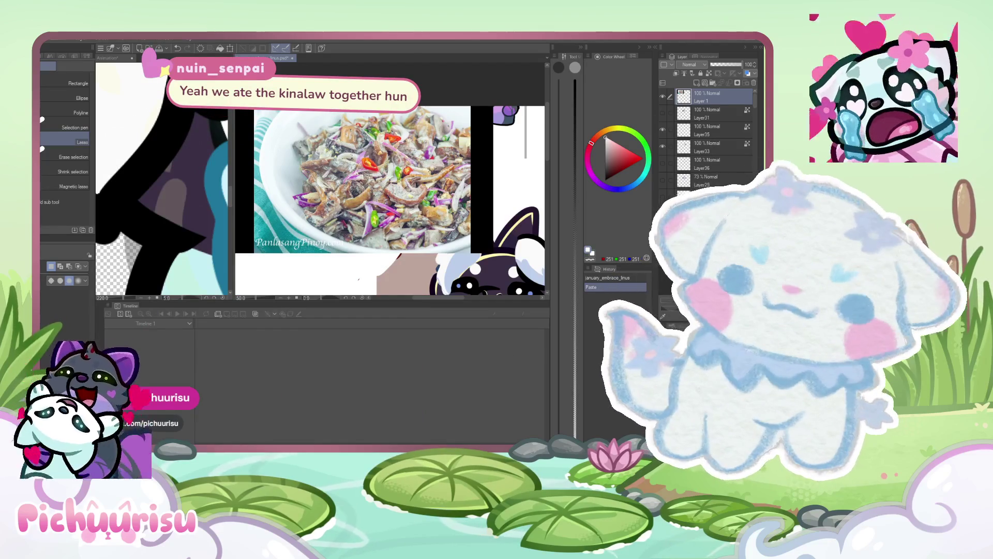
pyautogui.scroll(-5, 392, 201)
# - Paste a second food photo onto a new layer and zoom around the photos
pyautogui.hotkey('ctrl', 'v')
pyautogui.scroll(4, 318, 150)
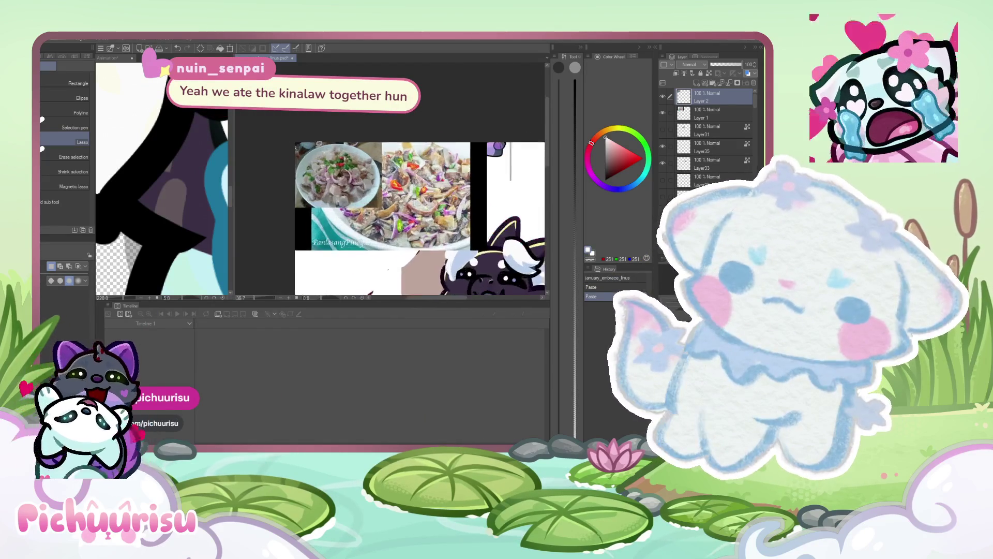
pyautogui.scroll(5, 313, 193)
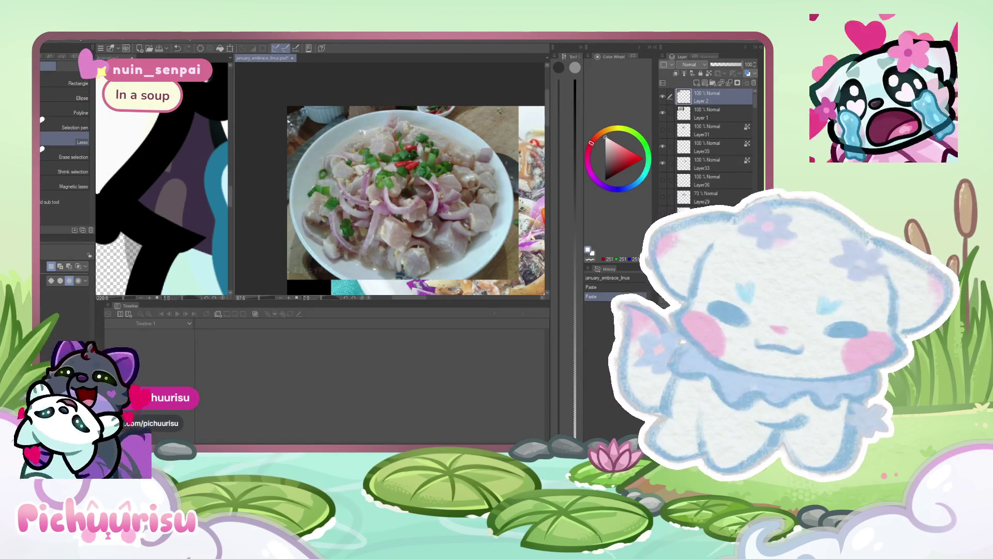
pyautogui.scroll(-5, 296, 129)
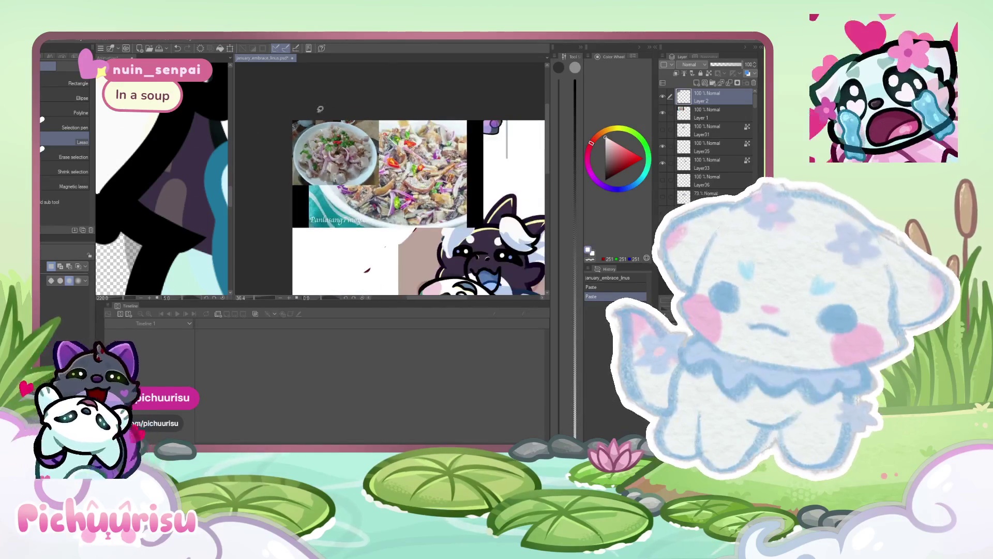
# - Hide Layer 2 and Layer 1, then widen the emote animation's pane
pyautogui.click(663, 97)
pyautogui.click(663, 113)
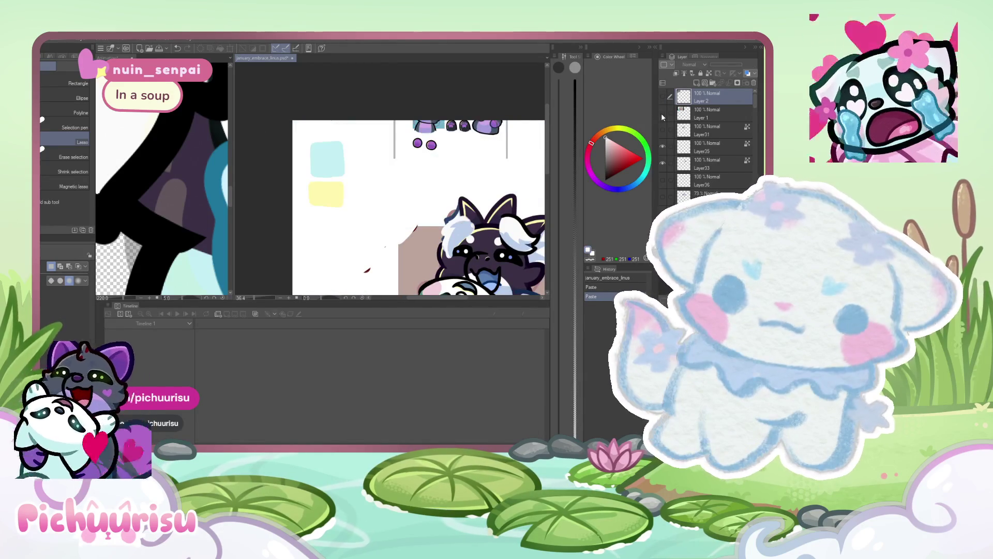
pyautogui.moveTo(234, 126); pyautogui.dragTo(501, 127)
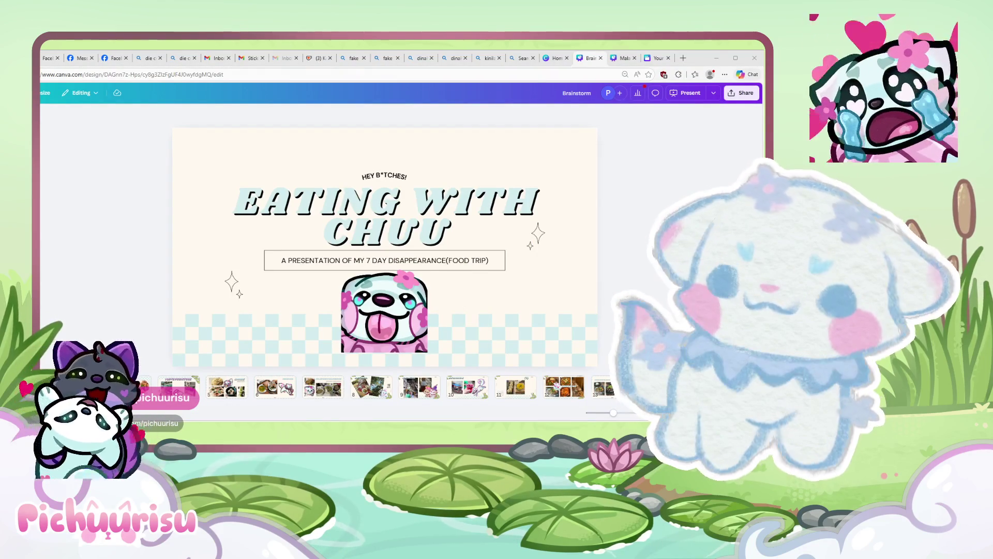
# - Show the Eating With Chuu slides full screen and advance past I Love Furniture to Amare
pyautogui.press('F11')
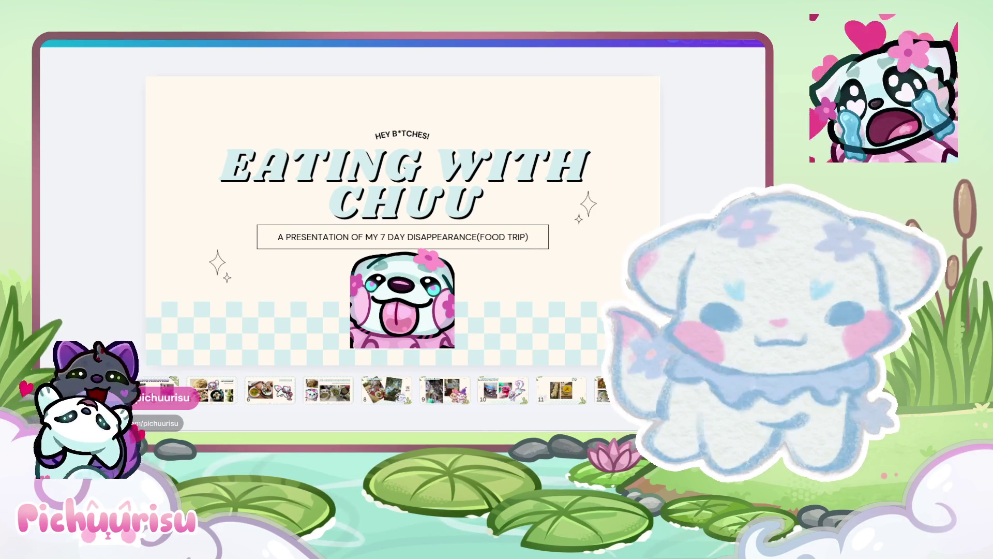
pyautogui.scroll(-5, 253, 301)
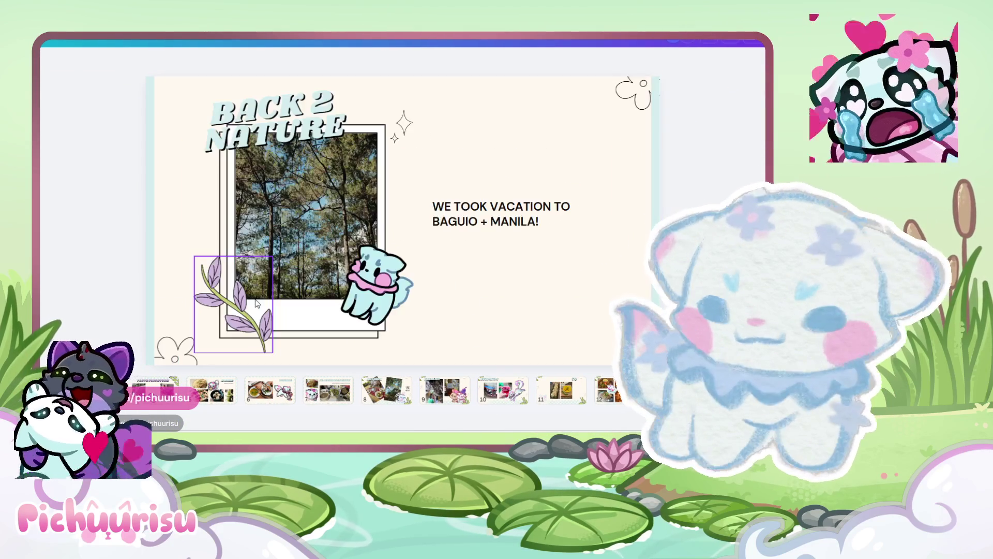
pyautogui.scroll(-5, 494, 278)
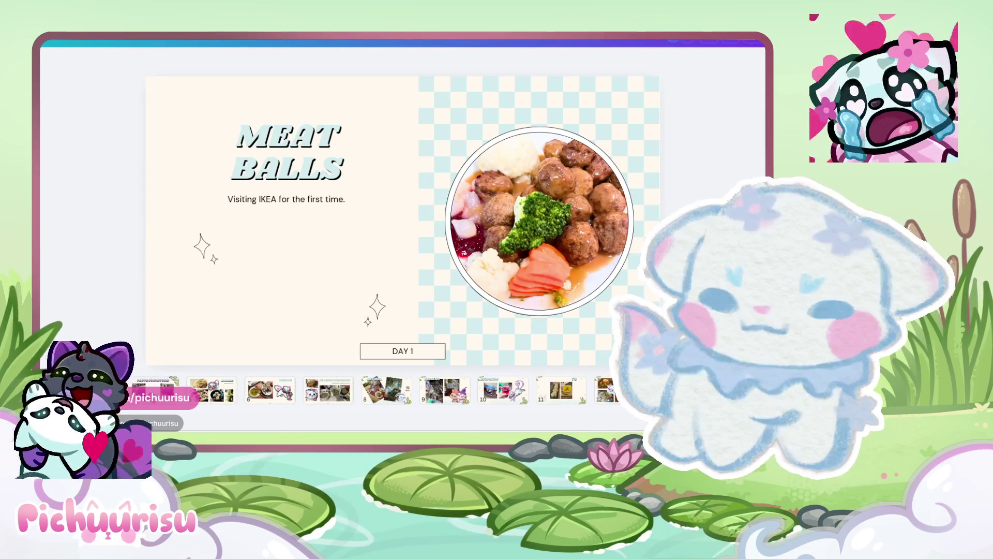
pyautogui.press('Right')
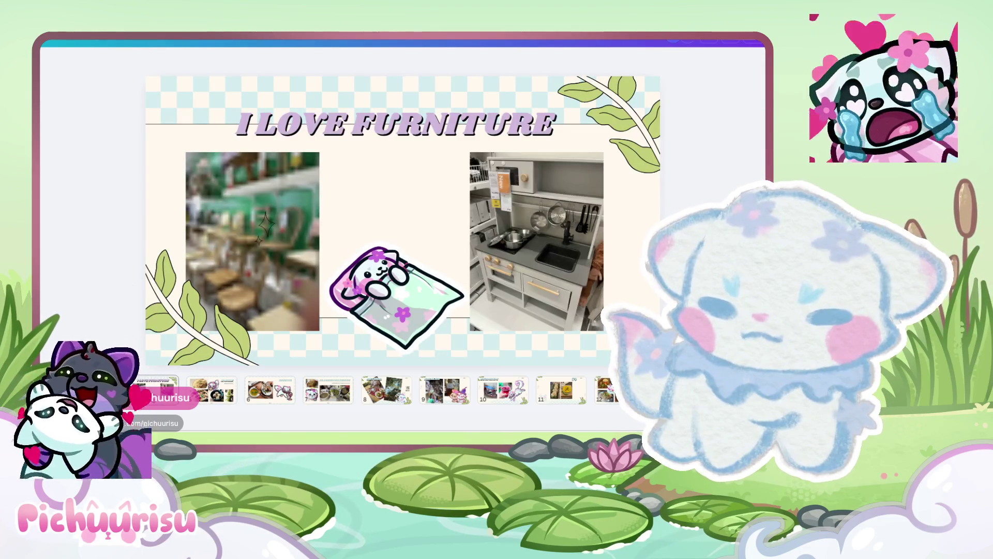
pyautogui.press('Right')
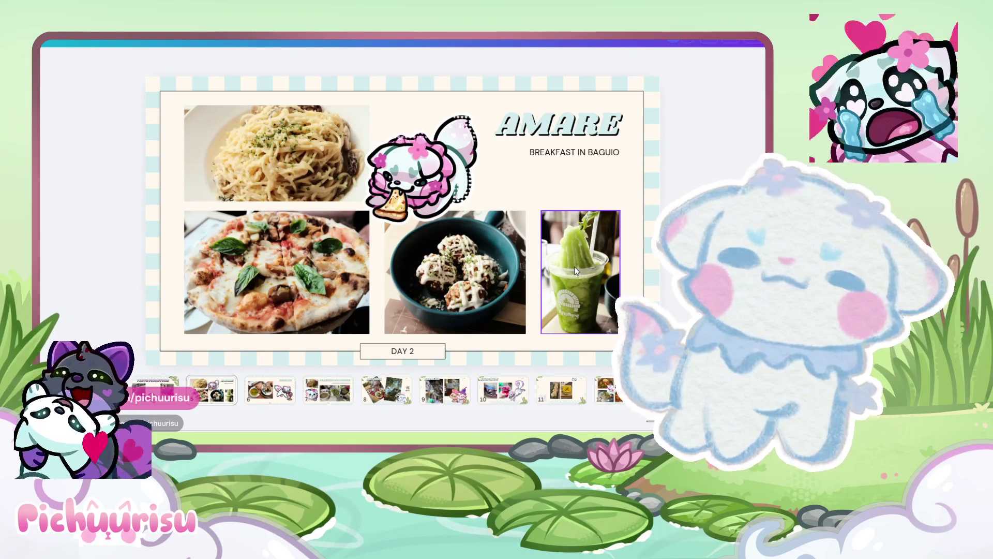
# - Advance through the BENCAB and SLAUGHTER HOUSE slides to the BATIROL slide
pyautogui.press('Right')
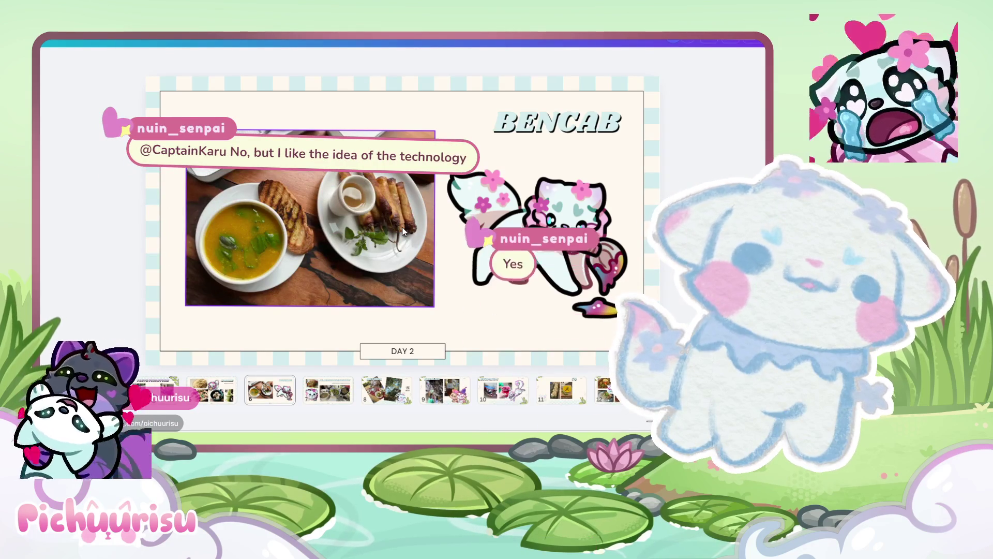
pyautogui.press('Right')
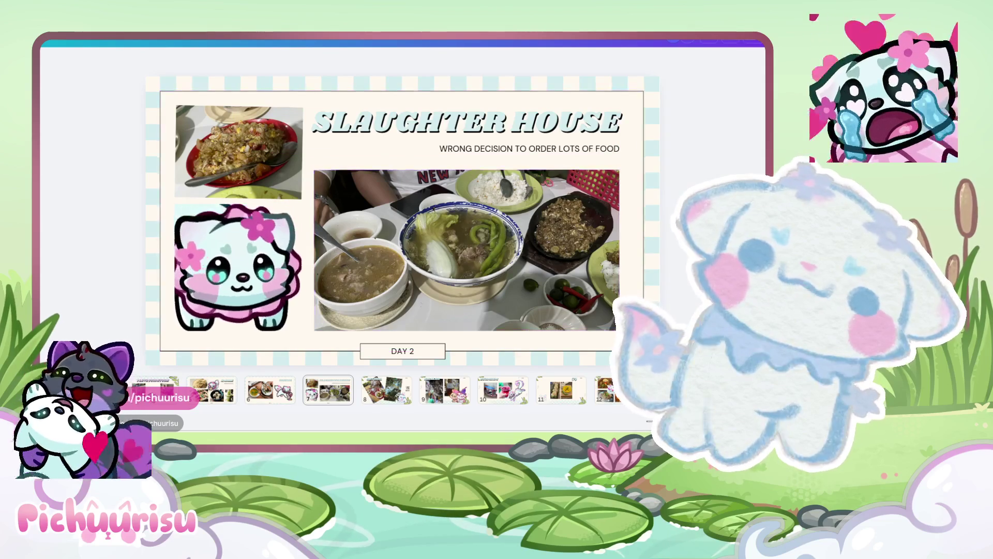
pyautogui.press('Right')
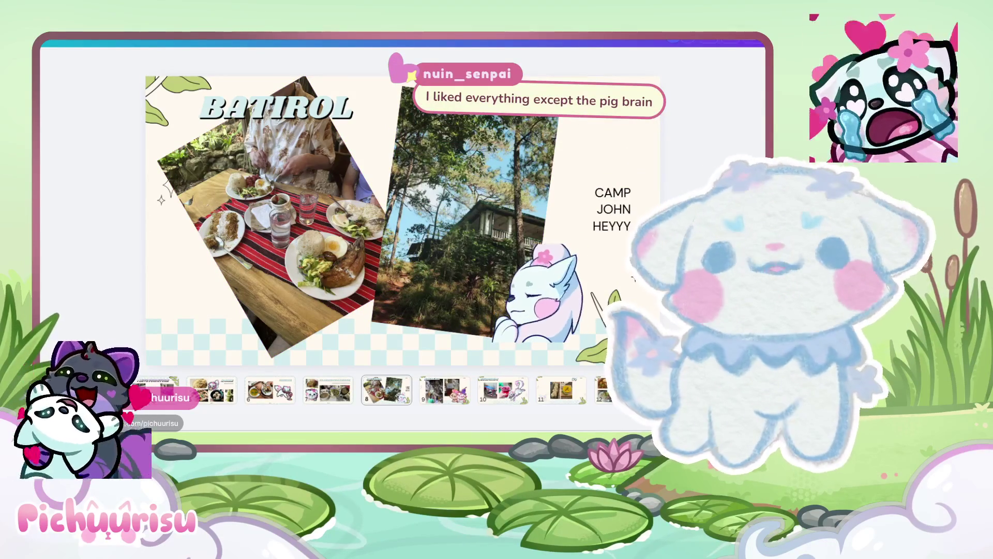
# - Step past ILILIKHA, BURNHAM and the Day 3 food slides, through CAFE 1945, to Farmer's Daughter
pyautogui.press('Right')
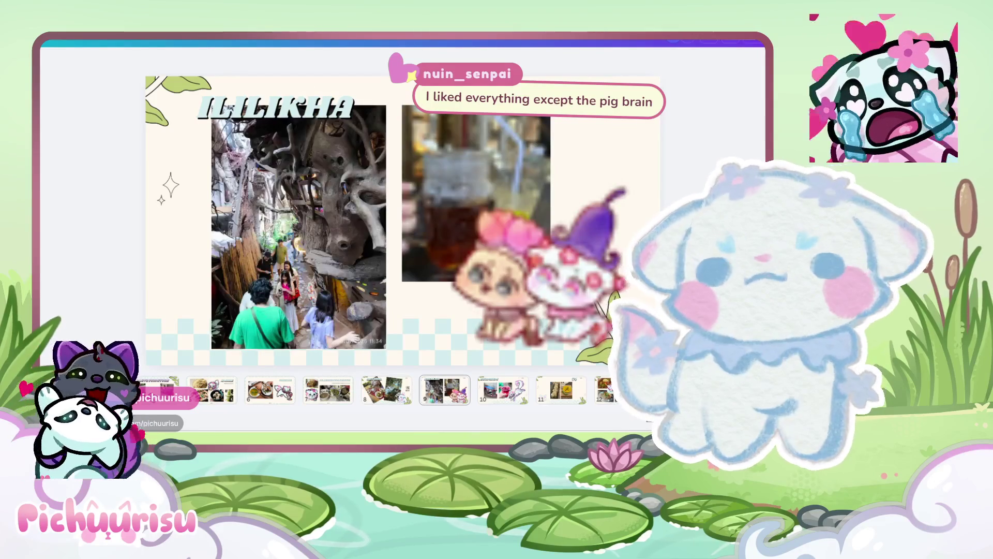
pyautogui.press('Right')
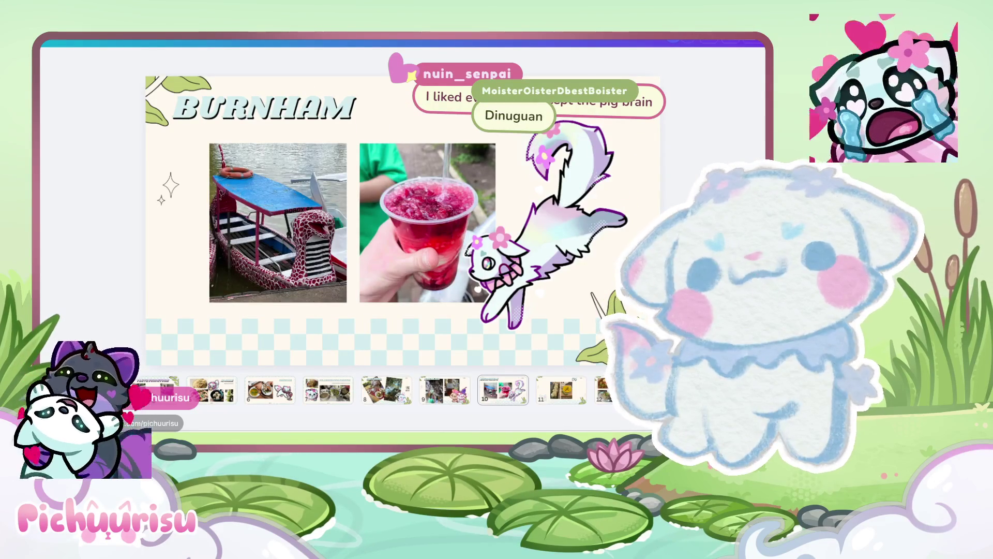
pyautogui.press('Right')
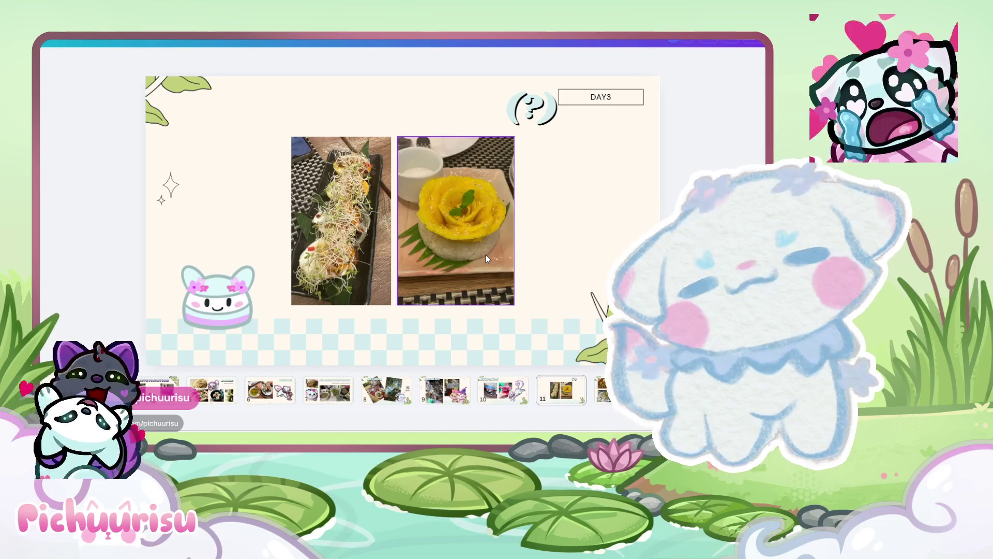
pyautogui.moveTo(631, 143); pyautogui.dragTo(363, 184)
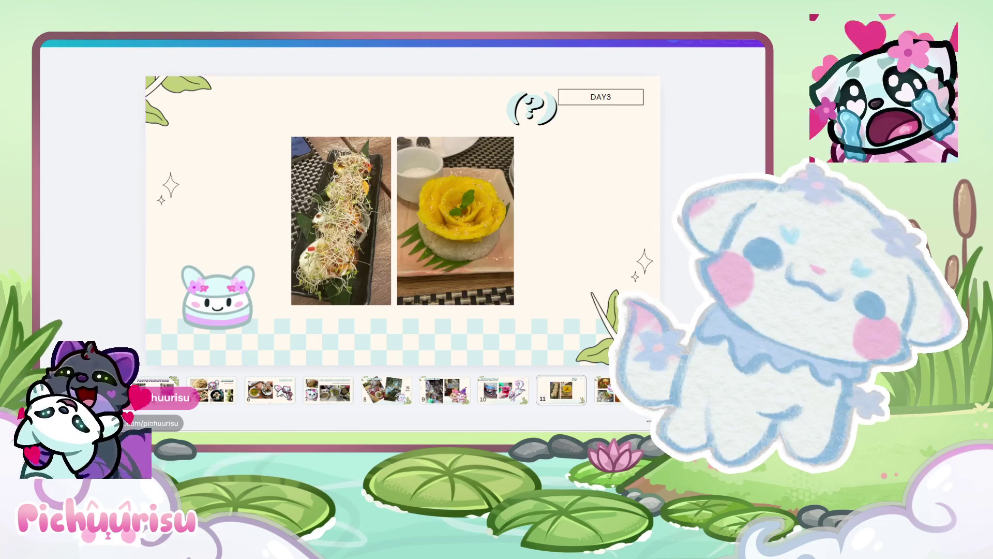
pyautogui.click(603, 390)
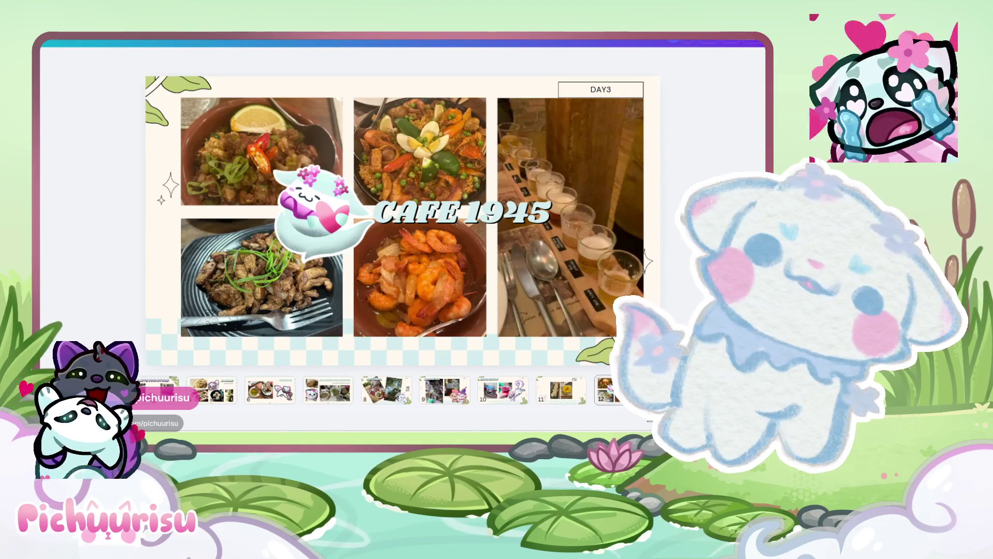
pyautogui.press('Right')
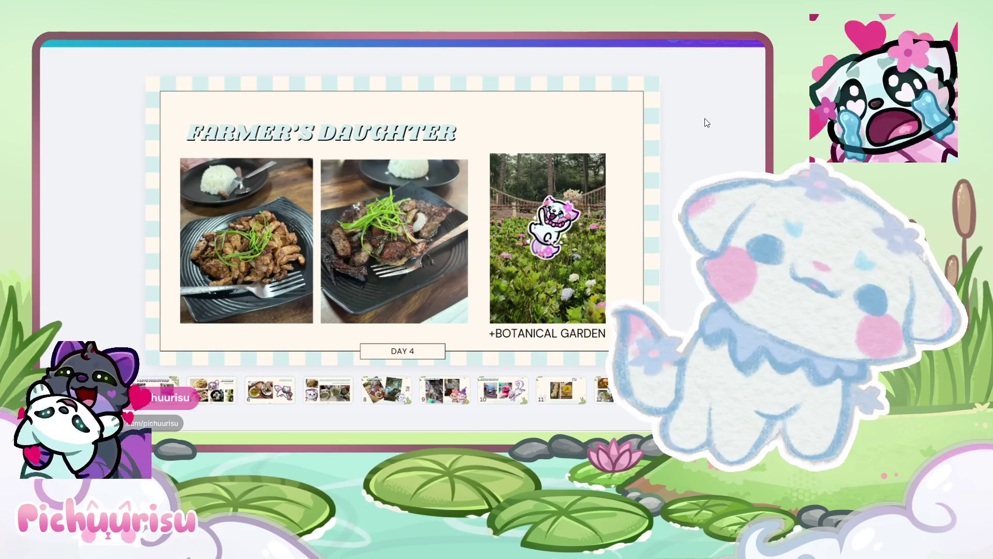
# - Advance through Strawberry Feild, Diplomat Hotel and Lemon and Olives to Going Back to MNL
pyautogui.press('Right')
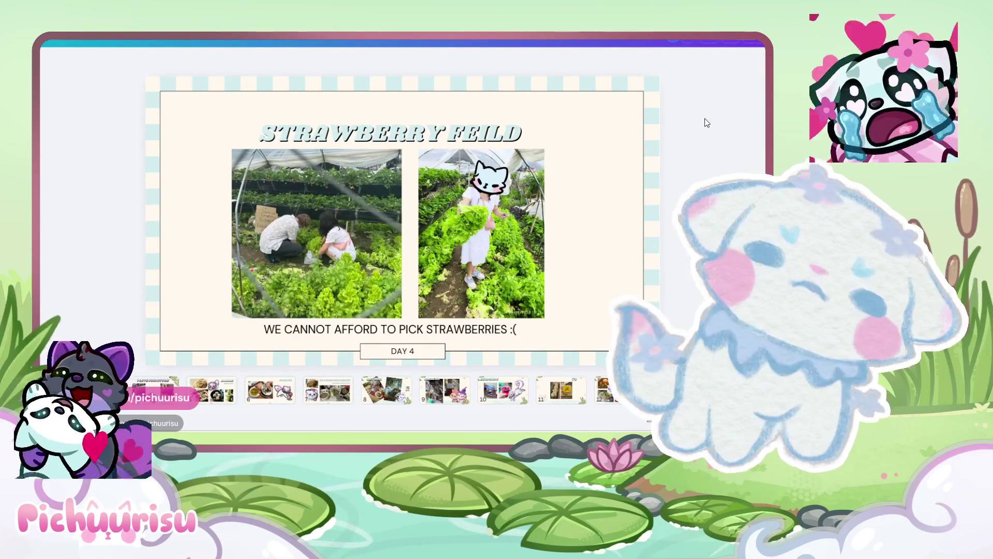
pyautogui.press('Right')
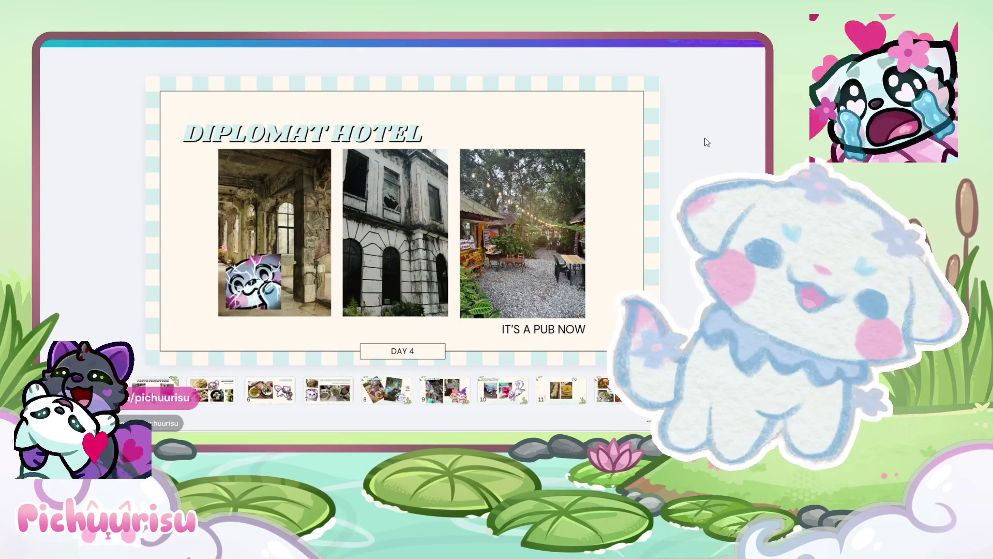
pyautogui.press('Right')
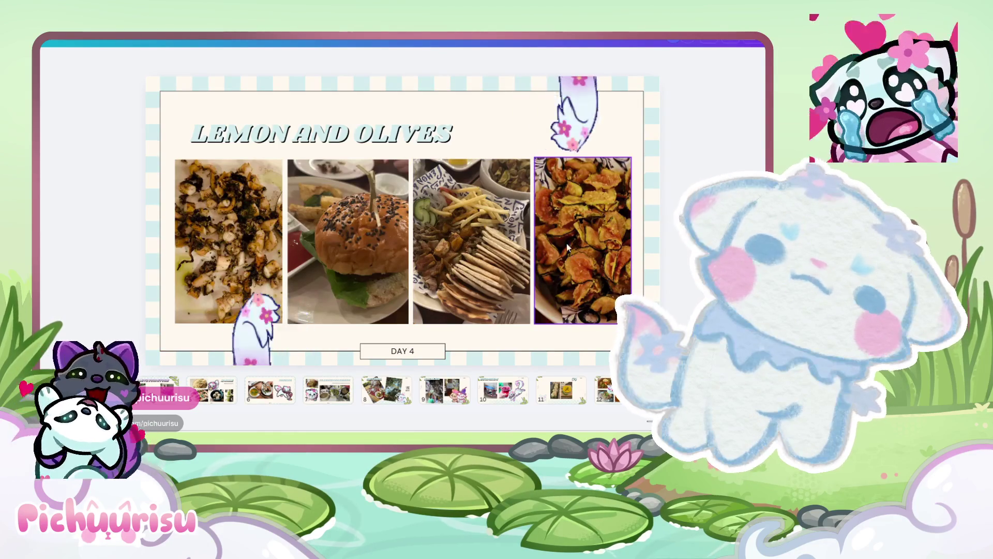
pyautogui.press('Right')
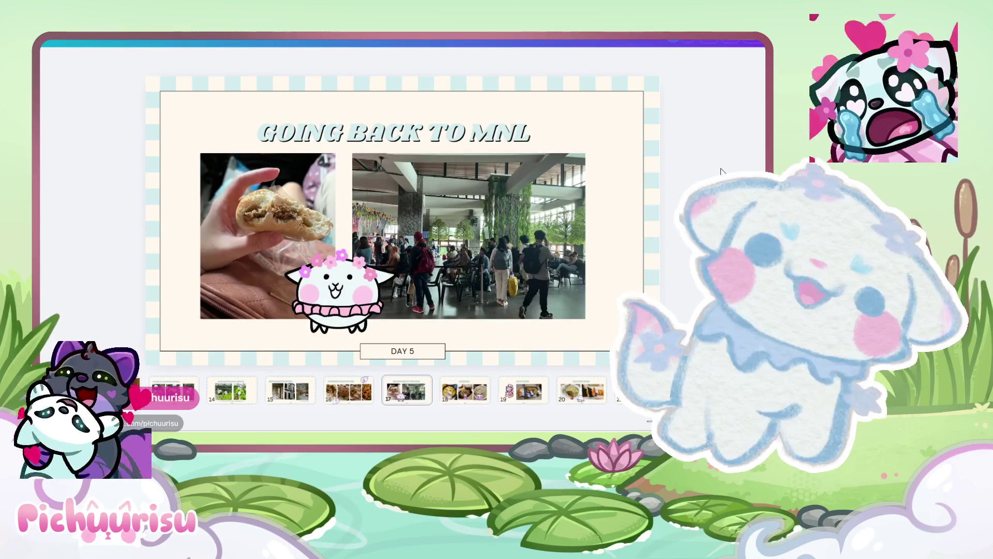
# - Inspect the pastry photo, then the MANAM soup and sizzling plate photos, before reaching Jollibee
pyautogui.click(271, 187)
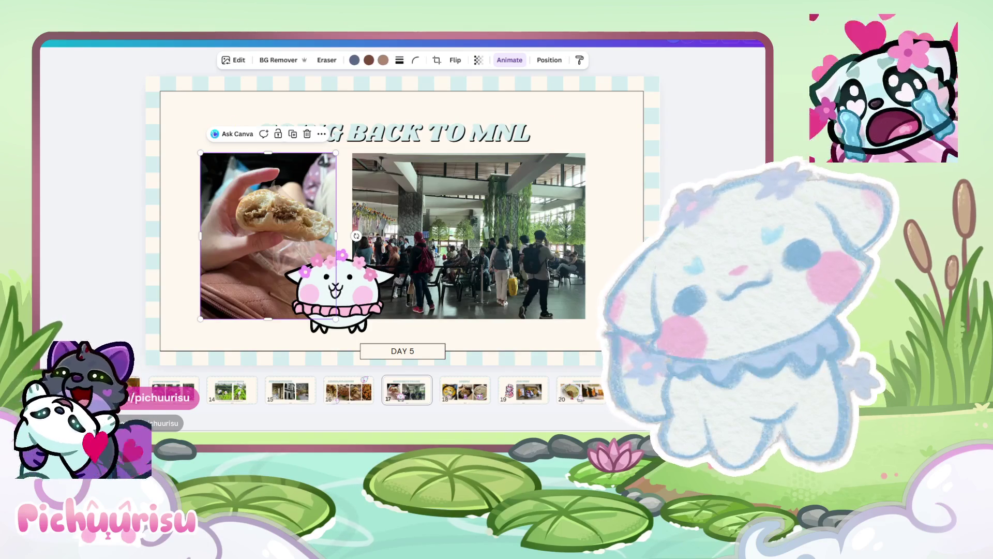
pyautogui.click(464, 390)
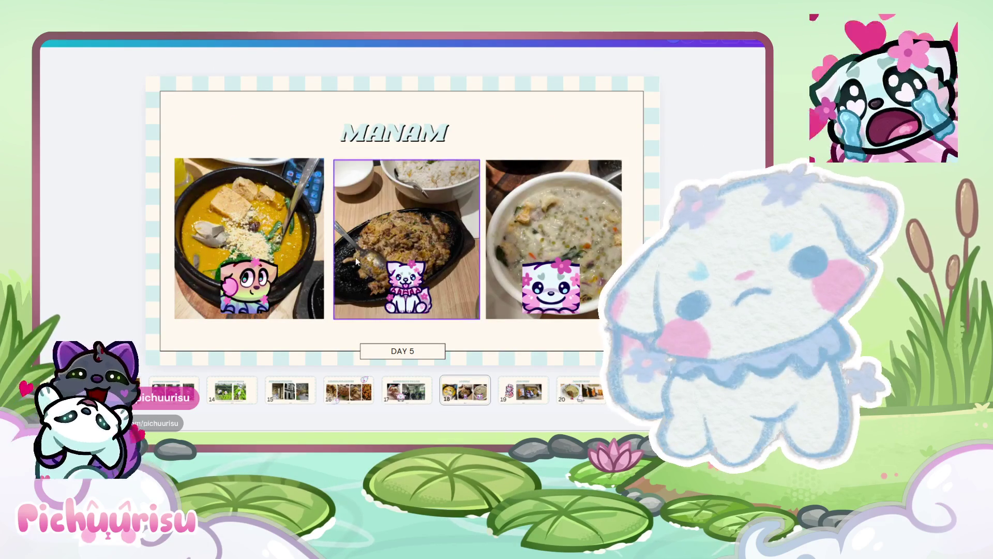
pyautogui.click(576, 226)
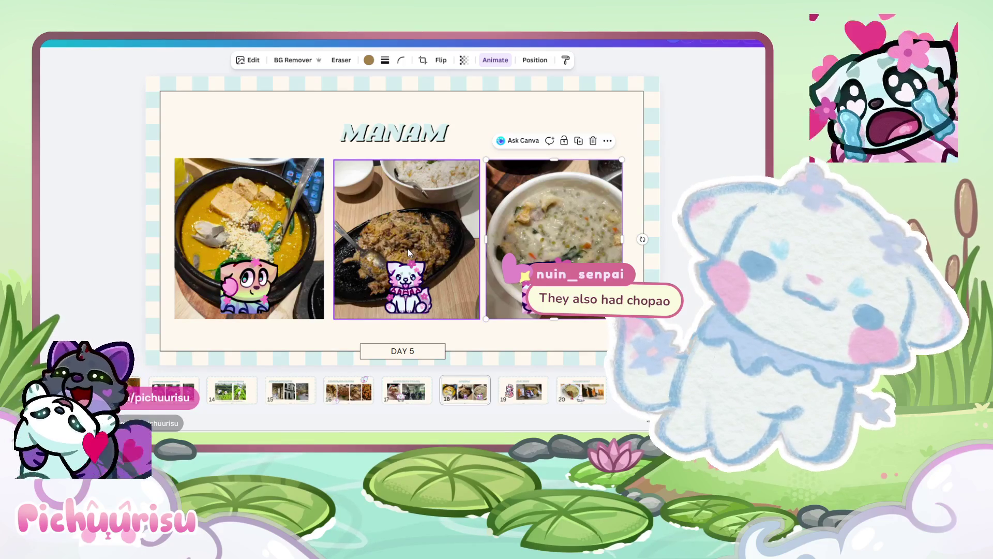
pyautogui.click(407, 252)
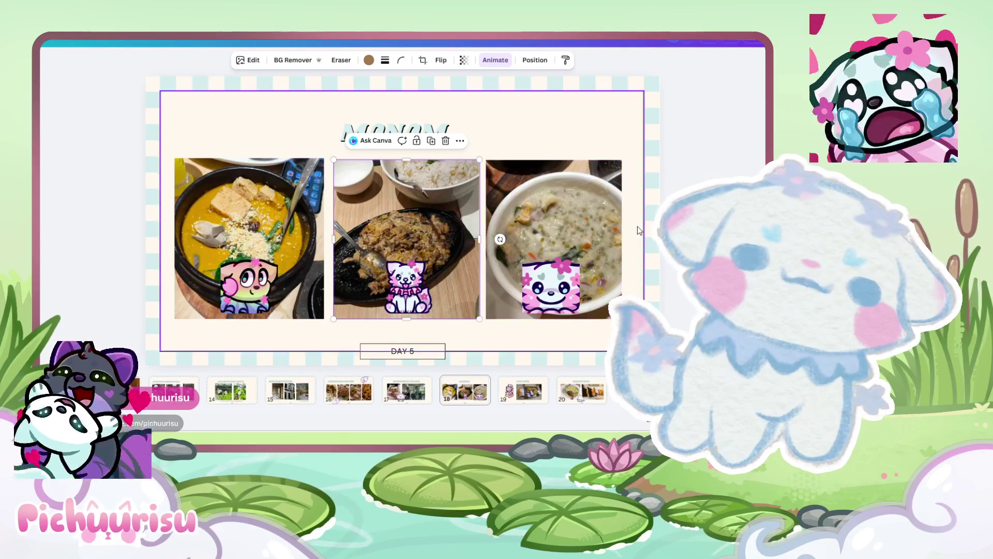
pyautogui.press('pagedown')
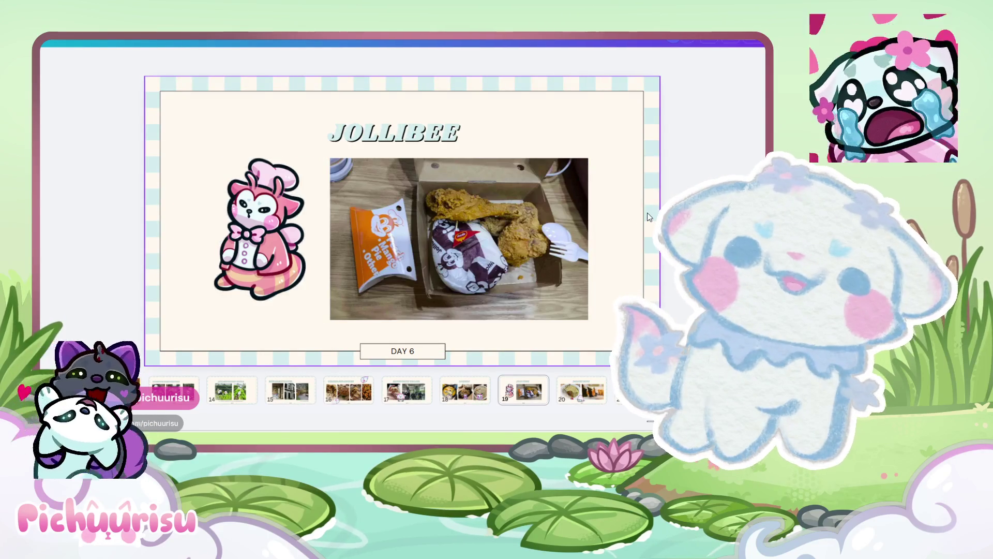
# - Page through Ramen Nagi, Breakfast in Bed, Dohtonburi and Bakebe to Night Nomnoms; select its rice photo
pyautogui.press('pagedown')
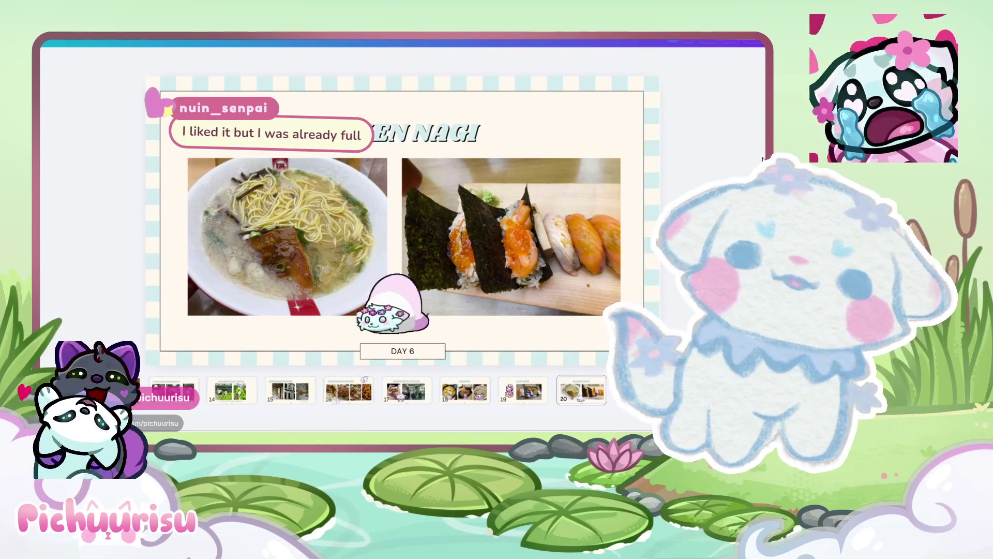
pyautogui.press('pagedown')
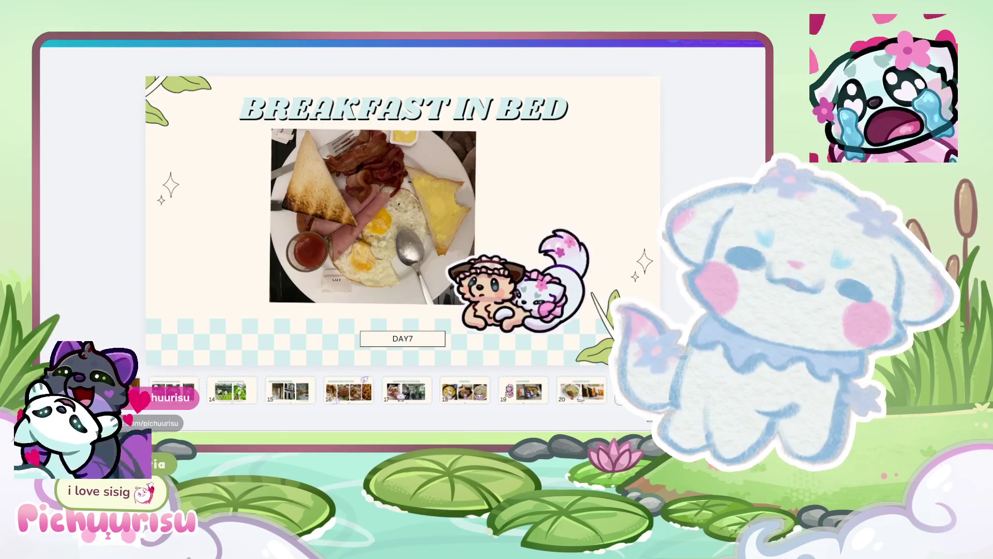
pyautogui.press('Right')
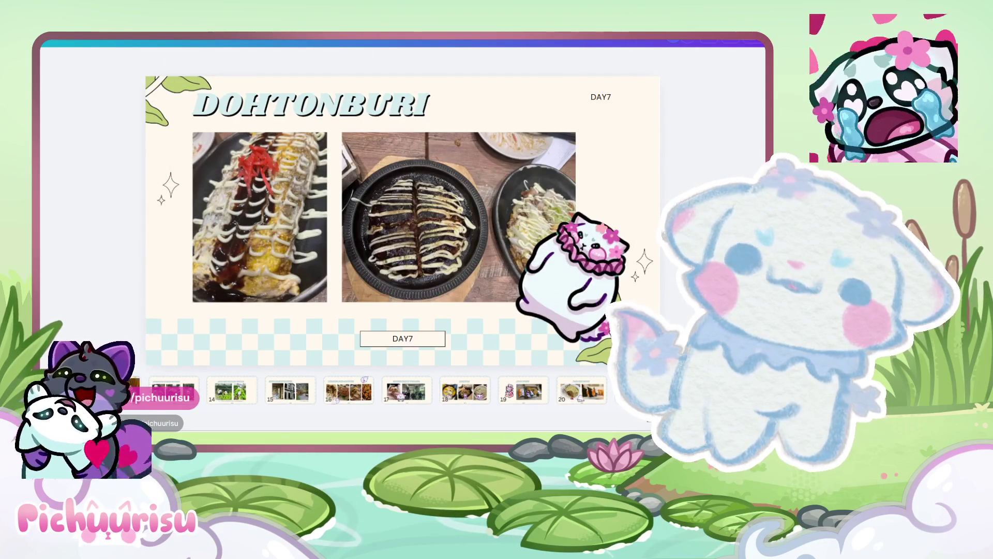
pyautogui.press('Right')
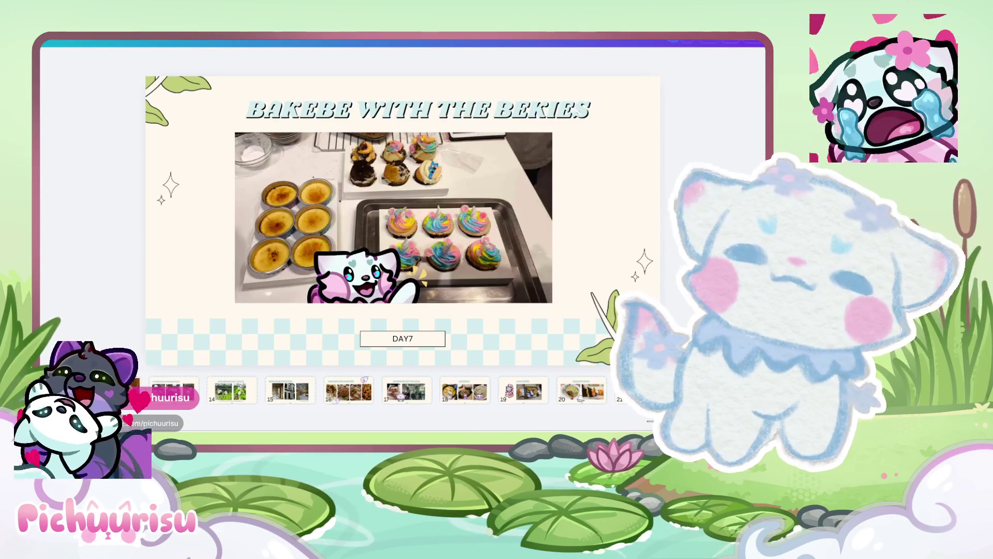
pyautogui.press('Right')
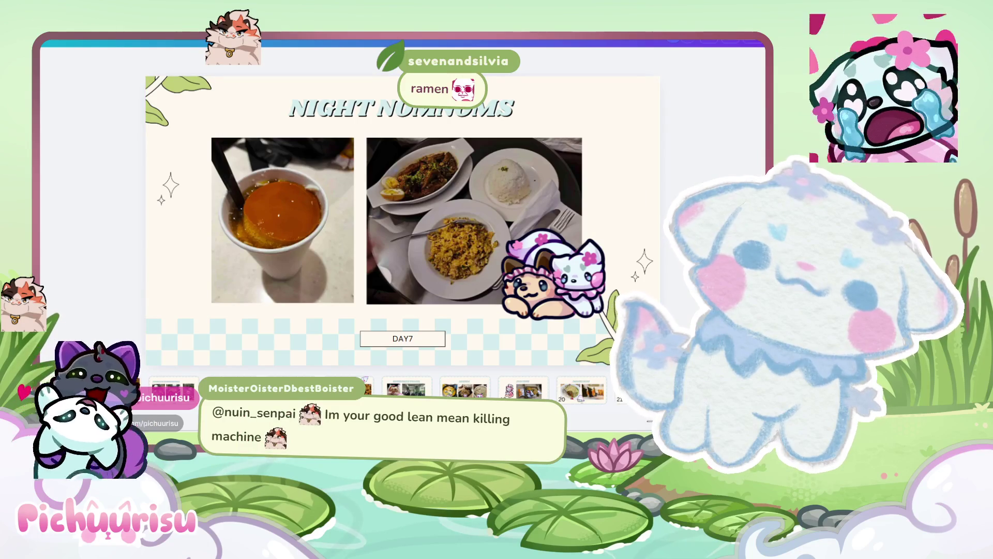
pyautogui.click(405, 199)
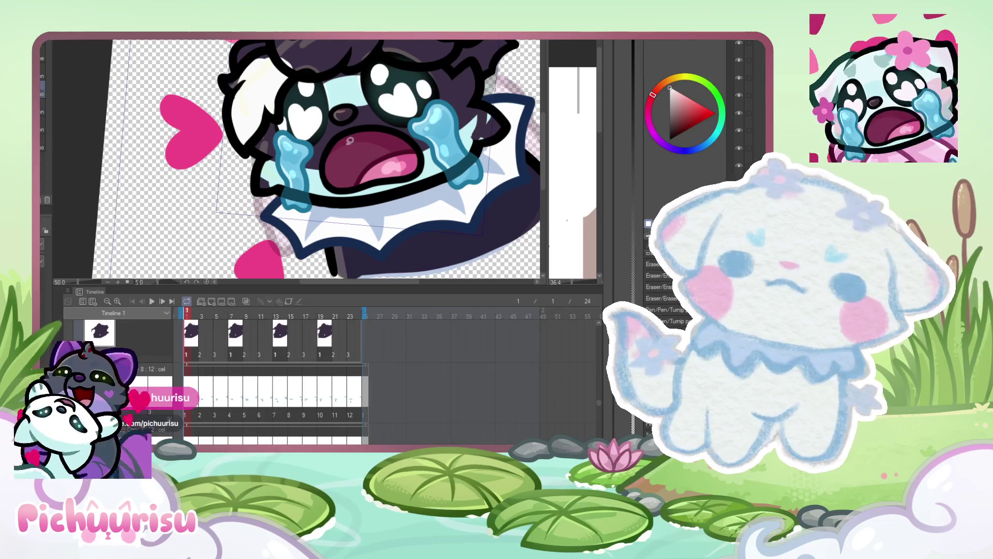
# - Paint light cyan over the outline near the character's jaw
pyautogui.scroll(-4, 359, 152)
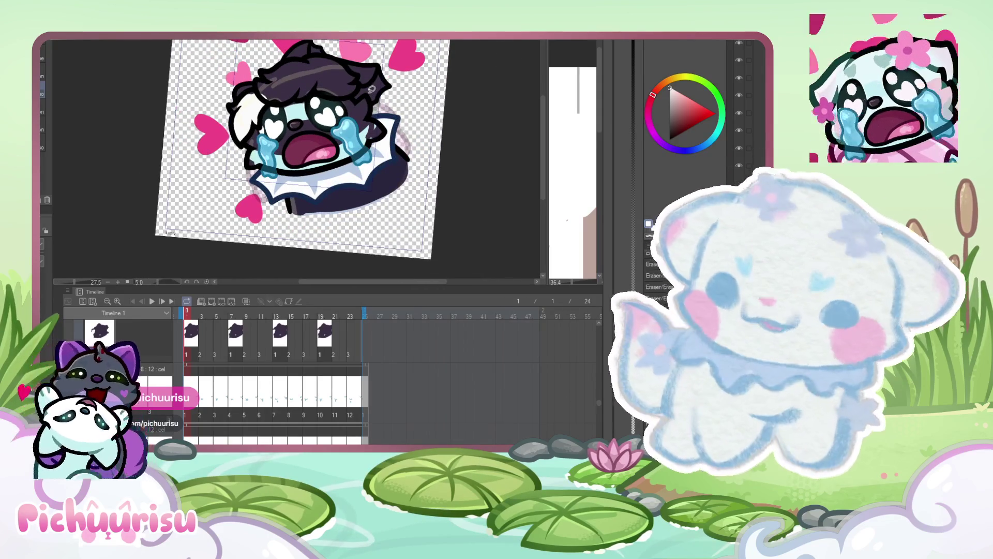
pyautogui.scroll(4, 372, 89)
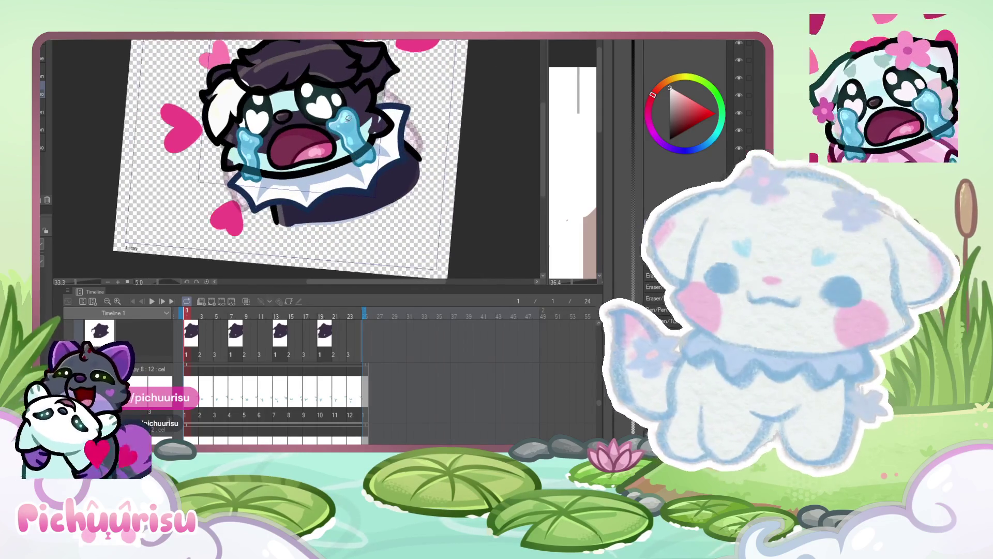
pyautogui.keyDown('alt'); pyautogui.click(338, 158); pyautogui.keyUp('alt')
pyautogui.scroll(1, 339, 158)
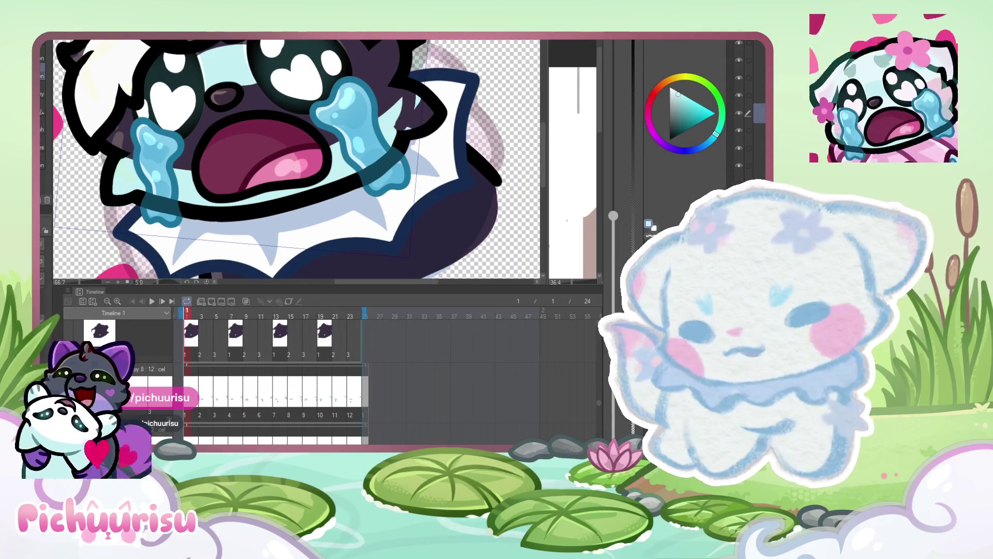
pyautogui.moveTo(405, 98); pyautogui.dragTo(412, 114)
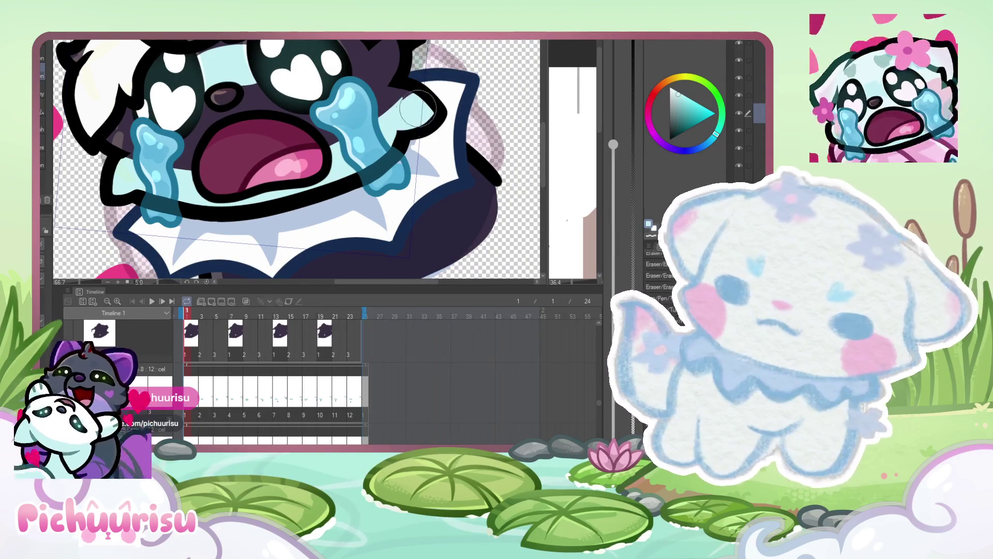
# - Cover the light-cyan gap above the tear with dark purple
pyautogui.scroll(-1, 403, 124)
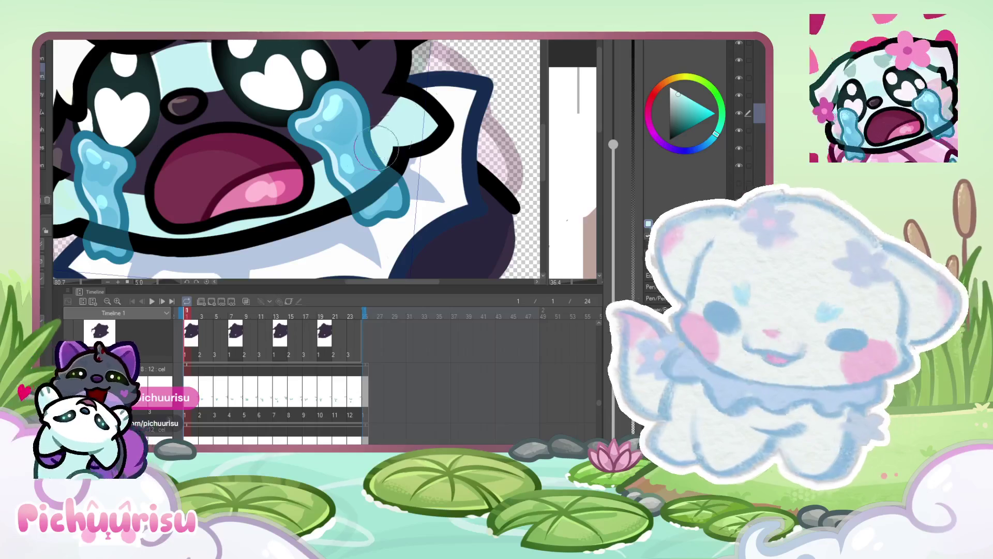
pyautogui.scroll(4, 406, 126)
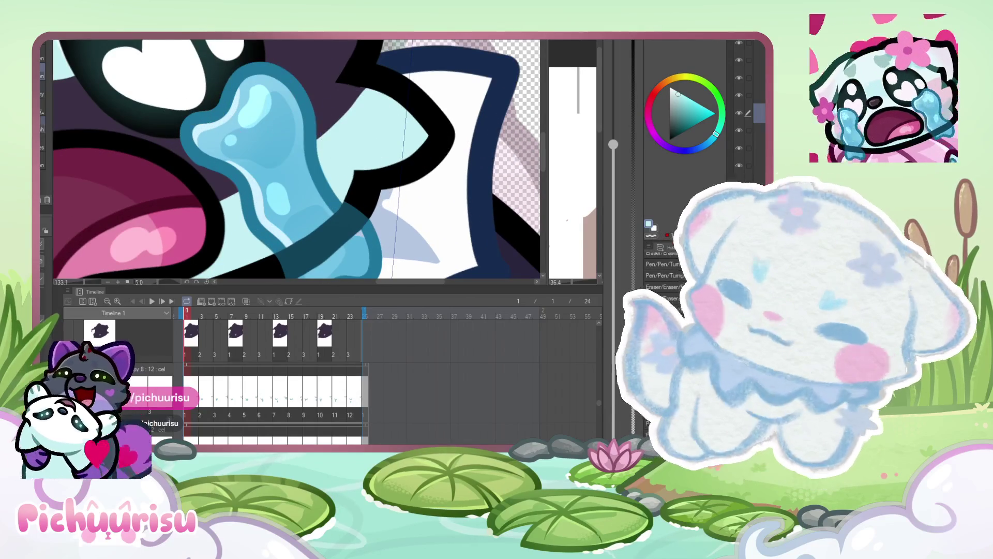
pyautogui.scroll(2, 299, 132)
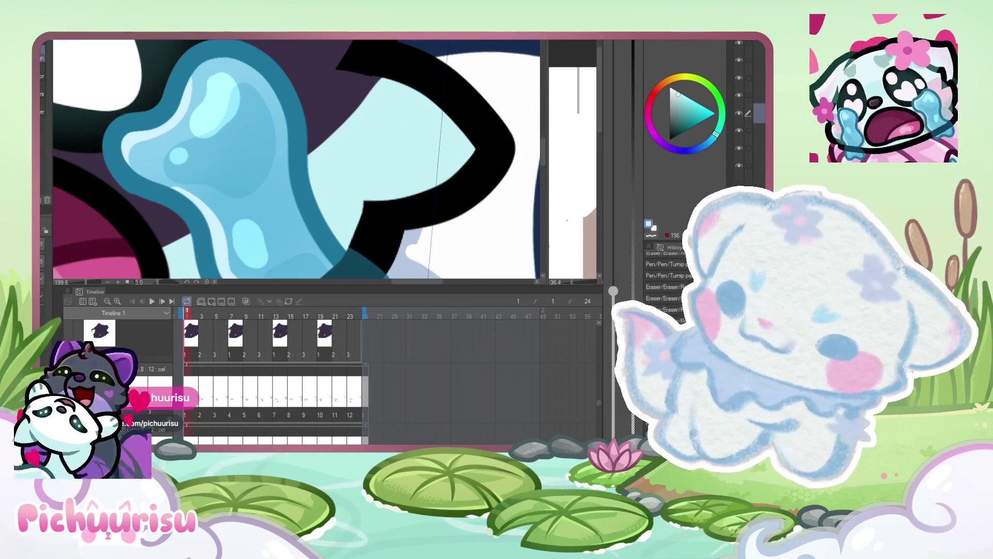
pyautogui.moveTo(341, 146); pyautogui.dragTo(468, 111)
pyautogui.moveTo(368, 120)
pyautogui.mouseDown()
pyautogui.moveTo(454, 82)
pyautogui.moveTo(409, 99)
pyautogui.mouseUp()
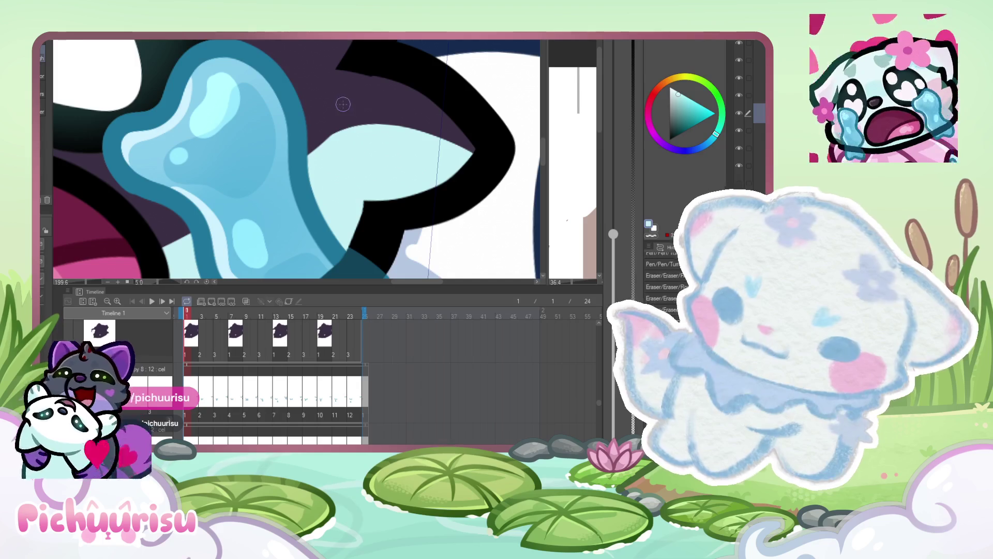
# - Eyedrop black from the outline and smooth the outline edge against the purple hair
pyautogui.scroll(2, 393, 72)
pyautogui.keyDown('alt'); pyautogui.click(387, 66); pyautogui.keyUp('alt')
pyautogui.scroll(5, 385, 67)
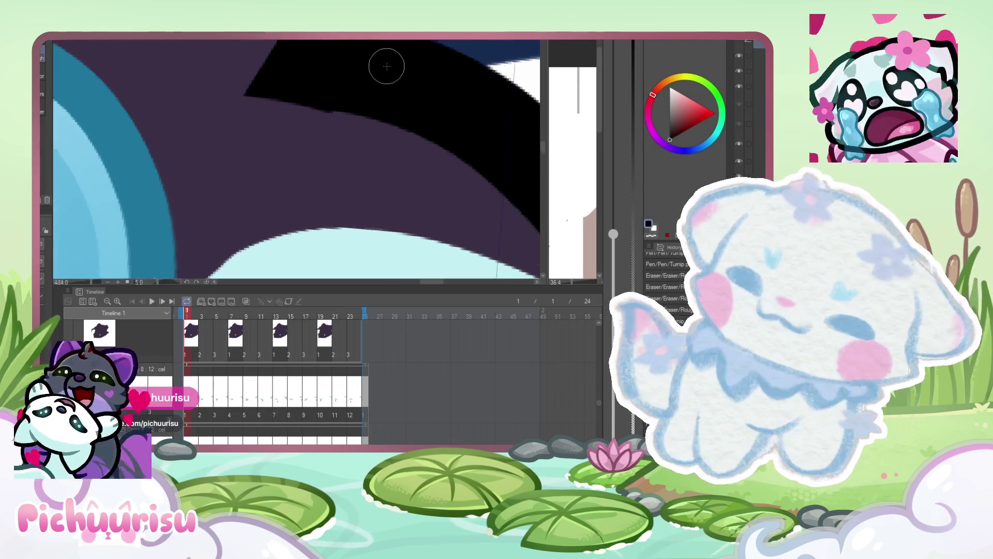
pyautogui.moveTo(240, 125); pyautogui.dragTo(133, 123)
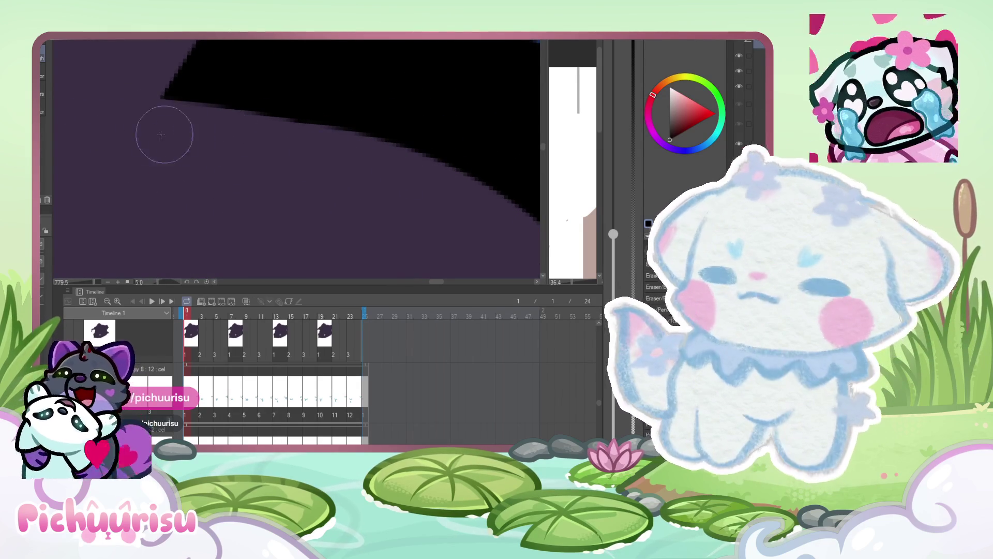
pyautogui.scroll(-3, 353, 66)
pyautogui.scroll(-8, 353, 66)
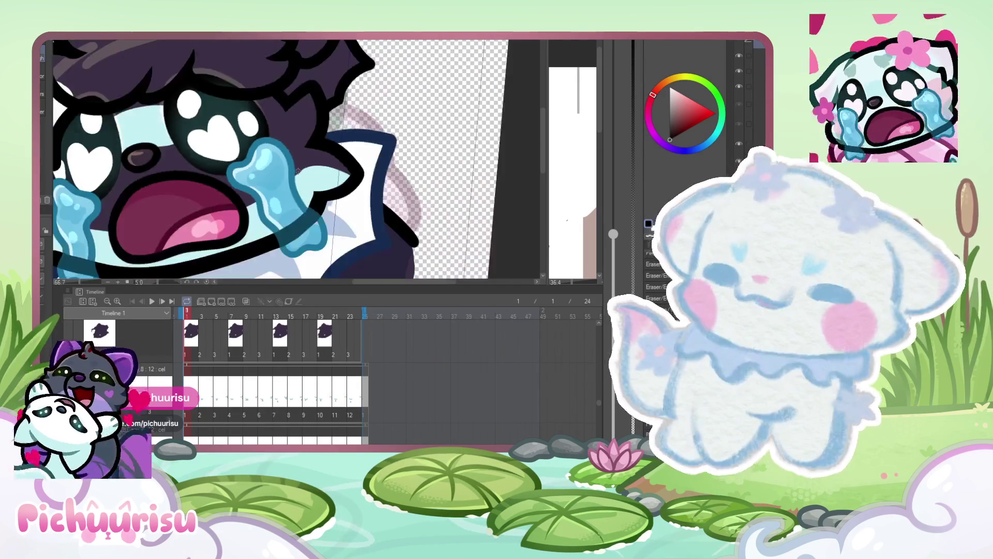
pyautogui.scroll(-1, 316, 181)
pyautogui.scroll(4, 377, 120)
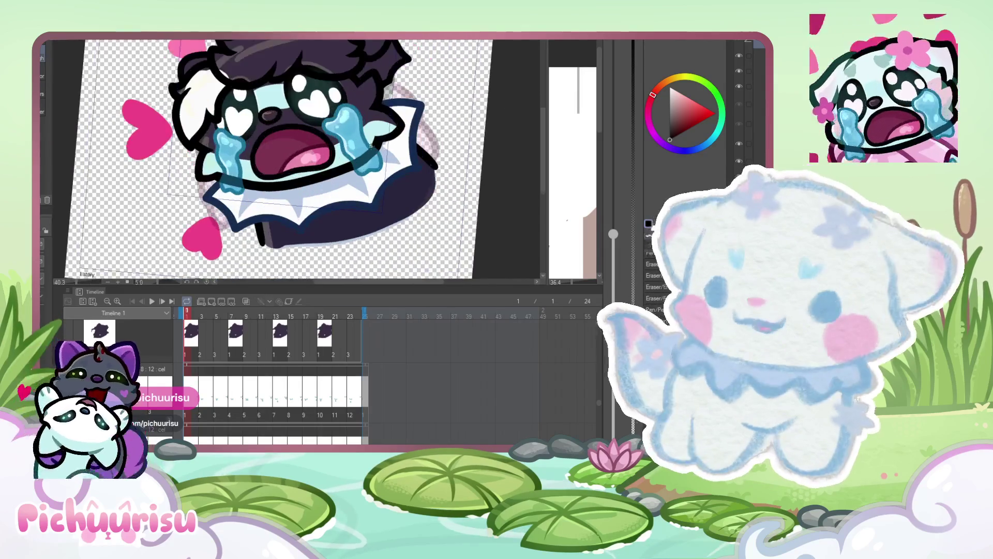
pyautogui.scroll(3, 376, 120)
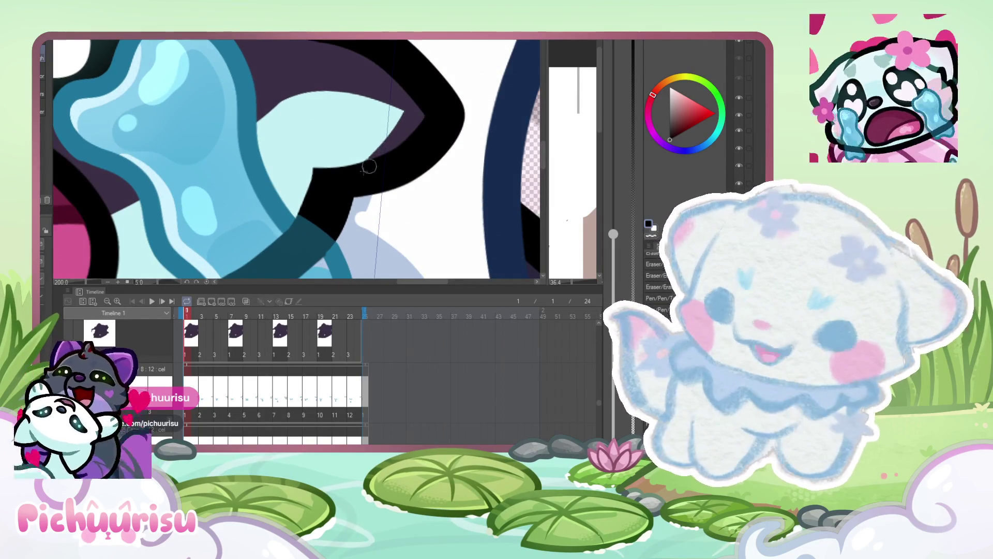
pyautogui.scroll(-4, 402, 146)
pyautogui.scroll(-1, 405, 142)
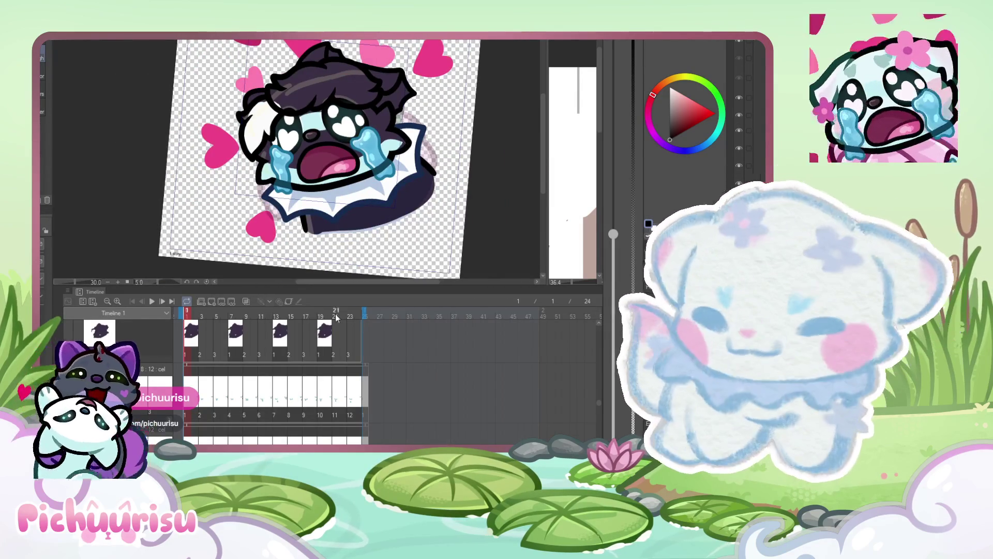
pyautogui.scroll(1, 168, 337)
pyautogui.scroll(1, 339, 100)
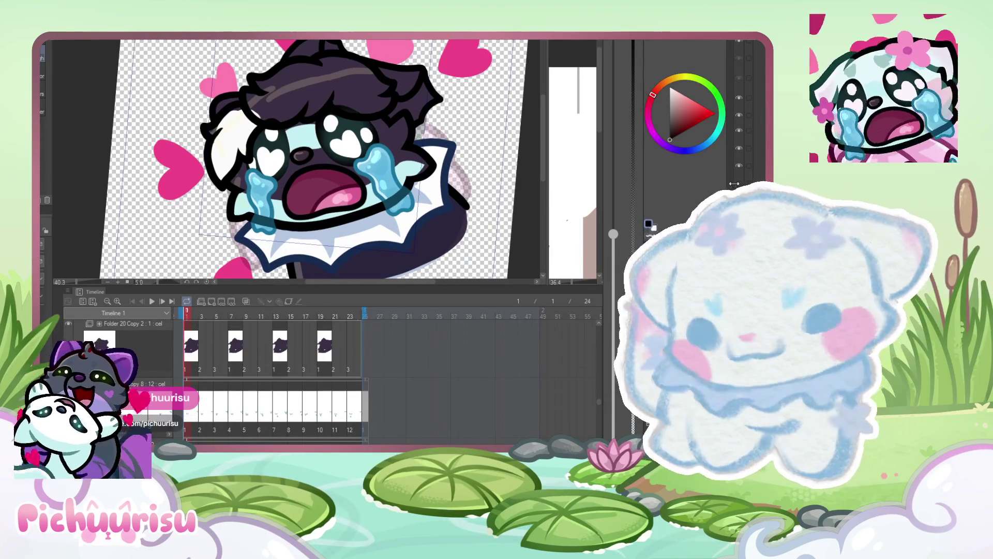
pyautogui.scroll(1, 648, 223)
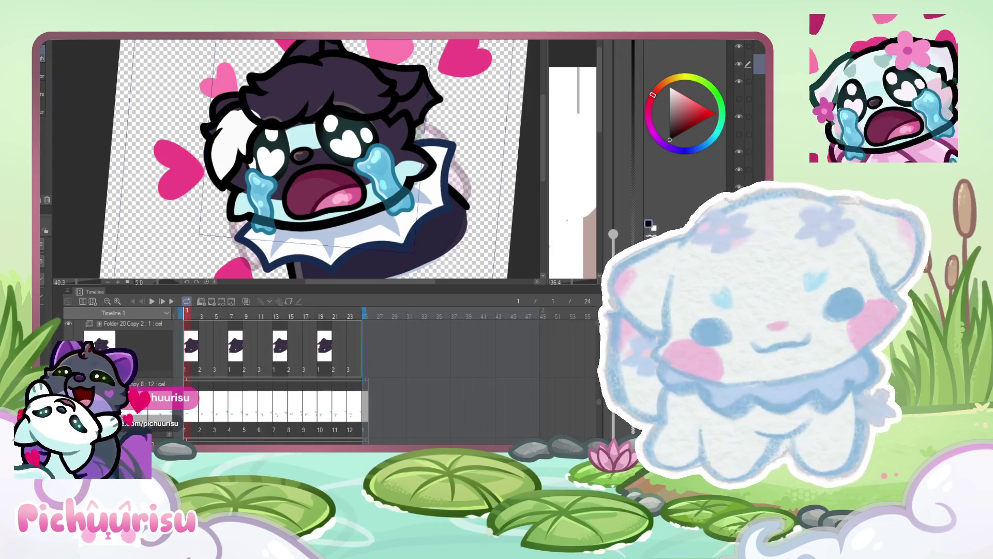
pyautogui.scroll(5, 260, 109)
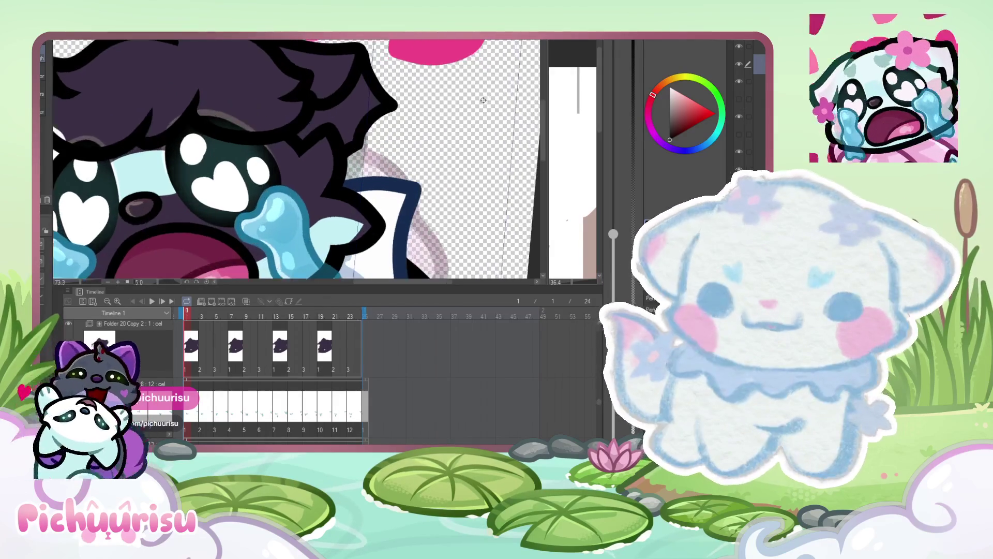
pyautogui.scroll(-4, 260, 109)
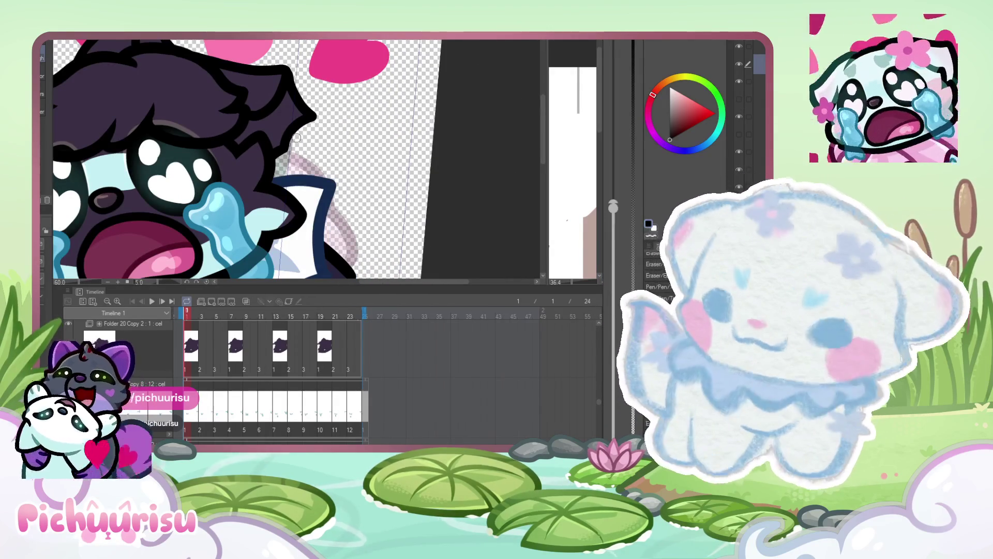
pyautogui.scroll(4, 266, 128)
pyautogui.scroll(1, 739, 104)
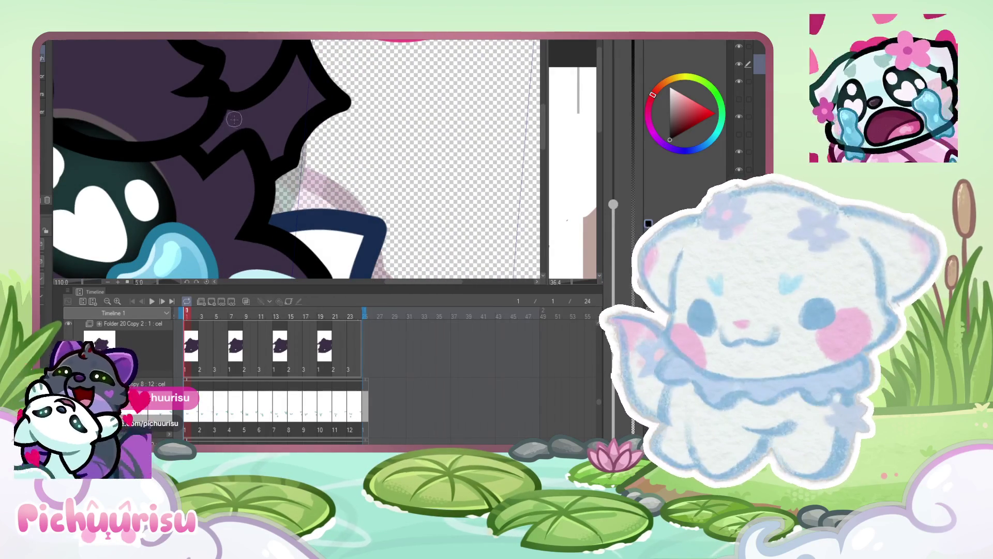
pyautogui.scroll(-1, 349, 174)
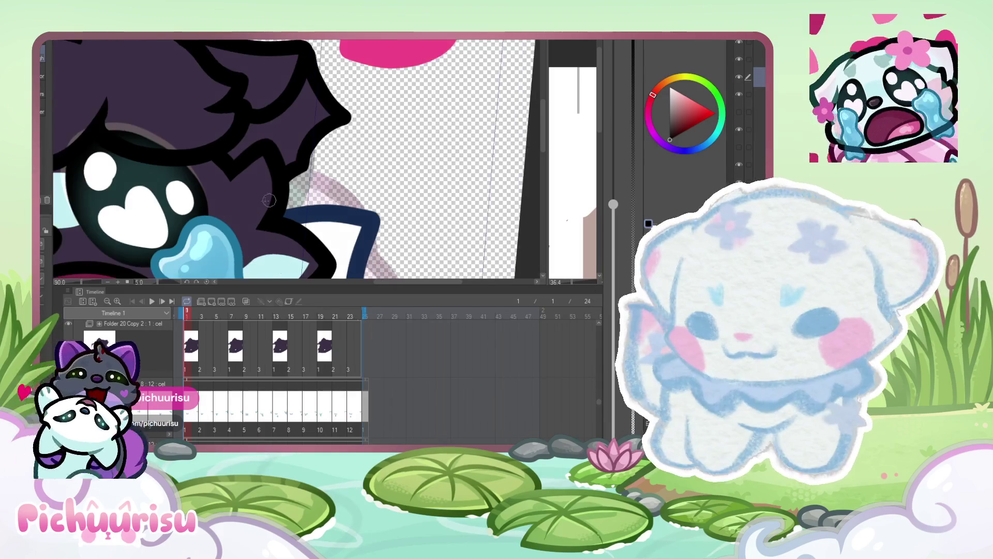
pyautogui.scroll(2, 285, 134)
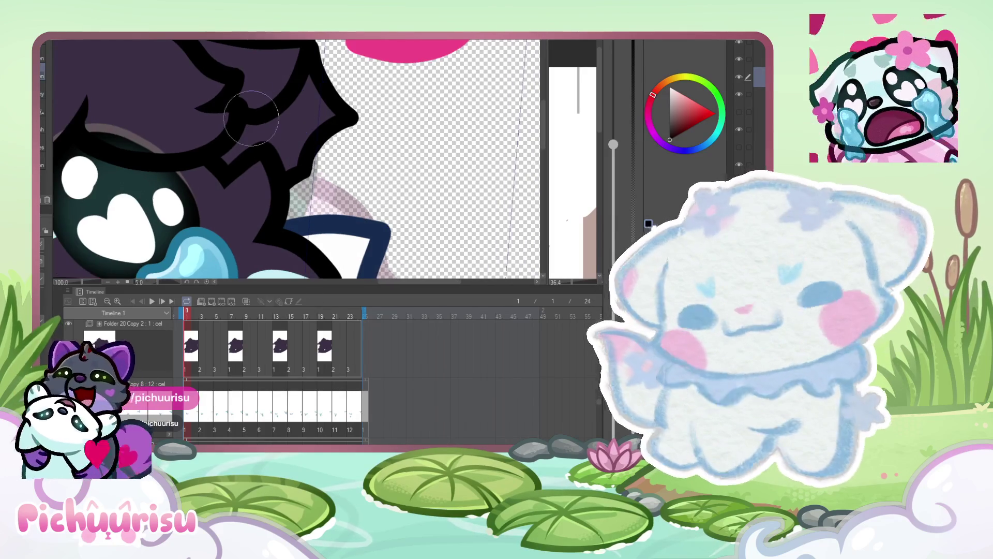
pyautogui.scroll(1, 243, 147)
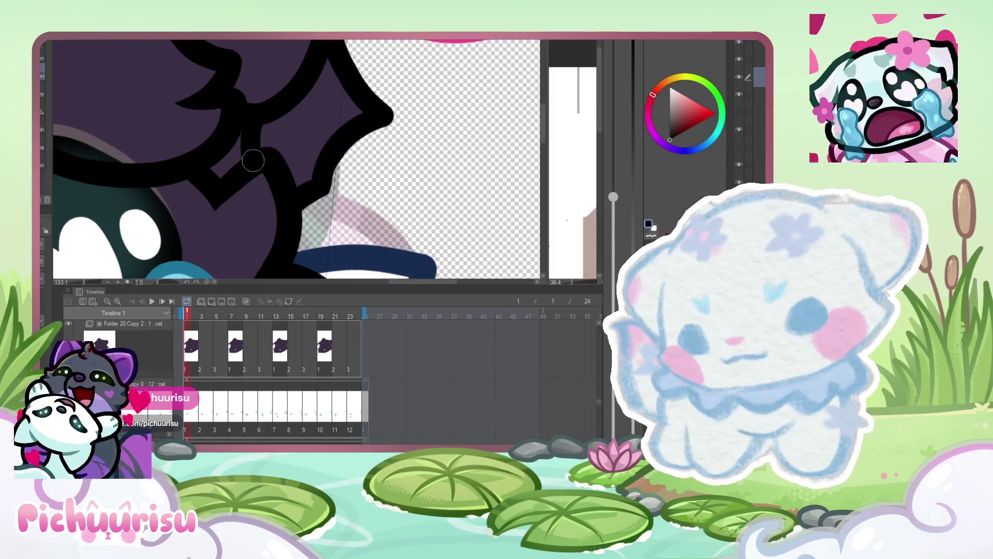
pyautogui.scroll(-5, 268, 141)
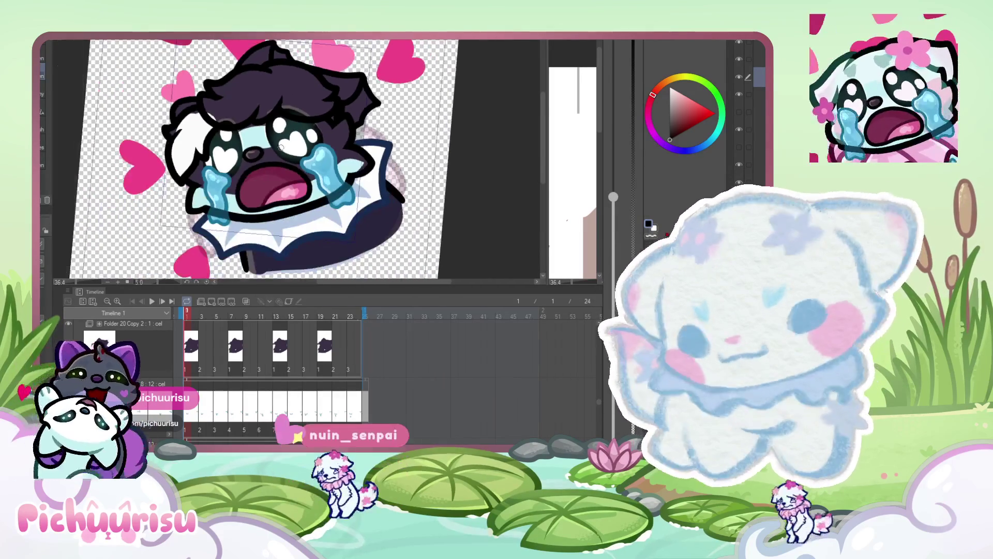
pyautogui.keyDown('alt'); pyautogui.click(254, 140); pyautogui.keyUp('alt')
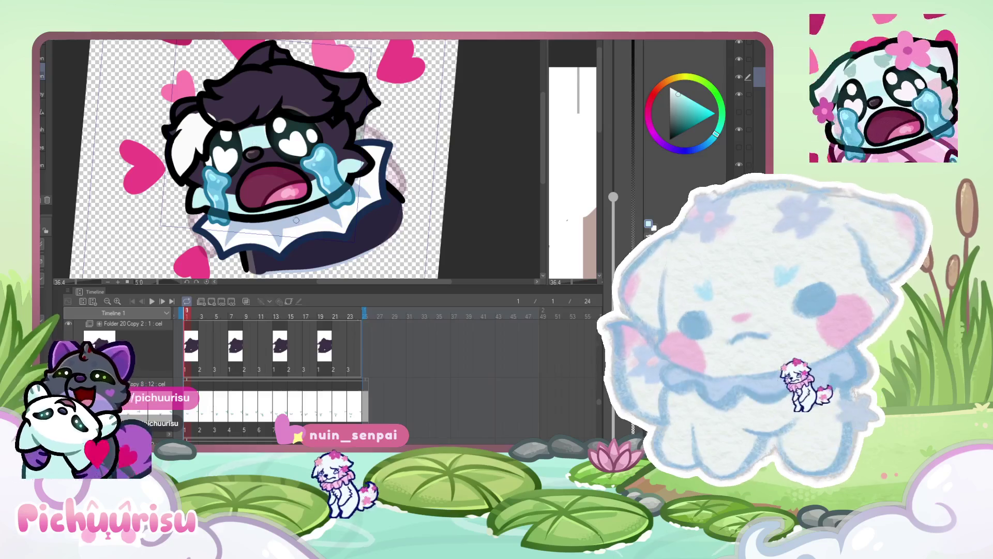
# - Sample pale blue and paint a highlight stroke in the hair, redrawing it once after an undo
pyautogui.keyDown('alt'); pyautogui.click(292, 222); pyautogui.keyUp('alt')
pyautogui.scroll(-2, 285, 207)
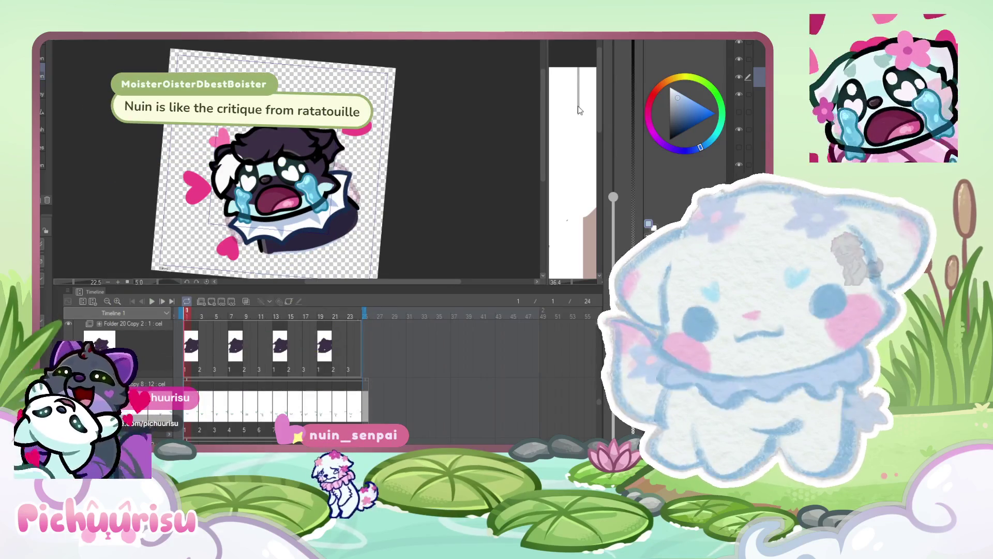
pyautogui.hotkey('ctrl', 'Tab')
pyautogui.hotkey('ctrl', 'Tab')
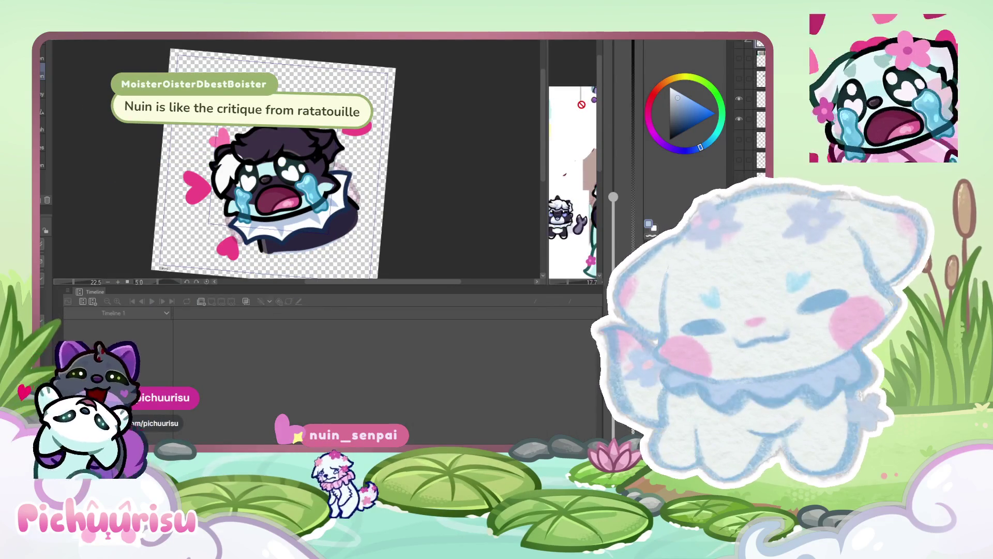
pyautogui.scroll(5, 353, 138)
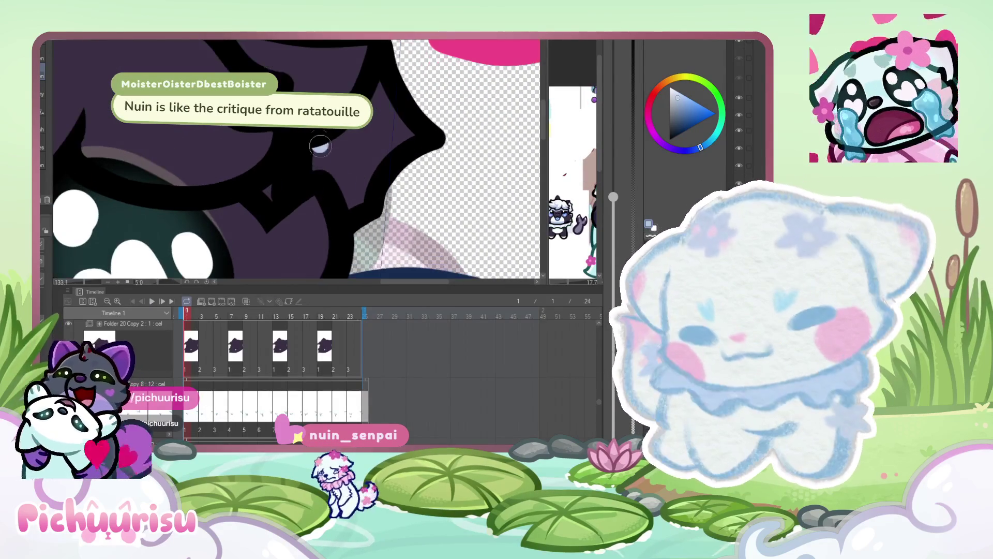
pyautogui.scroll(-2, 279, 198)
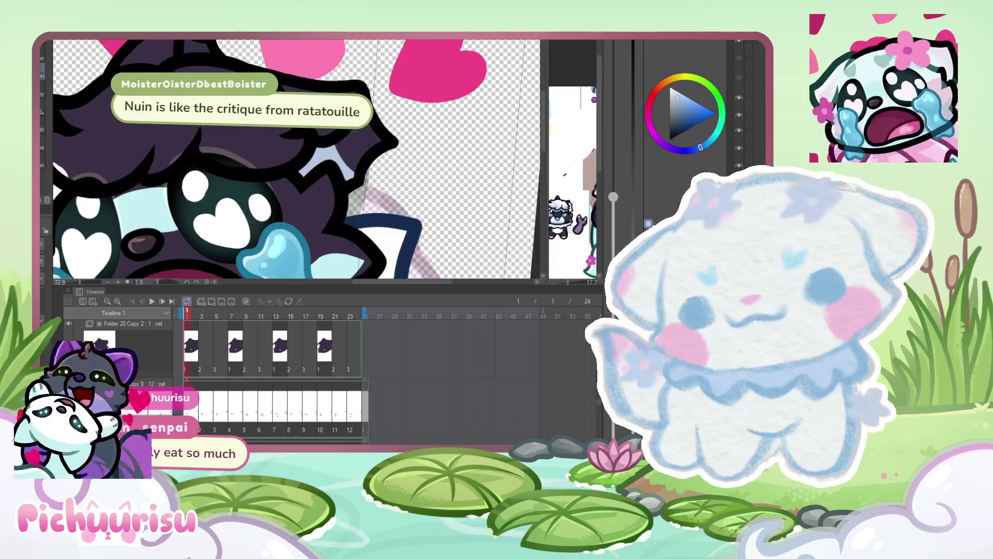
pyautogui.scroll(2, 324, 144)
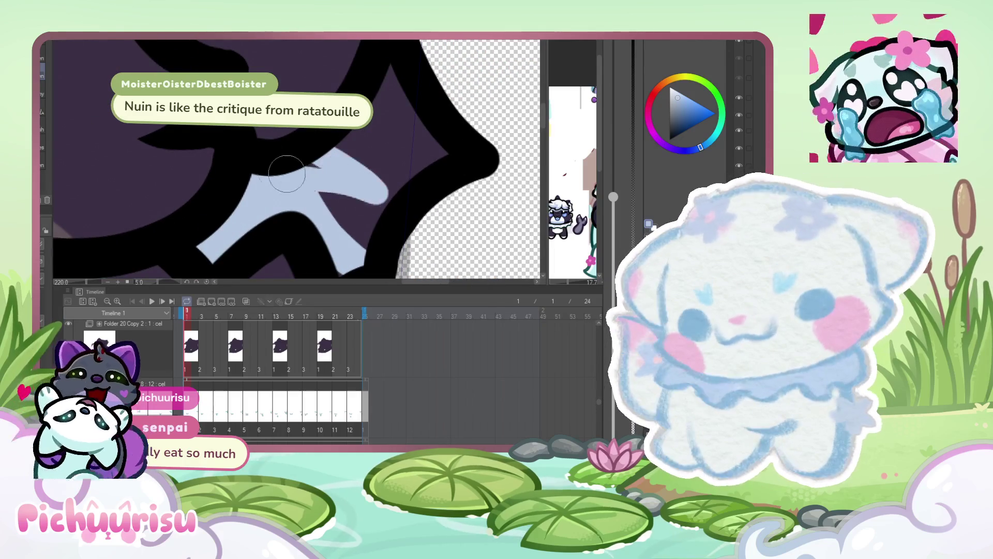
pyautogui.scroll(1, 411, 197)
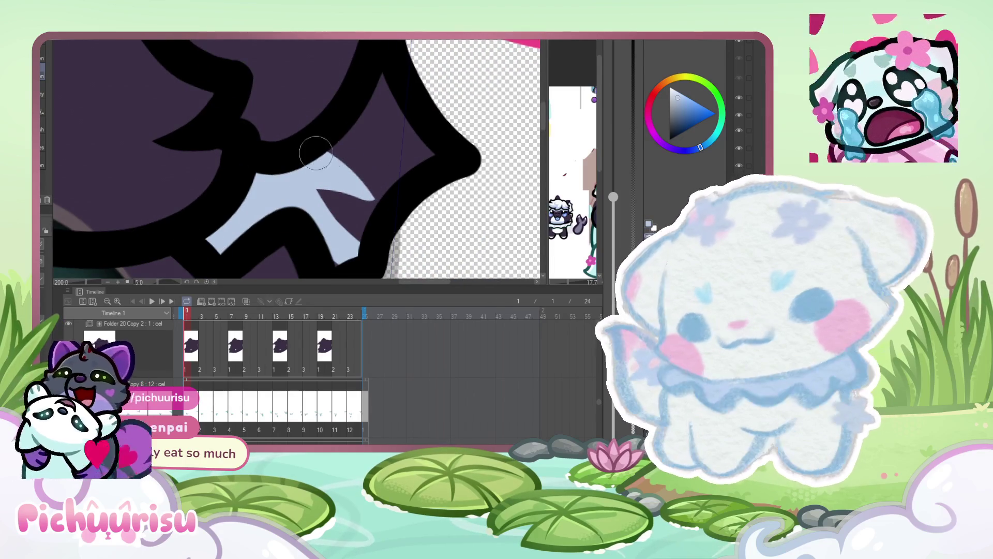
pyautogui.scroll(1, 311, 145)
pyautogui.moveTo(347, 129); pyautogui.dragTo(324, 159)
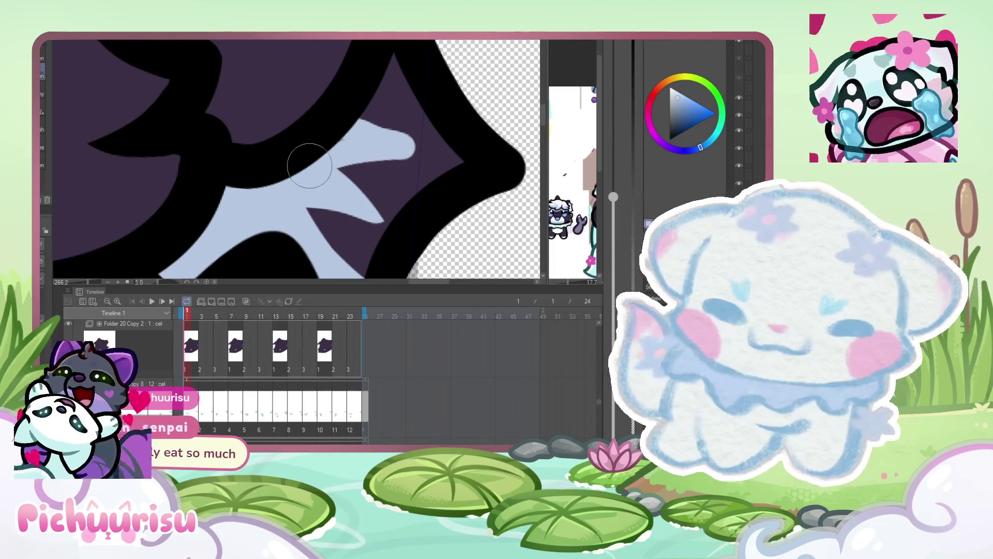
pyautogui.scroll(-1, 359, 147)
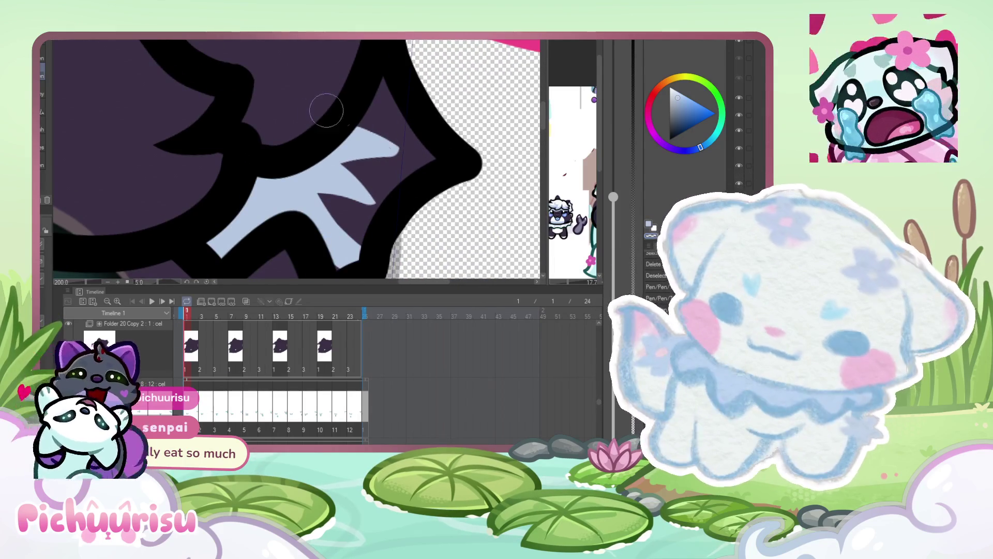
pyautogui.scroll(-5, 331, 118)
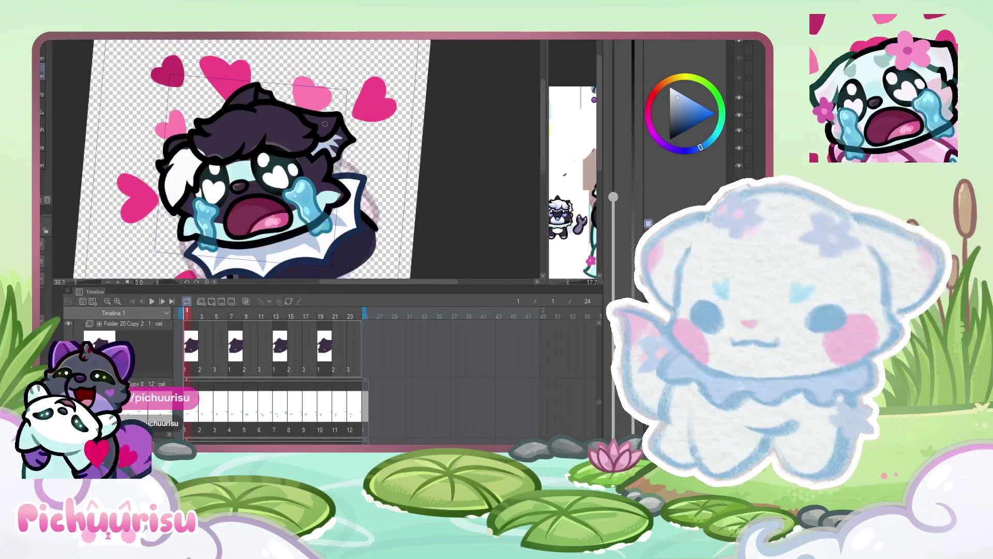
pyautogui.scroll(4, 325, 124)
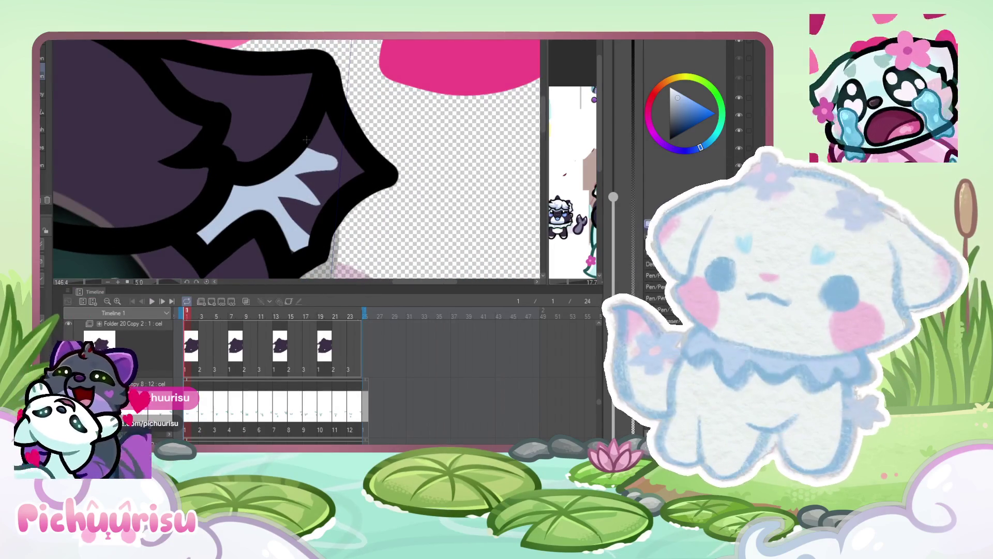
pyautogui.hotkey('ctrl', 'z')
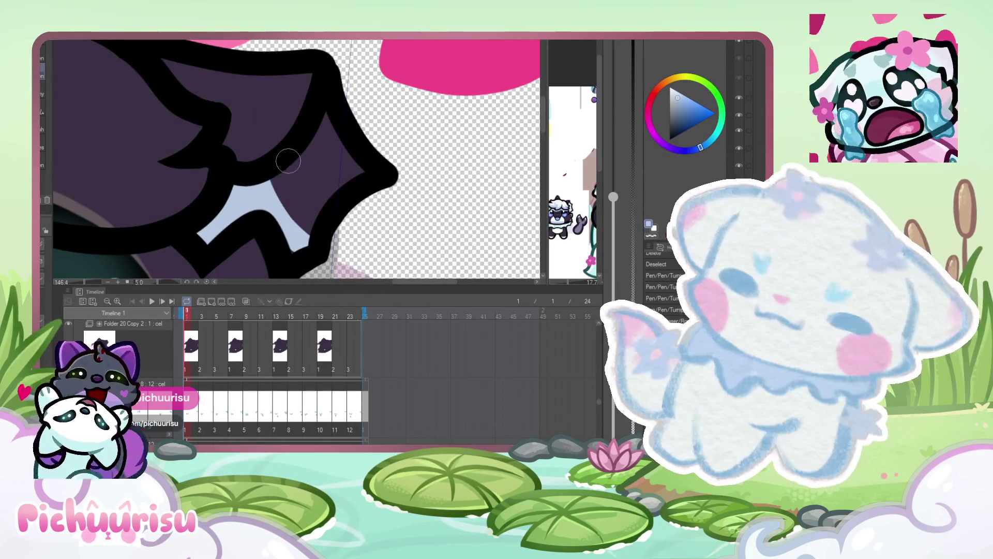
pyautogui.moveTo(340, 170); pyautogui.dragTo(261, 193)
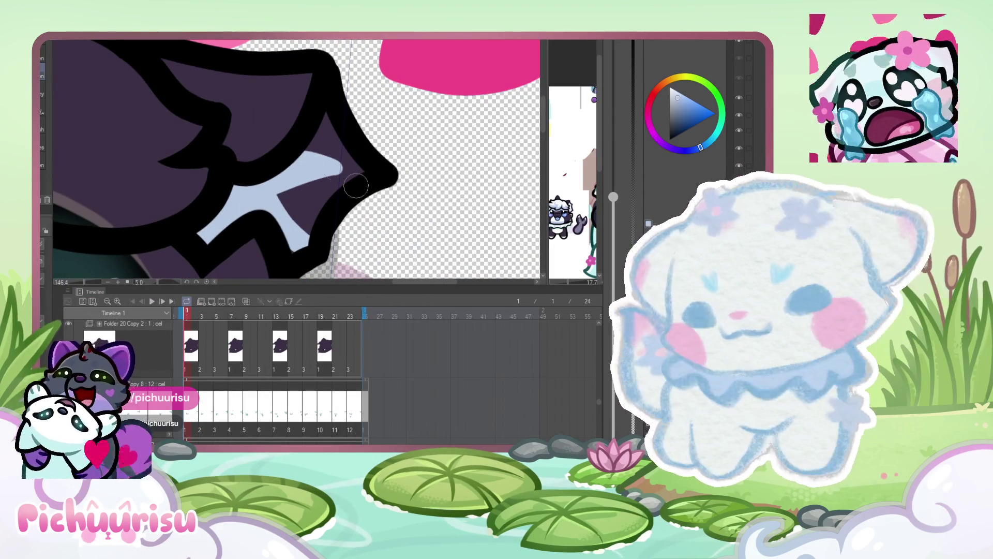
# - Fill a gap between hair strands with light blue-grey and add a lavender highlight across the hair
pyautogui.scroll(-3, 304, 169)
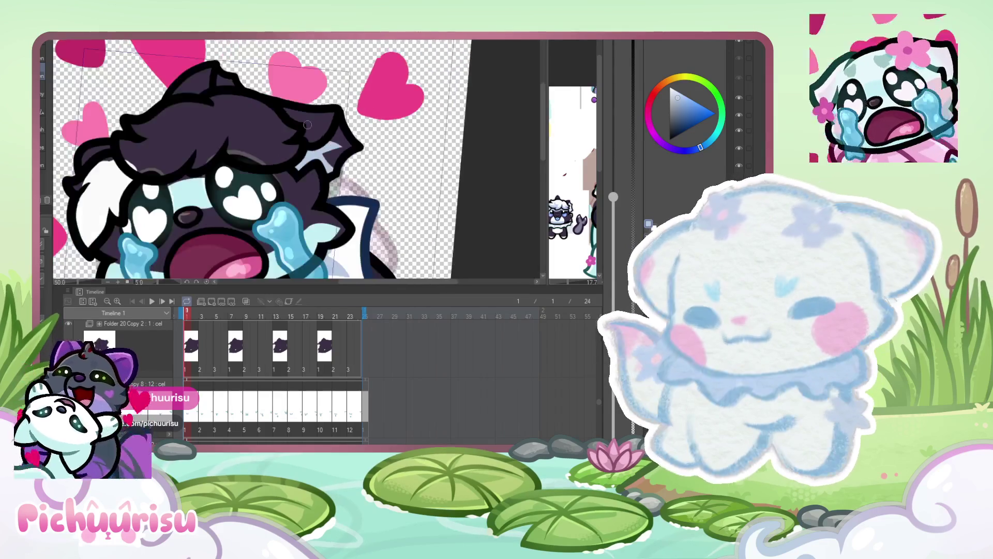
pyautogui.scroll(2, 158, 151)
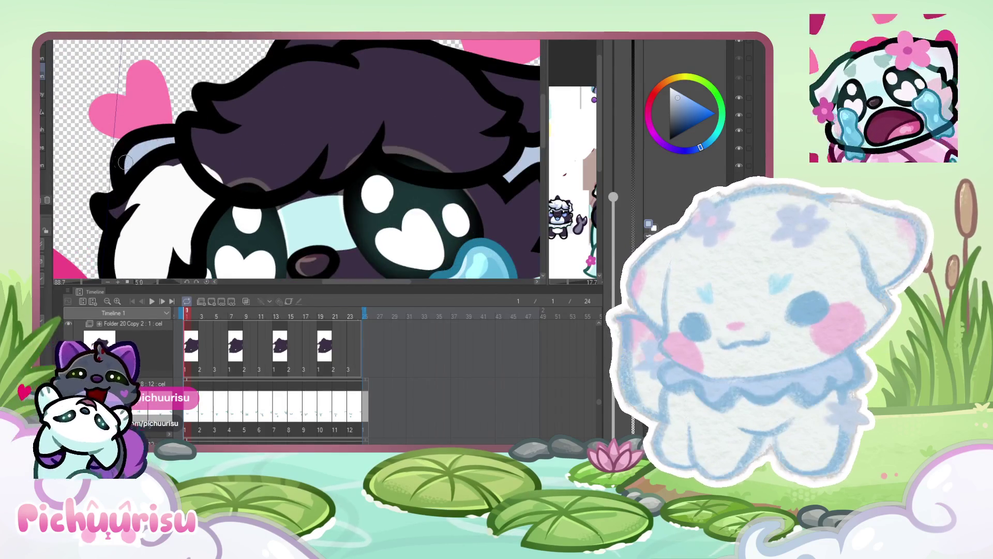
pyautogui.scroll(-2, 120, 162)
pyautogui.scroll(4, 265, 85)
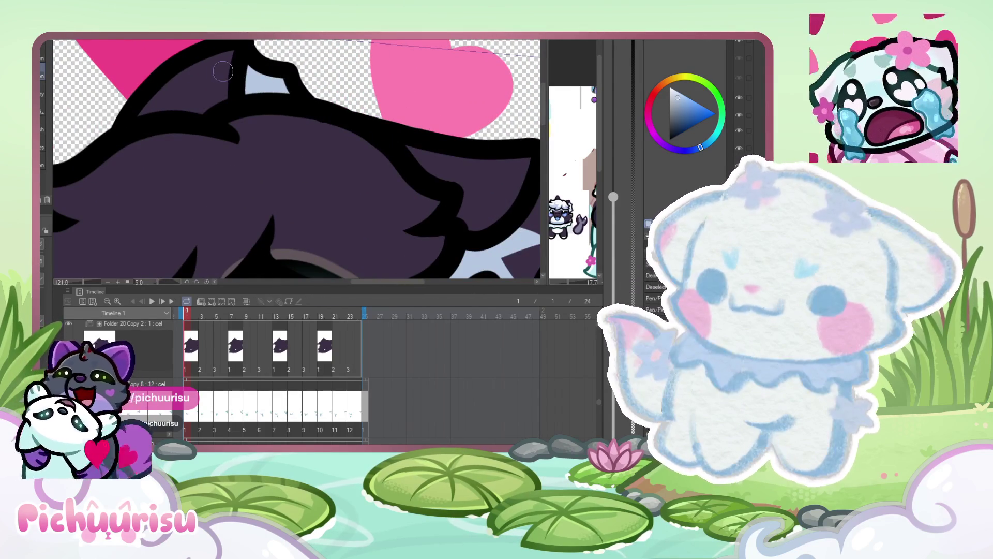
pyautogui.moveTo(231, 60); pyautogui.dragTo(224, 62)
pyautogui.scroll(2, 136, 154)
pyautogui.moveTo(104, 130)
pyautogui.mouseDown()
pyautogui.moveTo(117, 142)
pyautogui.moveTo(258, 150)
pyautogui.moveTo(321, 119)
pyautogui.moveTo(222, 173)
pyautogui.moveTo(150, 179)
pyautogui.moveTo(124, 164)
pyautogui.mouseUp()
pyautogui.scroll(-5, 207, 164)
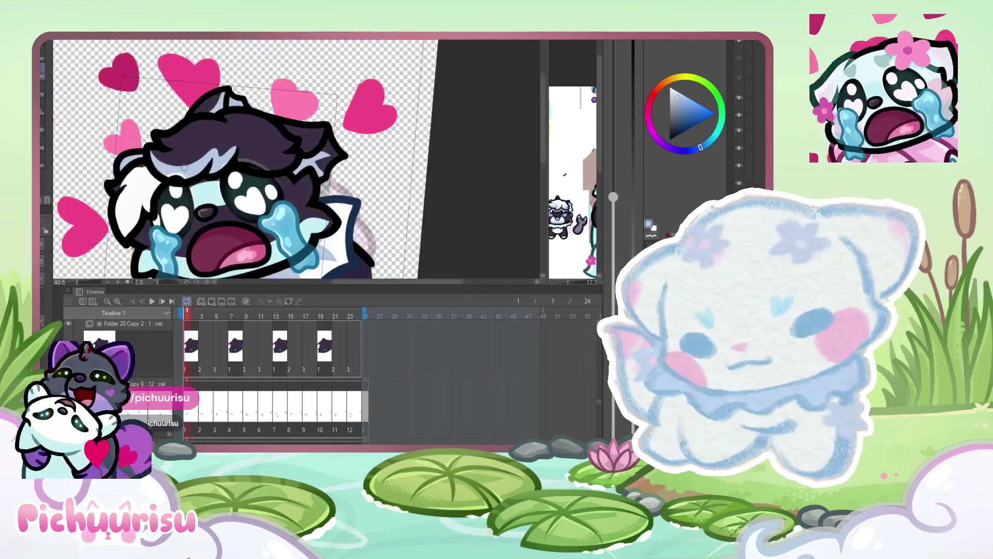
# - Repaint purple over a stray highlight, then redo the light-blue hair edge band and highlight stroke
pyautogui.scroll(4, 193, 148)
pyautogui.scroll(1, 171, 186)
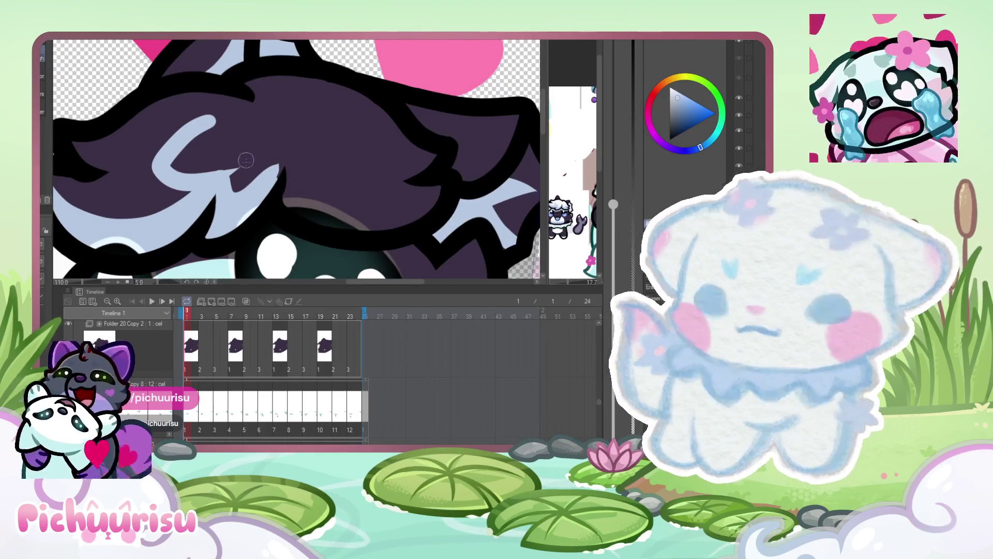
pyautogui.scroll(2, 238, 178)
pyautogui.moveTo(253, 207)
pyautogui.mouseDown()
pyautogui.moveTo(279, 159)
pyautogui.moveTo(297, 161)
pyautogui.mouseUp()
pyautogui.scroll(-2, 297, 161)
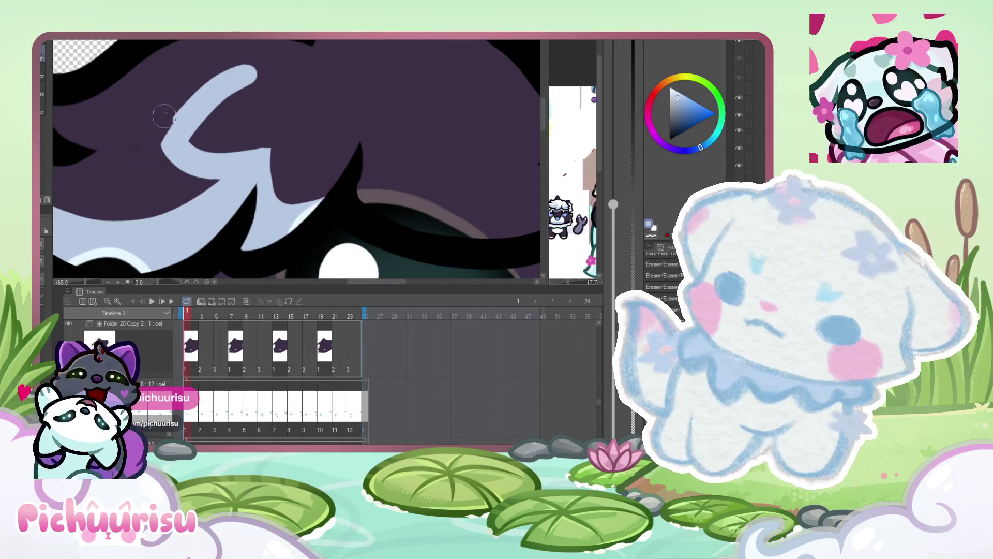
pyautogui.scroll(-4, 160, 139)
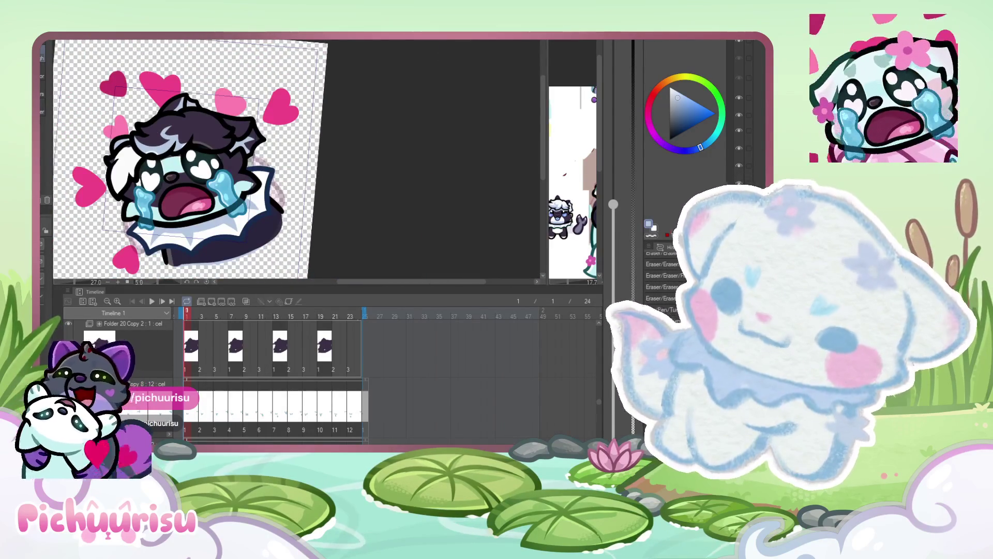
pyautogui.scroll(5, 148, 155)
pyautogui.moveTo(181, 124)
pyautogui.mouseDown()
pyautogui.moveTo(384, 134)
pyautogui.moveTo(219, 157)
pyautogui.mouseUp()
pyautogui.scroll(2, 195, 156)
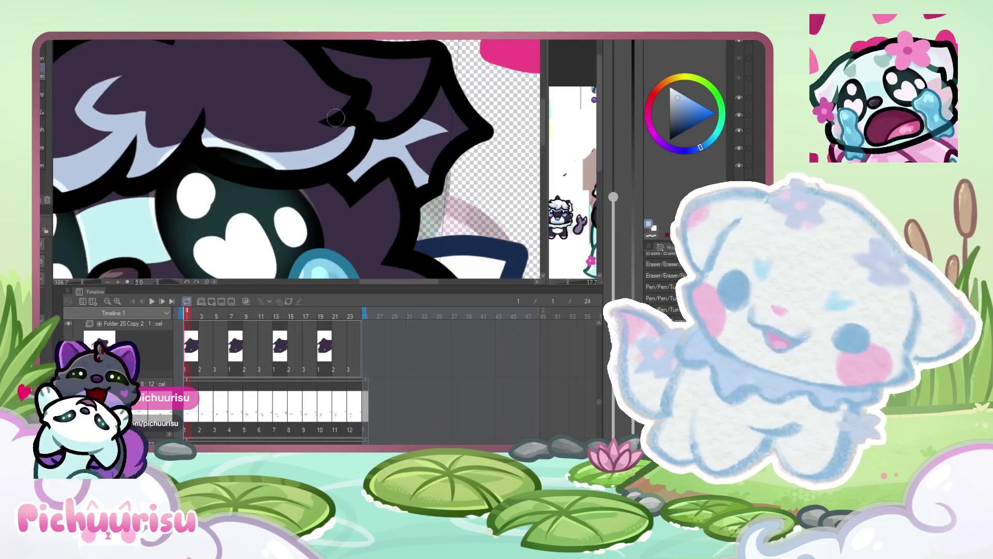
pyautogui.moveTo(364, 109); pyautogui.dragTo(483, 45)
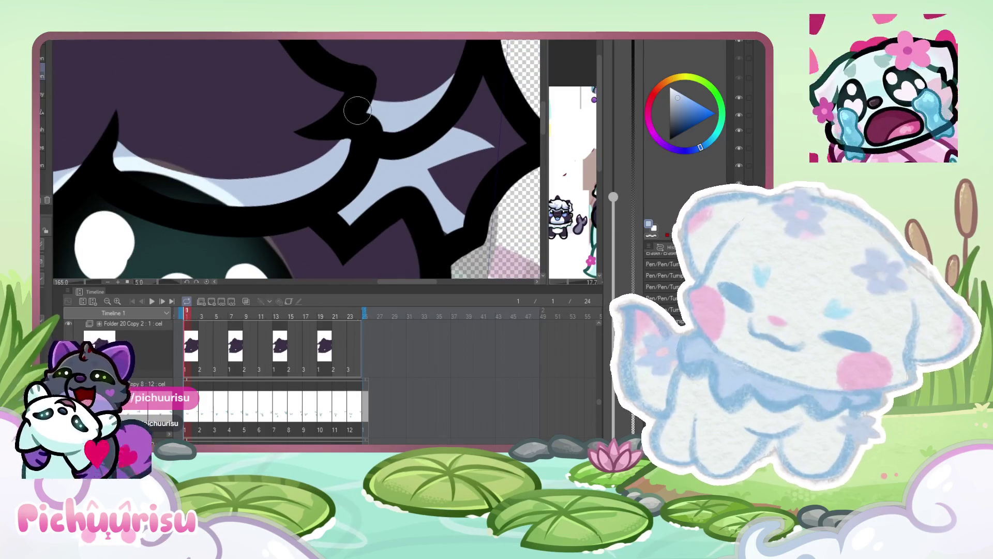
pyautogui.scroll(-5, 188, 83)
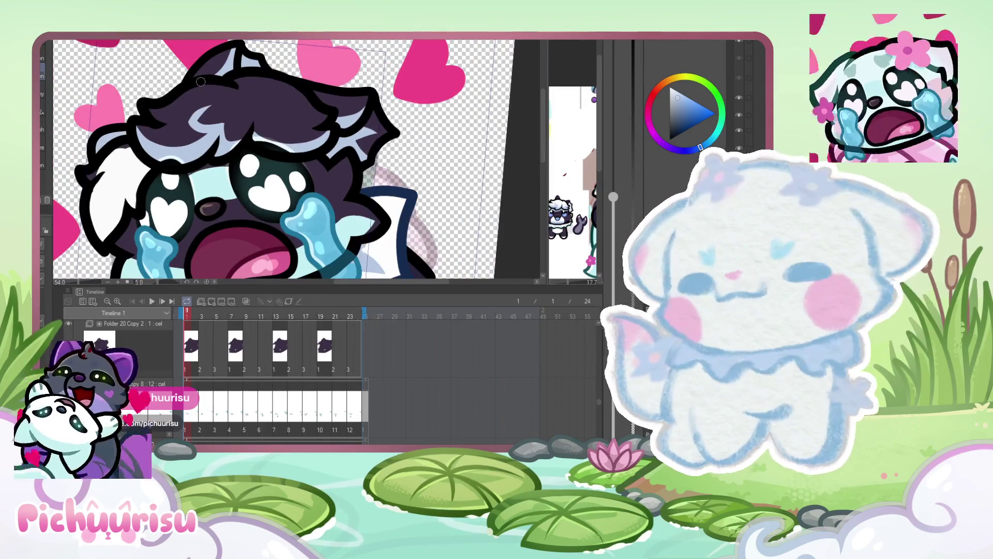
pyautogui.scroll(-3, 188, 83)
pyautogui.scroll(4, 186, 130)
# - Shade the white ear fluff with light blue strokes and touch it back up with white
pyautogui.moveTo(189, 112)
pyautogui.mouseDown()
pyautogui.moveTo(155, 157)
pyautogui.moveTo(171, 141)
pyautogui.mouseUp()
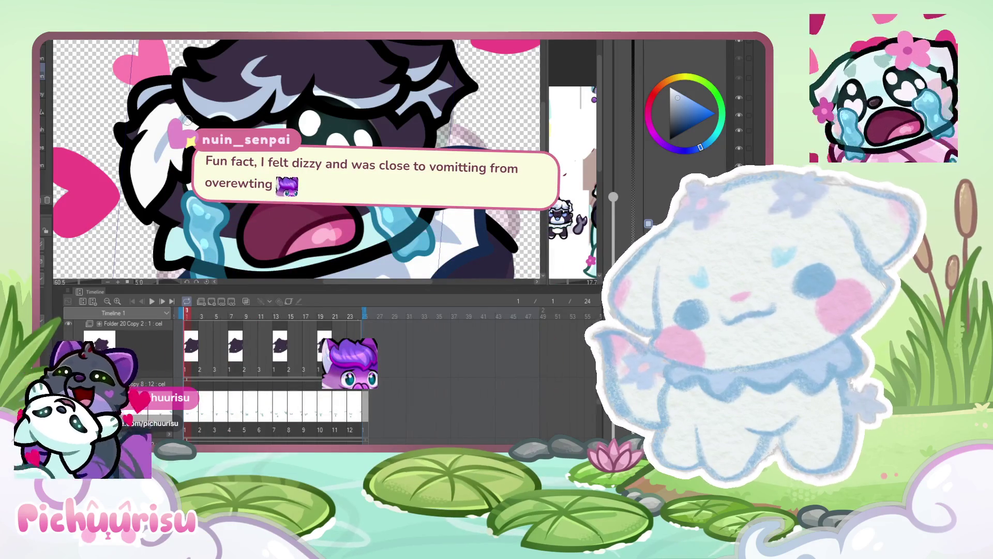
pyautogui.moveTo(167, 124)
pyautogui.mouseDown()
pyautogui.moveTo(150, 161)
pyautogui.moveTo(158, 179)
pyautogui.moveTo(176, 148)
pyautogui.mouseUp()
pyautogui.moveTo(199, 117); pyautogui.dragTo(181, 130)
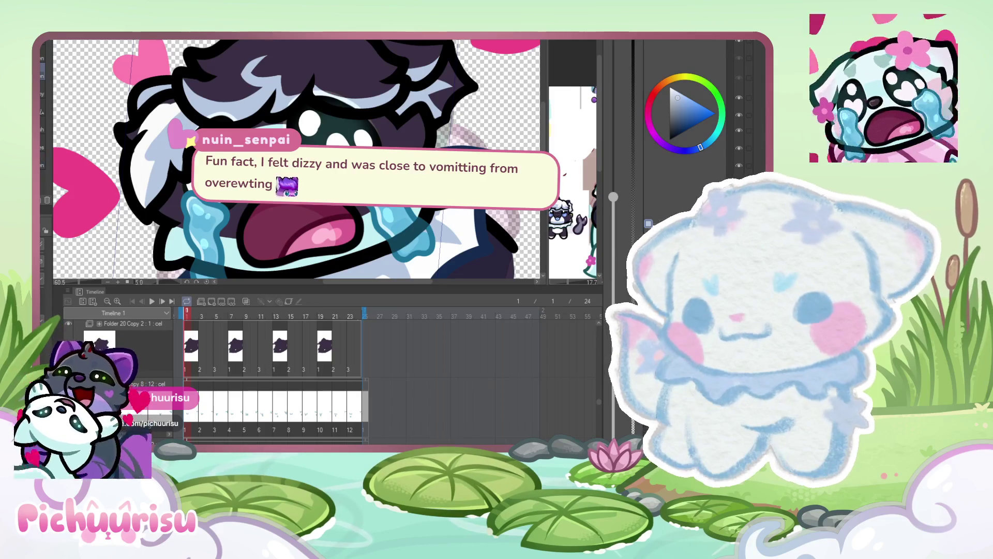
pyautogui.scroll(3, 140, 168)
pyautogui.moveTo(140, 168); pyautogui.dragTo(198, 78)
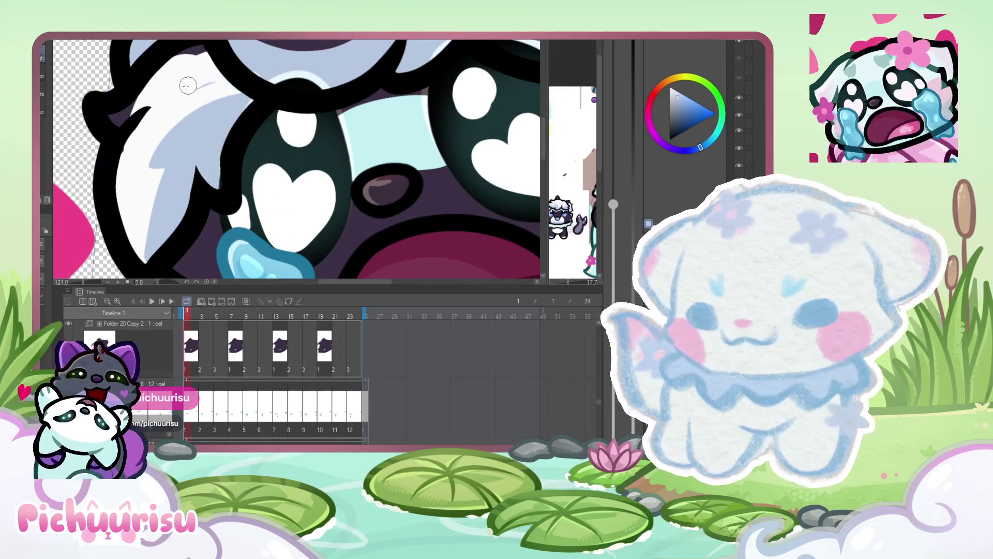
pyautogui.scroll(-1, 145, 120)
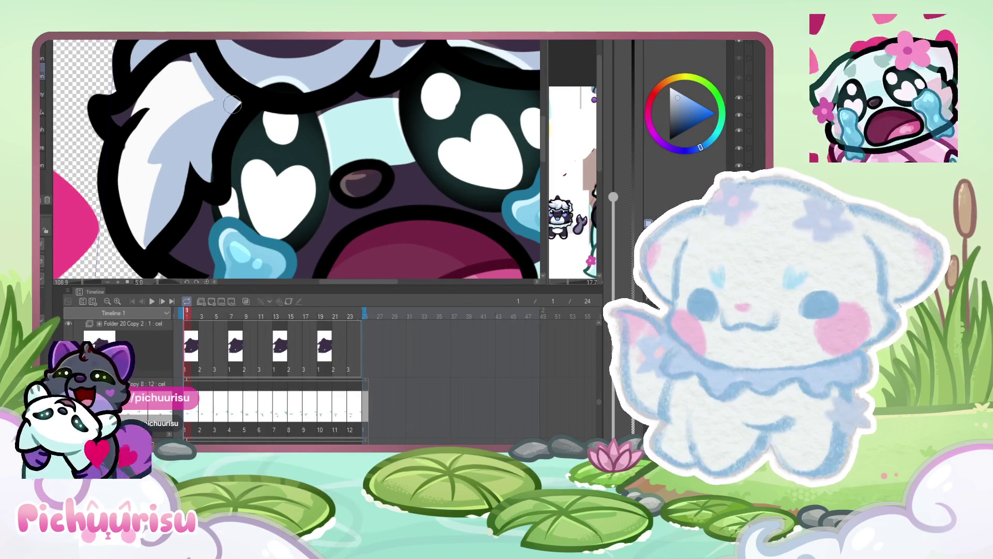
pyautogui.scroll(-5, 240, 107)
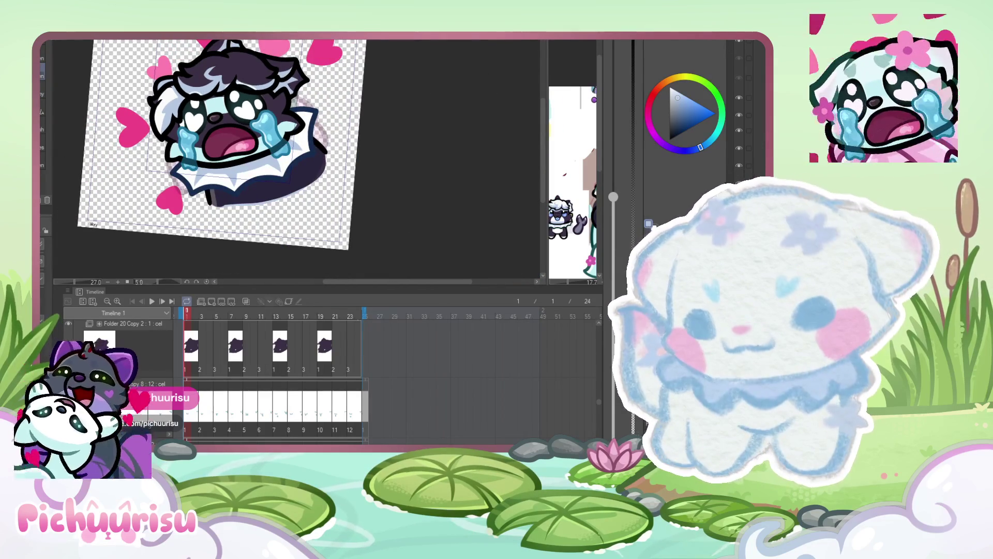
pyautogui.scroll(-1, 292, 381)
pyautogui.scroll(2, 292, 381)
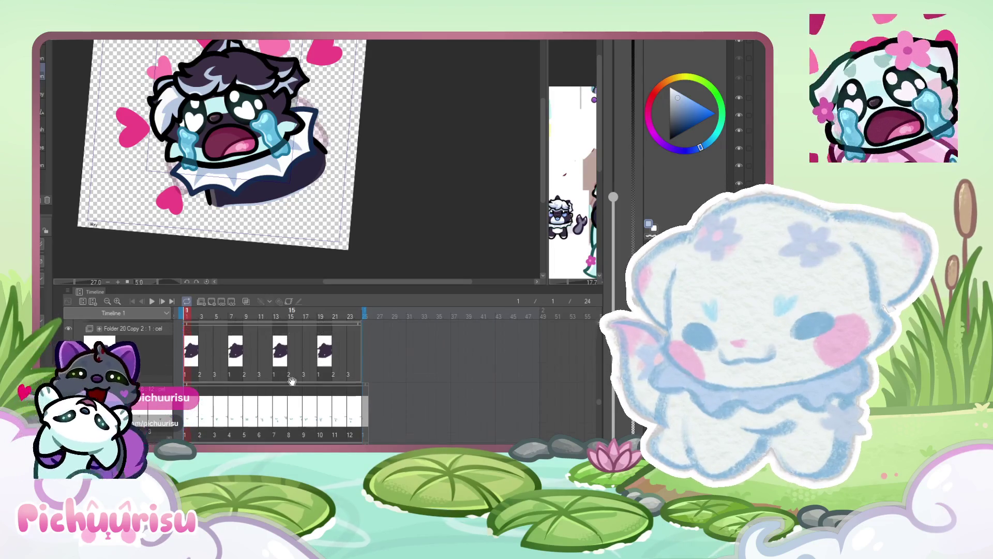
# - Briefly hide the eyes-and-tears layer to check it, restore it, and select the second layer
pyautogui.scroll(-3, 744, 129)
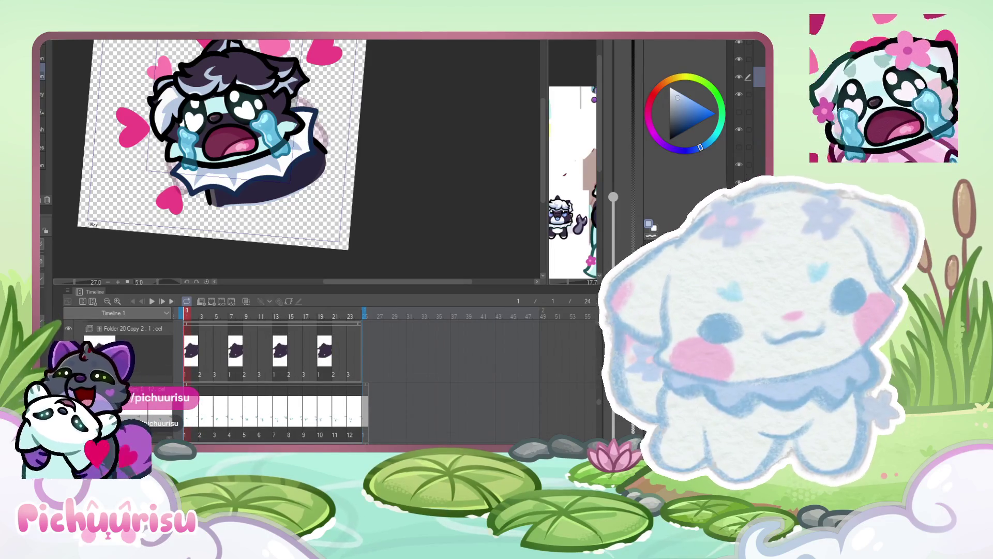
pyautogui.click(755, 130)
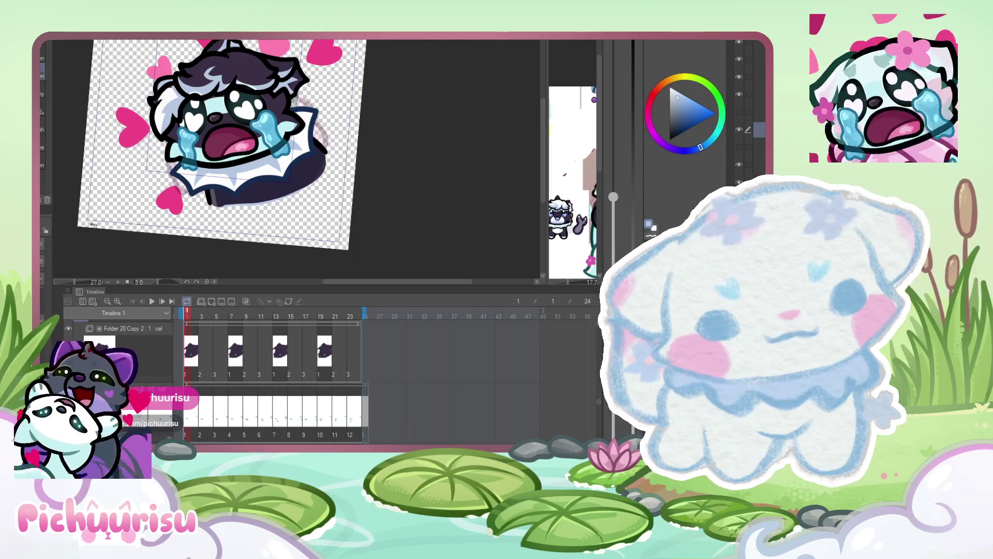
pyautogui.click(755, 168)
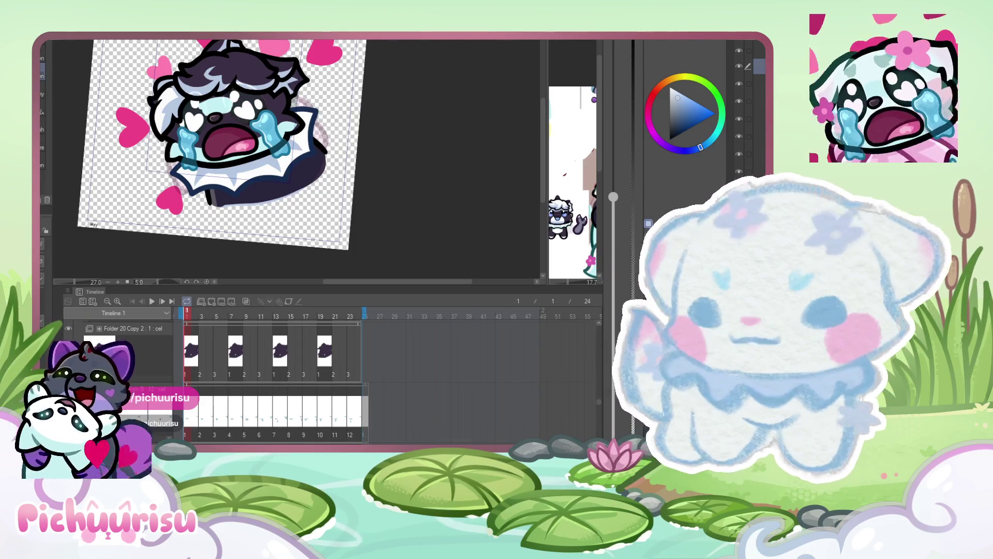
pyautogui.scroll(-1, 745, 114)
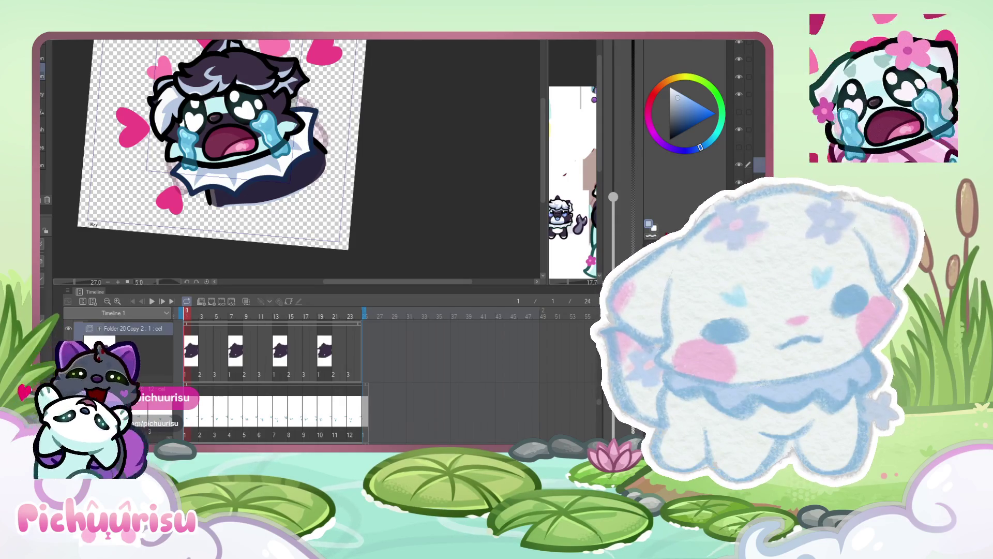
pyautogui.scroll(-3, 744, 114)
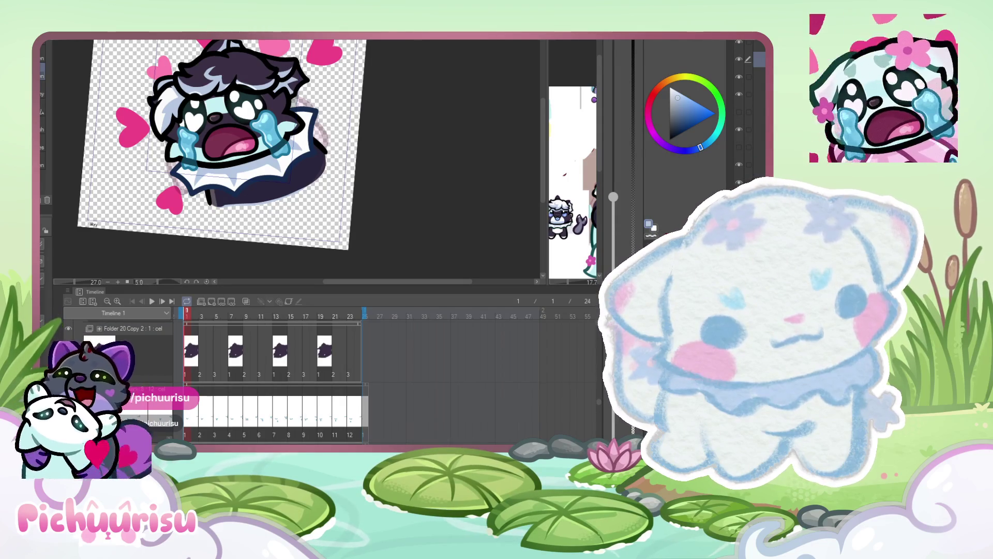
pyautogui.click(758, 130)
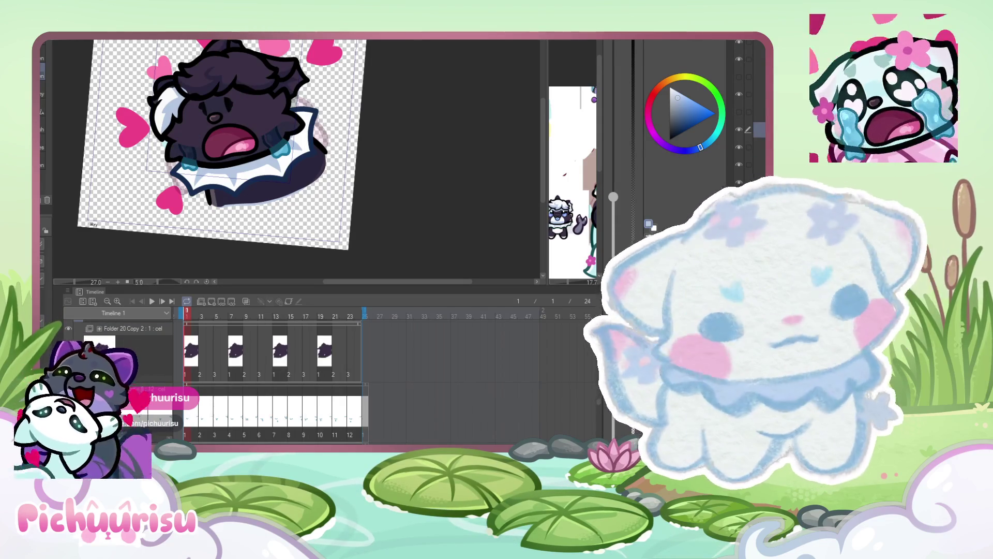
pyautogui.hotkey('ctrl', 'z')
pyautogui.scroll(4, 215, 109)
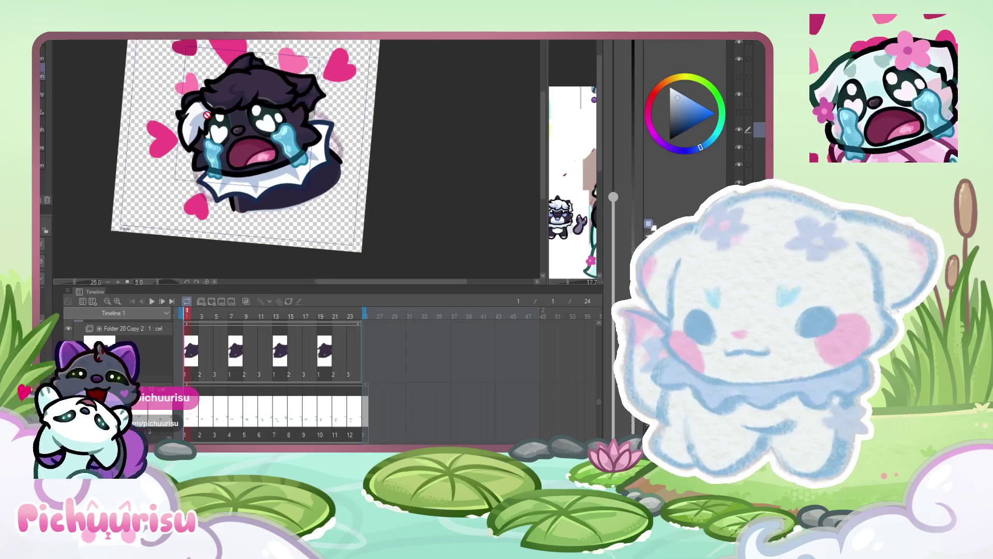
pyautogui.scroll(-3, 215, 110)
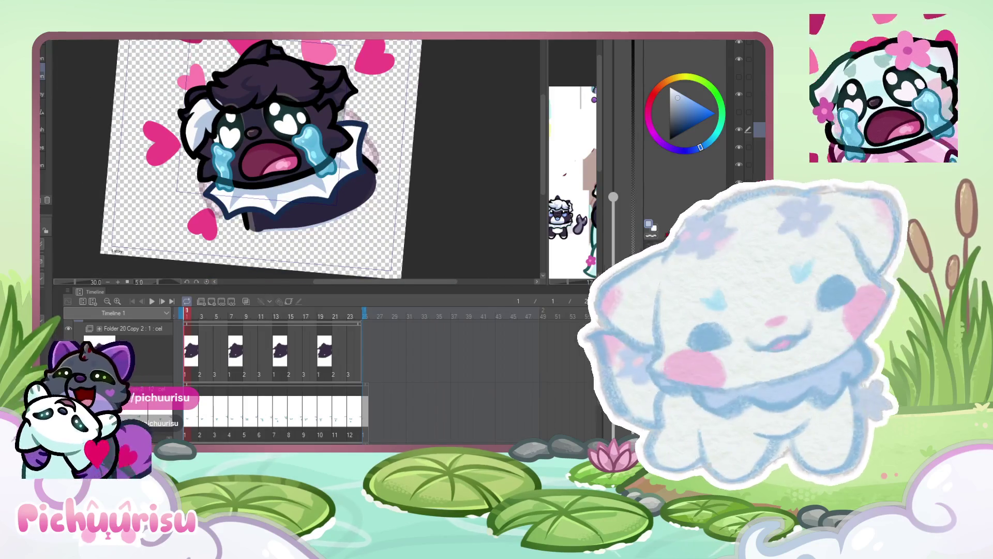
pyautogui.click(758, 44)
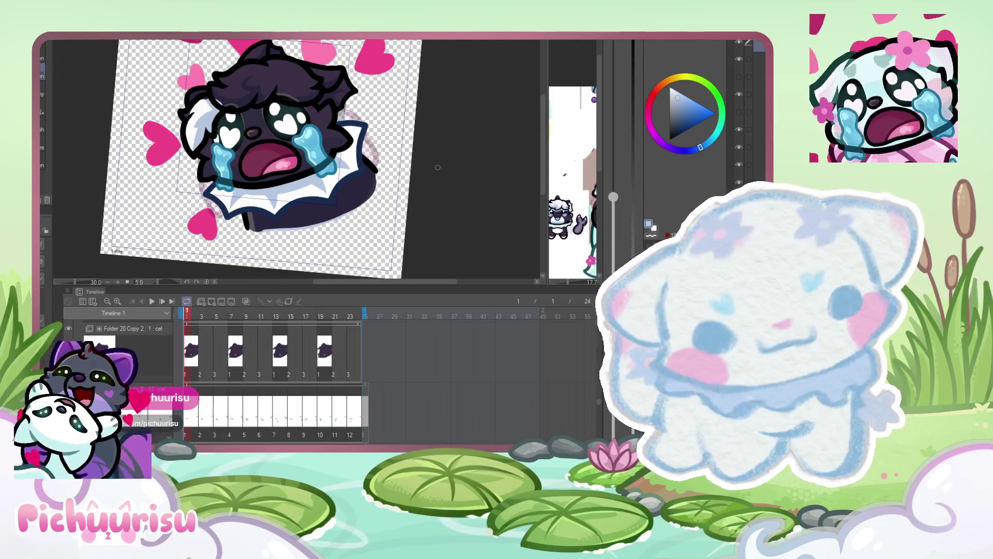
pyautogui.scroll(-1, 504, 117)
pyautogui.click(739, 78)
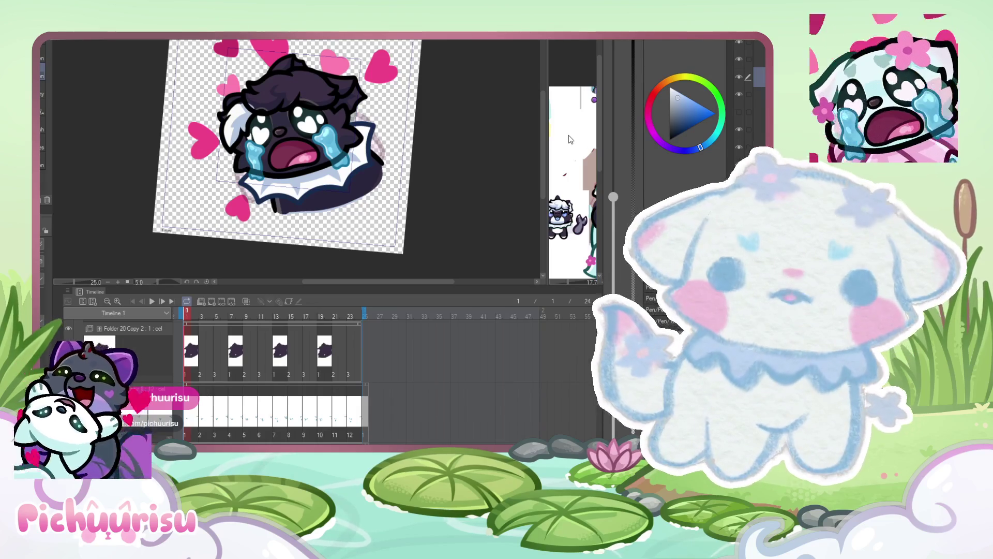
# - Focus the colour reference sheet window and drag its splitter left to widen it
pyautogui.click(567, 135)
pyautogui.scroll(-1, 548, 140)
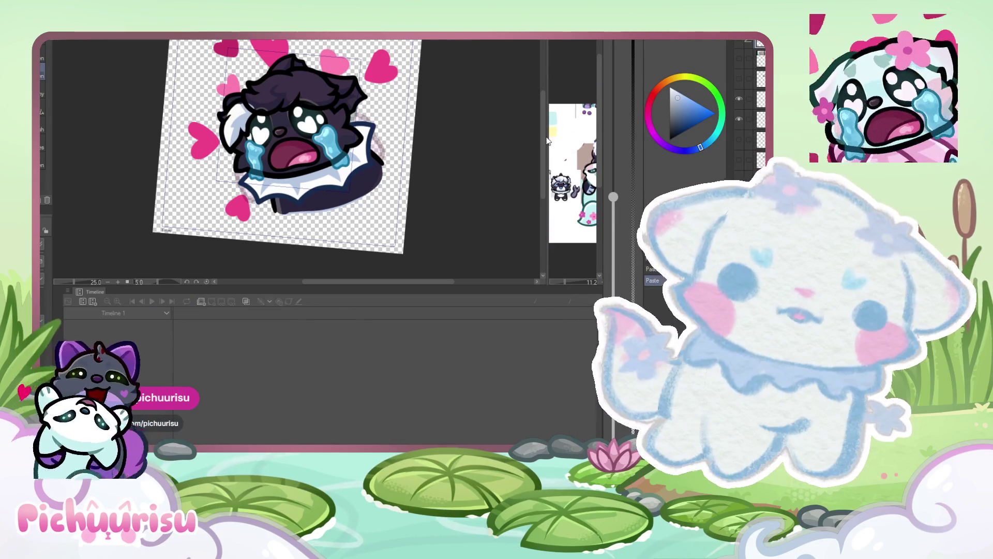
pyautogui.moveTo(547, 135); pyautogui.dragTo(463, 137)
pyautogui.scroll(5, 526, 143)
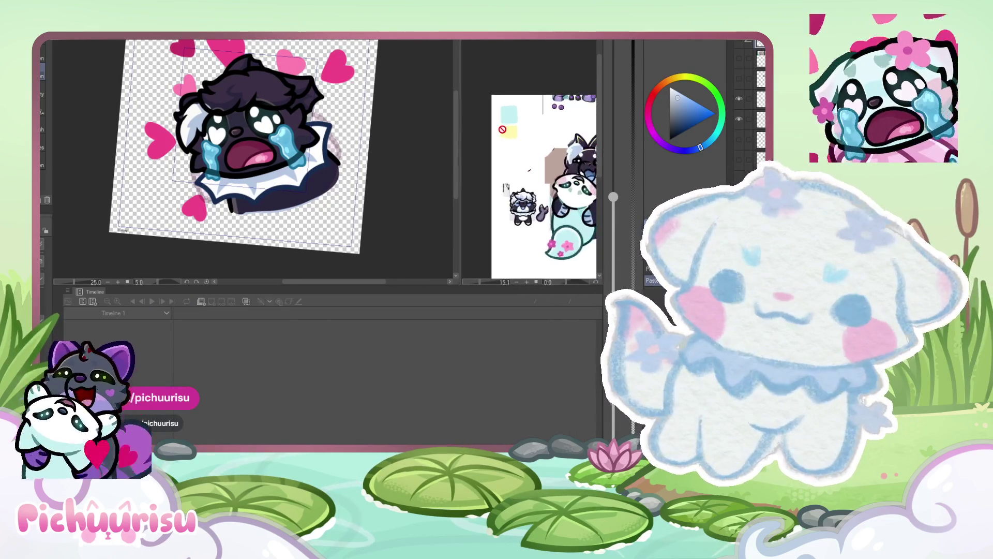
pyautogui.click(414, 177)
pyautogui.scroll(1, 414, 178)
pyautogui.scroll(4, 162, 137)
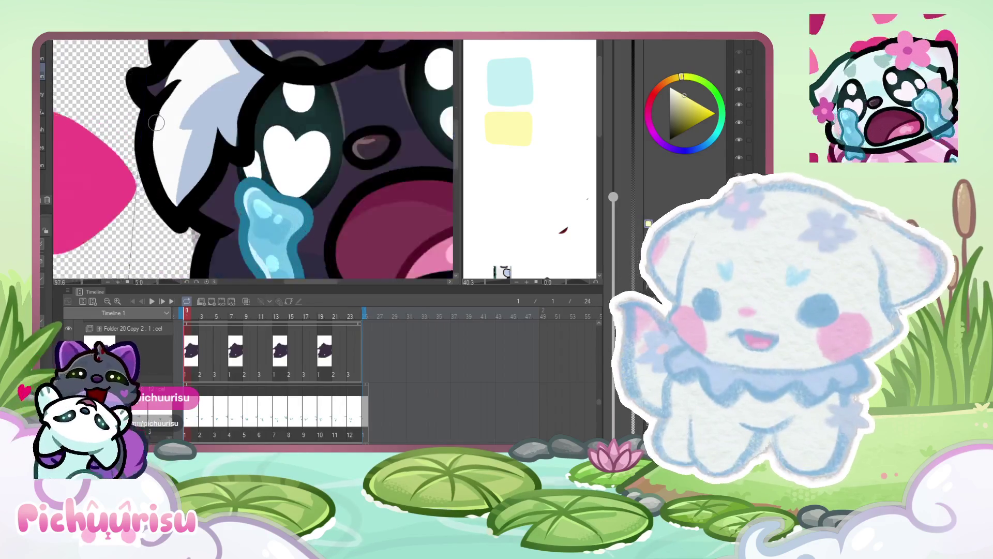
pyautogui.scroll(-2, 238, 190)
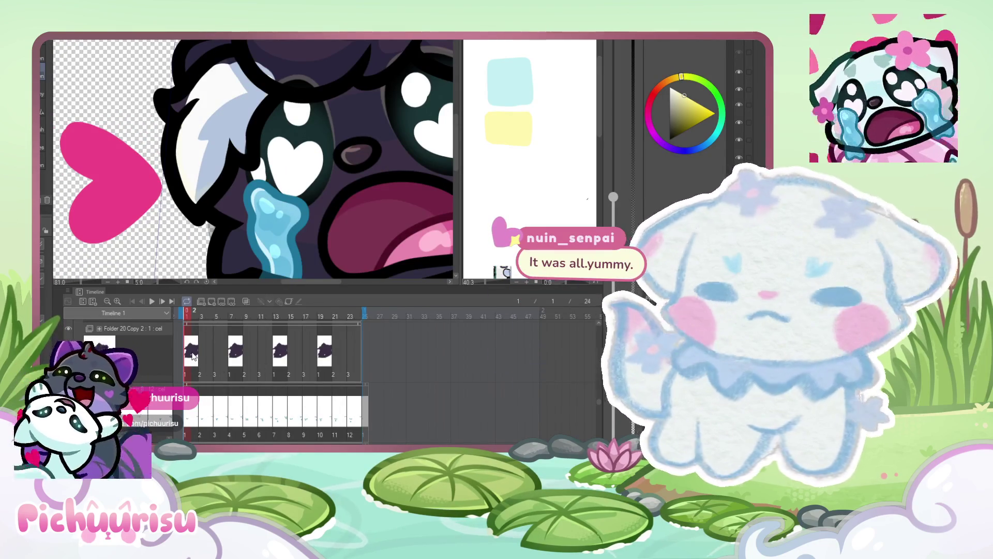
pyautogui.click(193, 355)
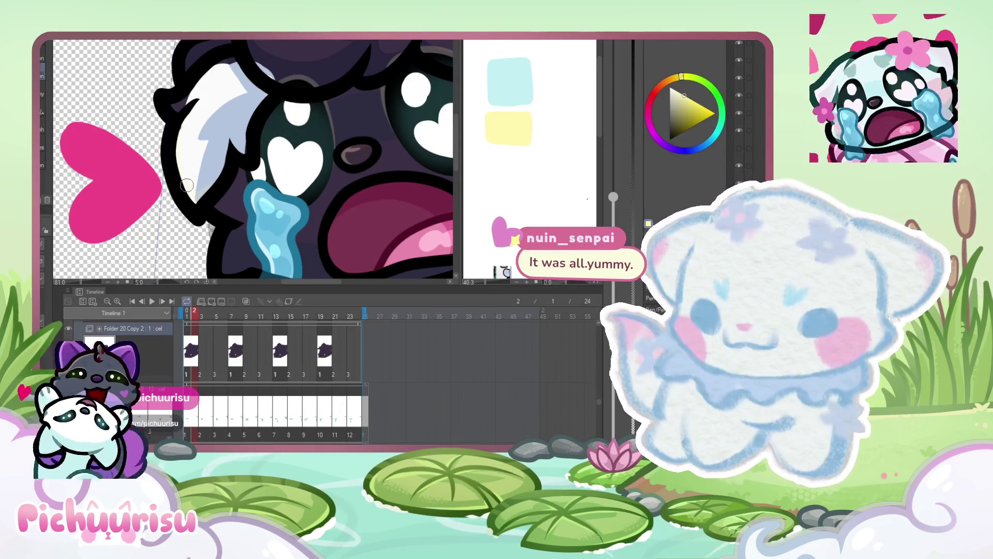
pyautogui.scroll(1, 188, 156)
pyautogui.keyDown('alt'); pyautogui.click(186, 111); pyautogui.keyUp('alt')
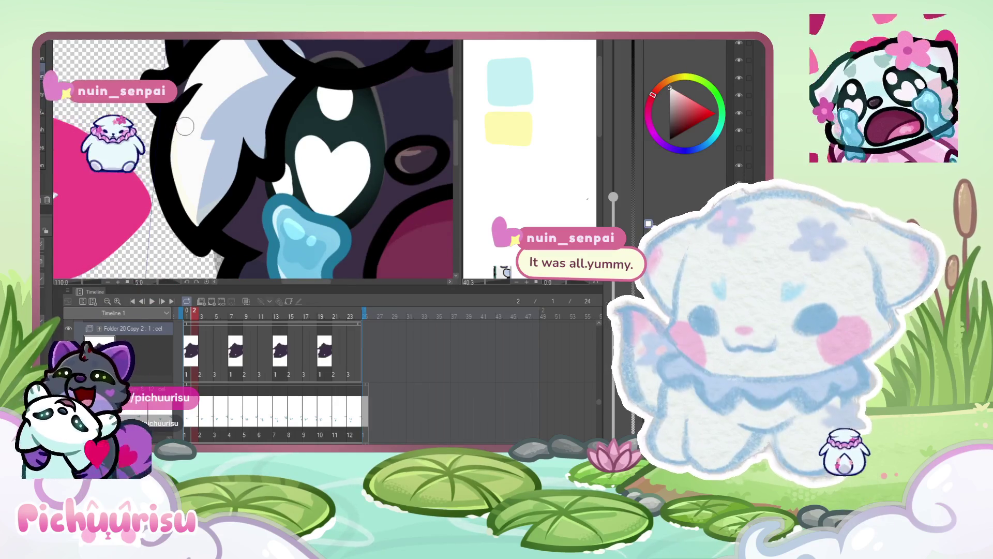
pyautogui.scroll(-2, 186, 112)
pyautogui.keyDown('alt'); pyautogui.click(516, 129); pyautogui.keyUp('alt')
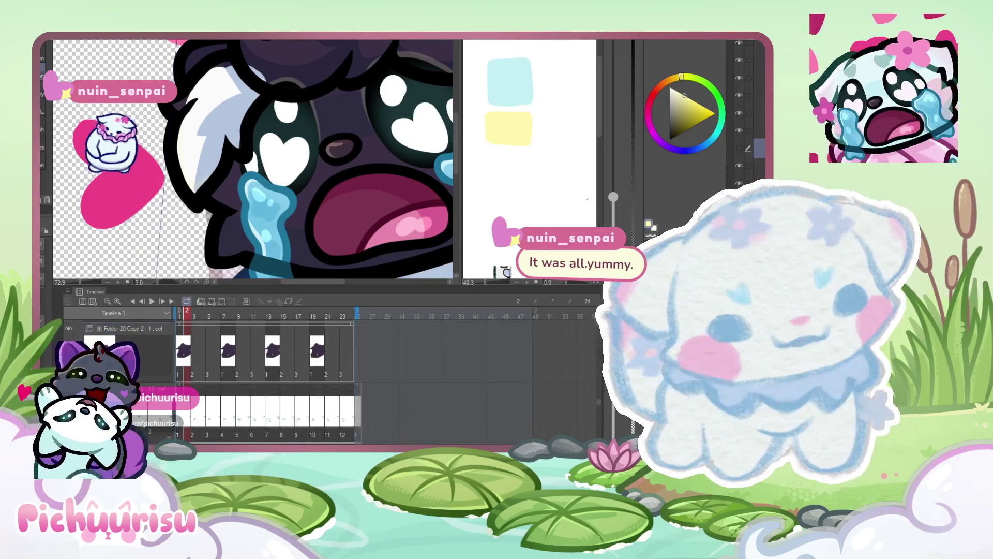
pyautogui.scroll(1, 174, 83)
pyautogui.scroll(3, 174, 82)
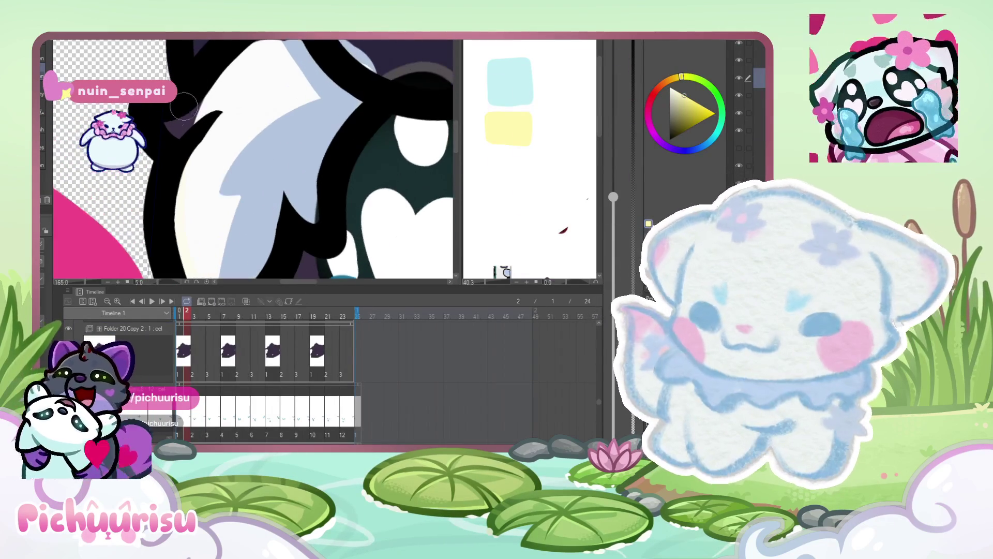
pyautogui.scroll(-3, 174, 83)
pyautogui.scroll(1, 264, 378)
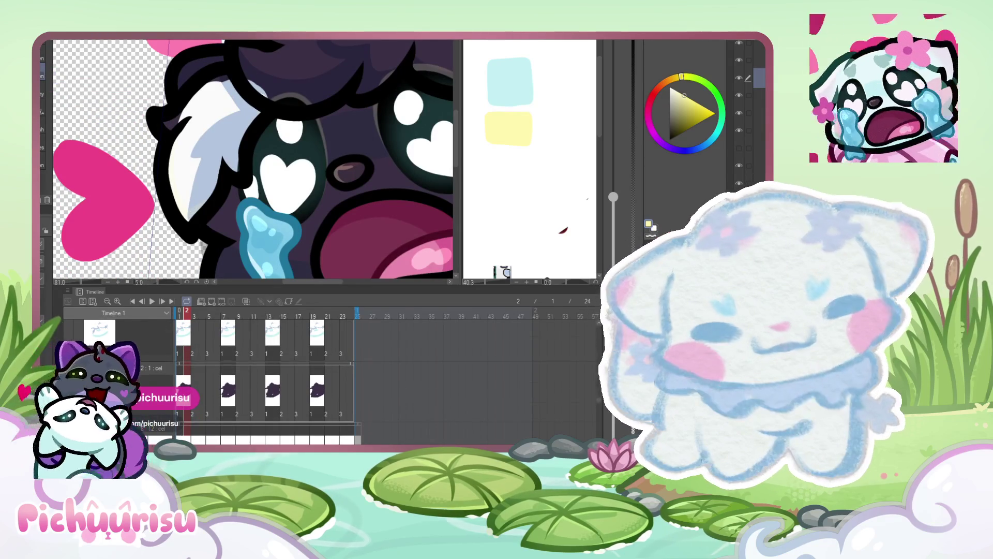
# - Select the hair-highlight layer and paint a light mauve highlight on the hair
pyautogui.click(747, 113)
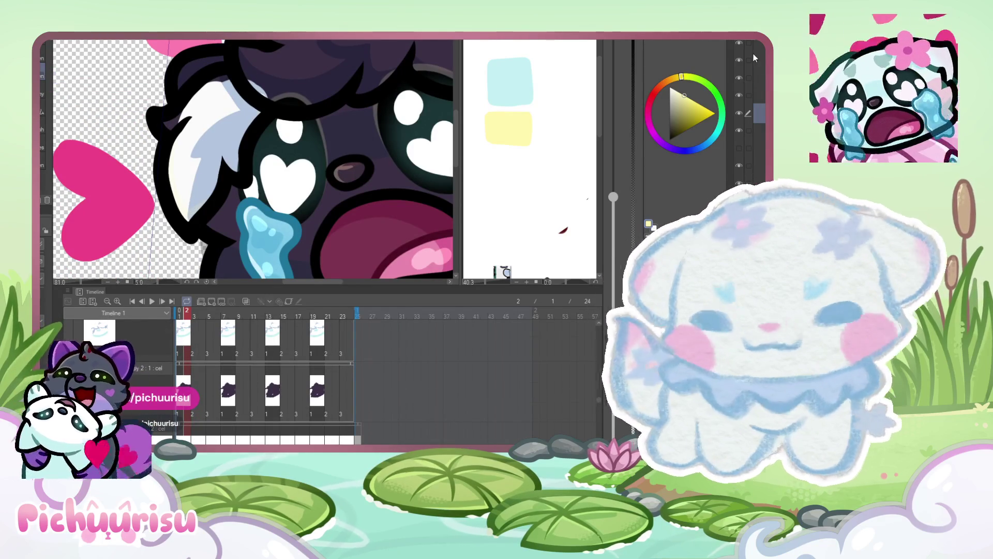
pyautogui.scroll(2, 174, 100)
pyautogui.scroll(-2, 173, 100)
pyautogui.scroll(2, 173, 100)
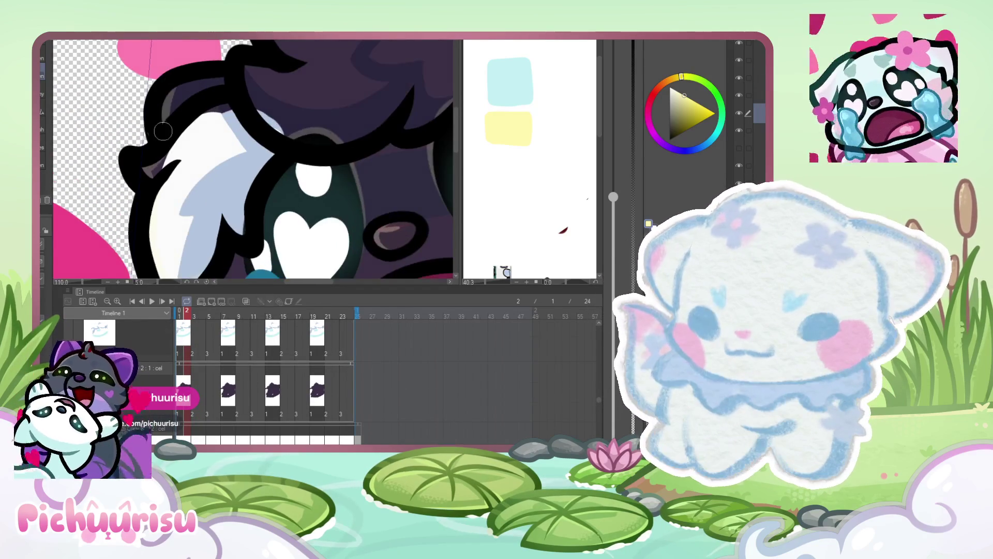
pyautogui.scroll(-3, 165, 135)
pyautogui.scroll(-2, 166, 135)
pyautogui.scroll(6, 222, 128)
pyautogui.moveTo(222, 127)
pyautogui.mouseDown()
pyautogui.moveTo(186, 155)
pyautogui.moveTo(235, 150)
pyautogui.moveTo(217, 168)
pyautogui.moveTo(184, 144)
pyautogui.mouseUp()
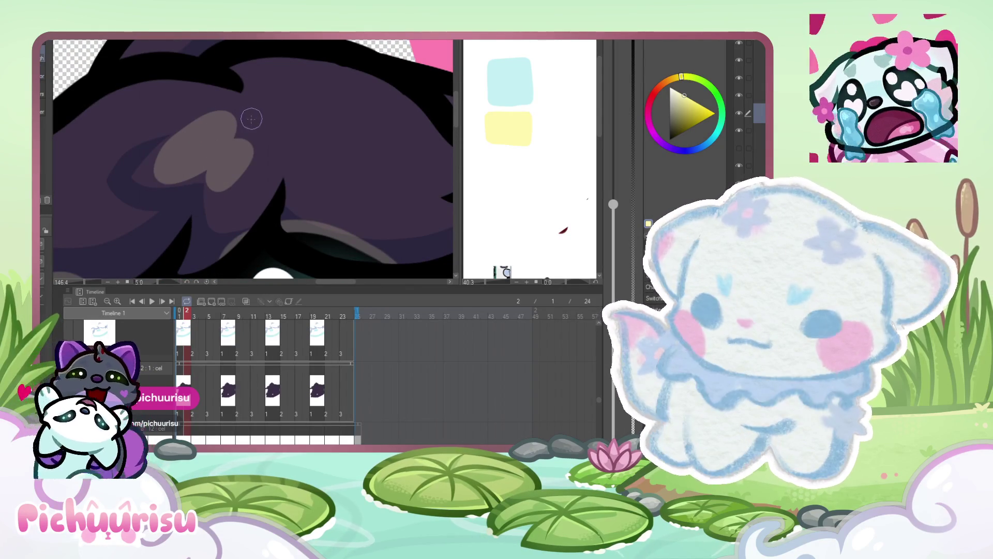
# - Add another greyish-mauve highlight patch on the dark fur and zoom around to review it
pyautogui.scroll(2, 251, 115)
pyautogui.scroll(-3, 258, 125)
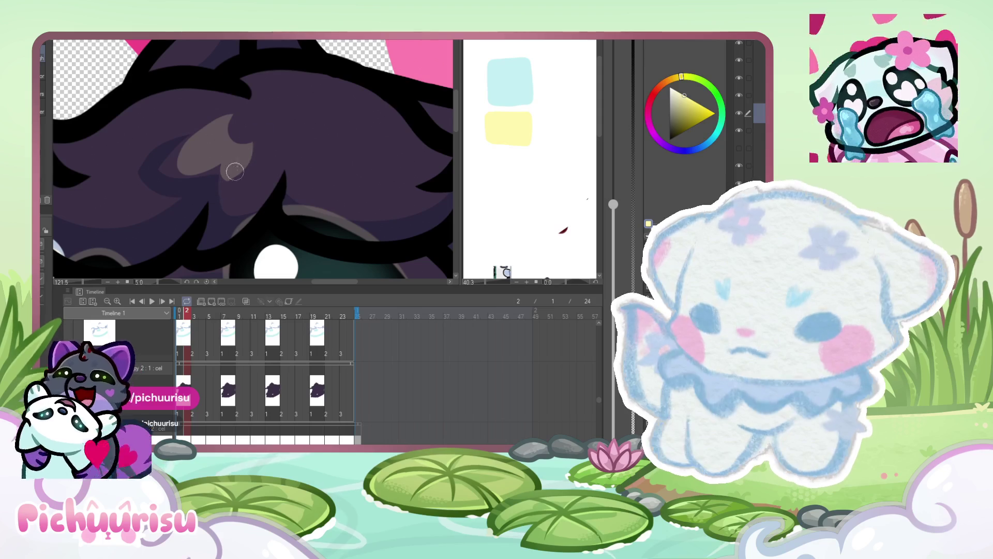
pyautogui.scroll(-6, 257, 125)
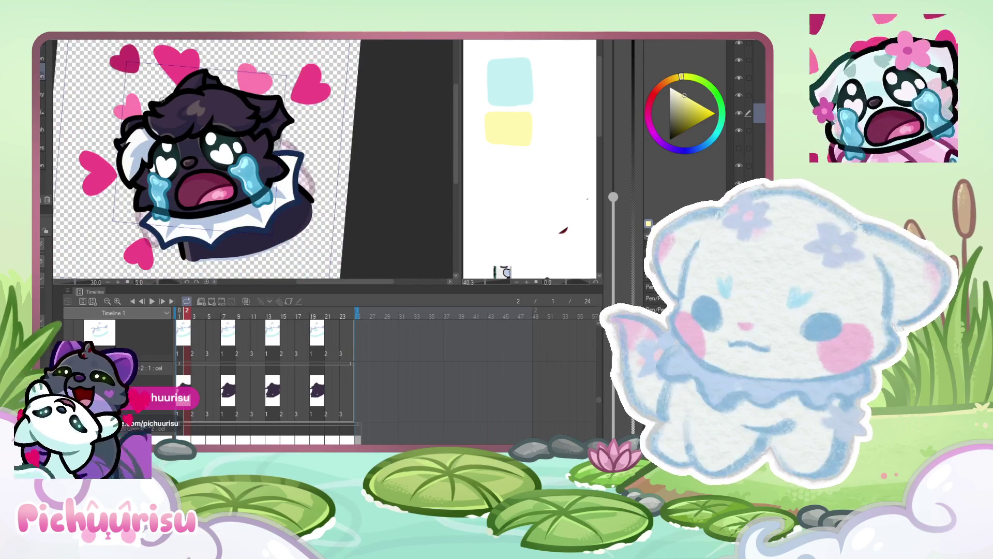
pyautogui.scroll(7, 212, 110)
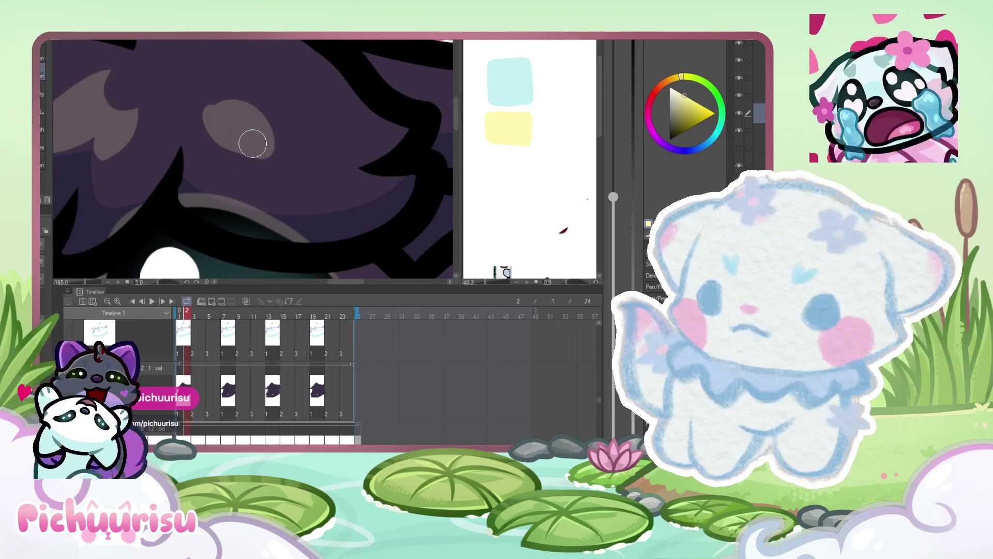
pyautogui.moveTo(275, 98); pyautogui.dragTo(286, 104)
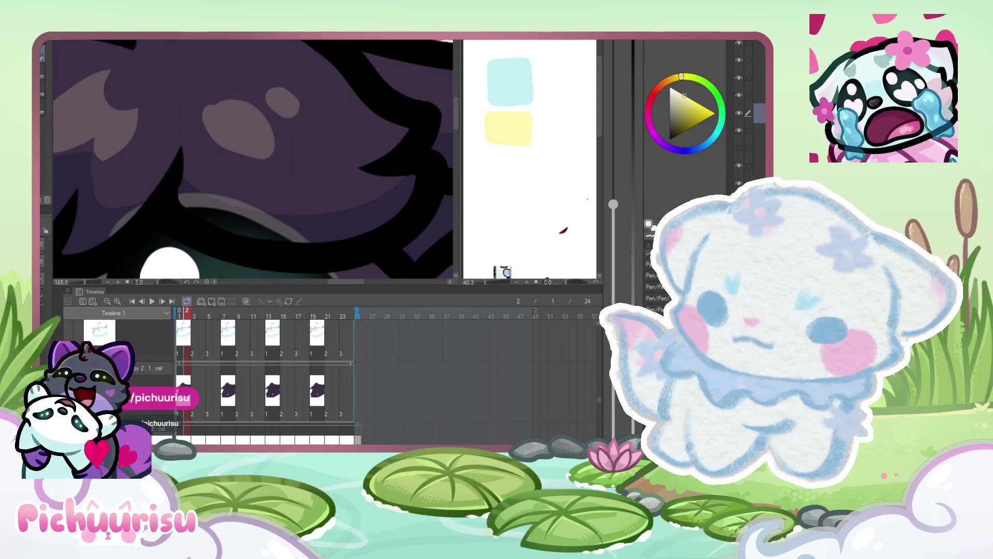
pyautogui.scroll(2, 168, 124)
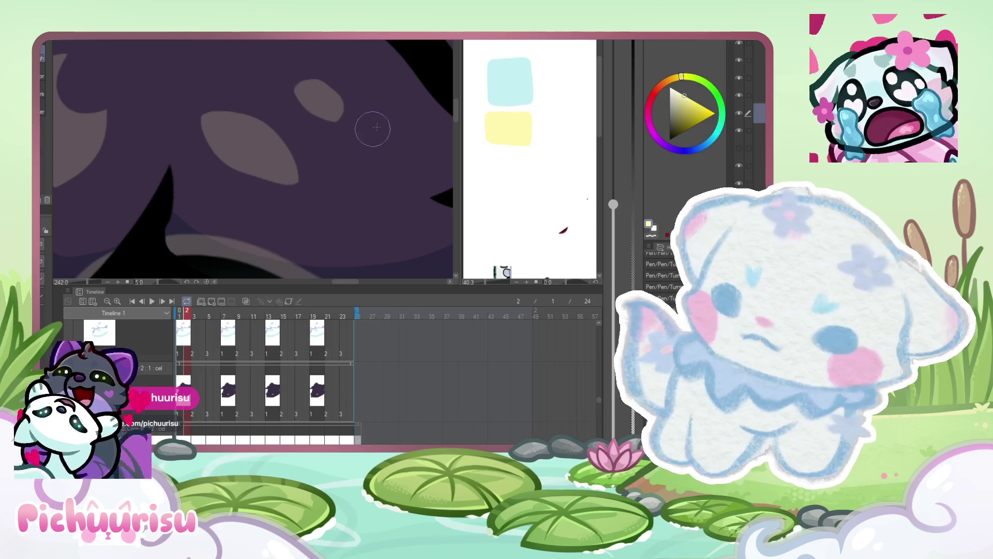
pyautogui.scroll(-10, 359, 134)
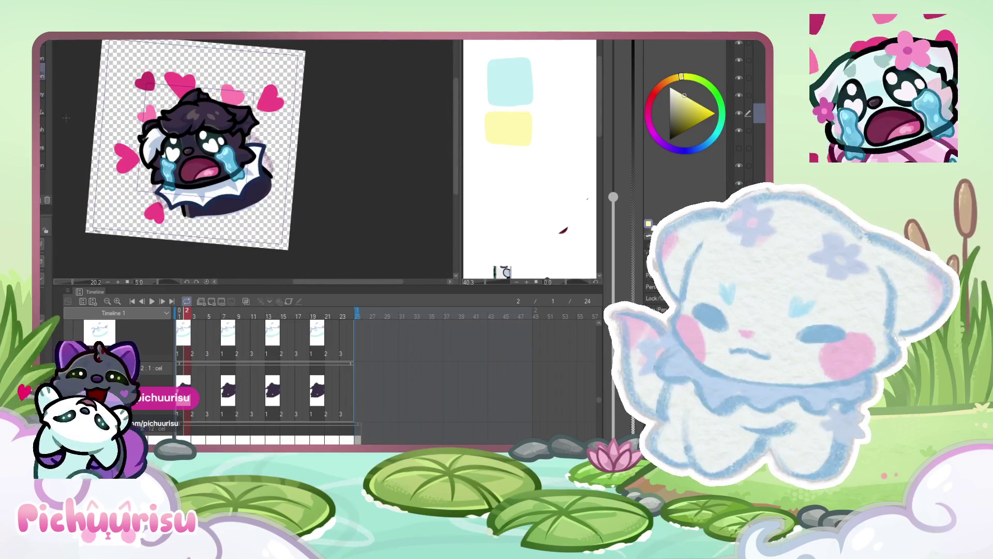
pyautogui.scroll(5, 193, 112)
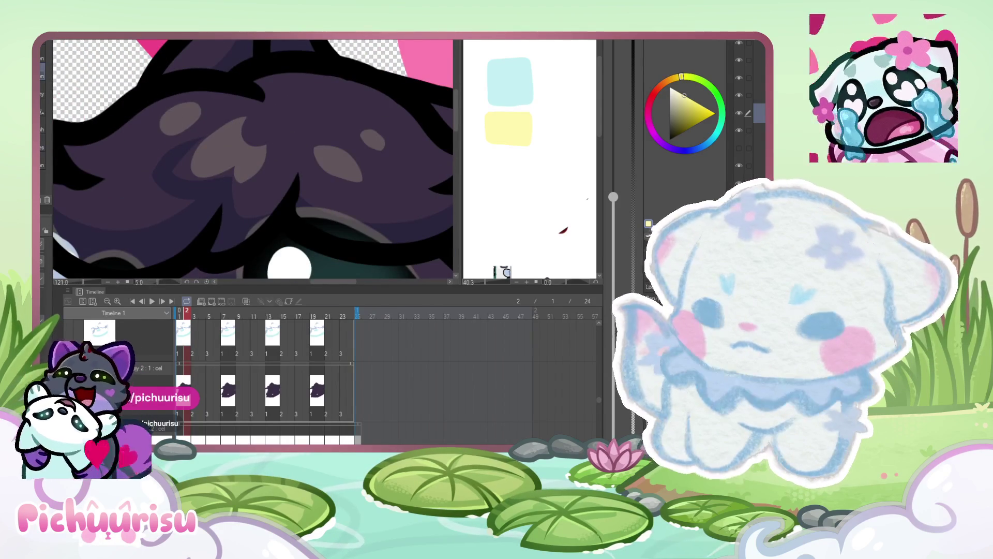
pyautogui.scroll(-1, 155, 132)
pyautogui.scroll(-3, 135, 109)
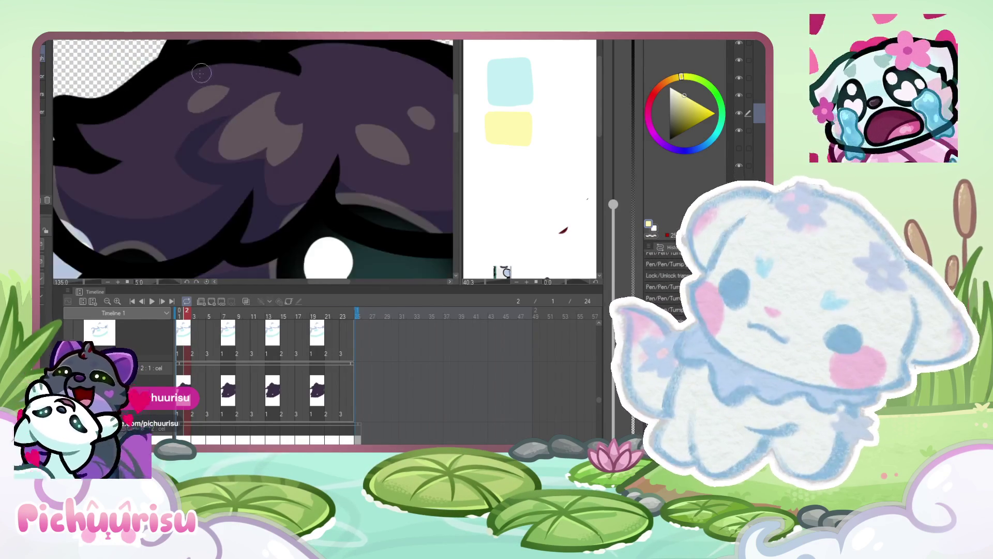
pyautogui.scroll(3, 124, 99)
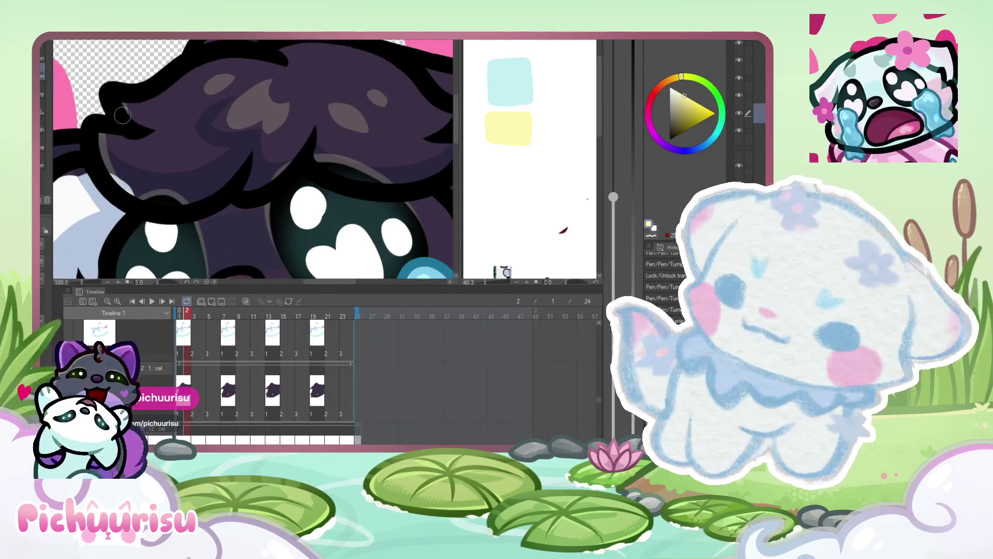
pyautogui.scroll(-3, 123, 106)
pyautogui.scroll(2, 115, 179)
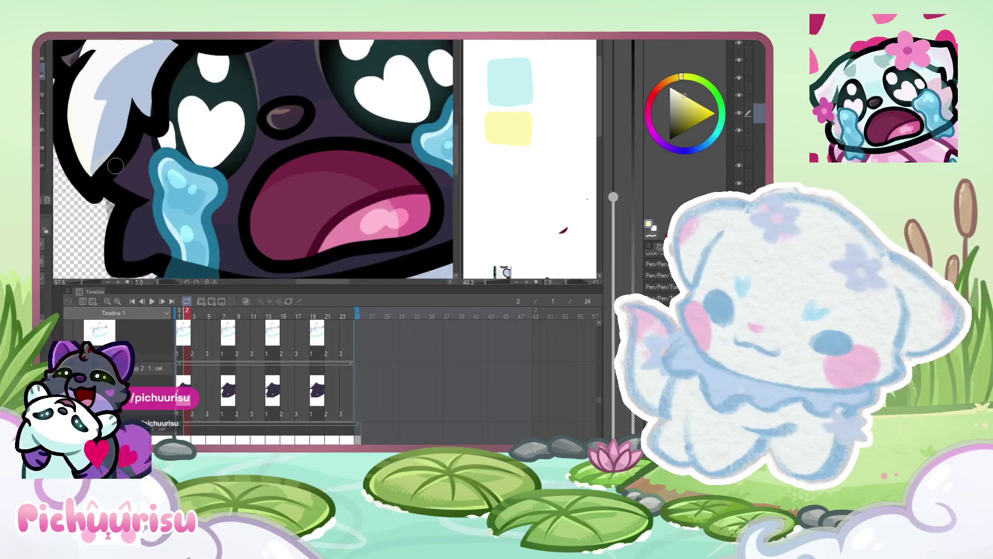
pyautogui.scroll(-2, 115, 179)
pyautogui.scroll(2, 115, 179)
pyautogui.scroll(-3, 120, 226)
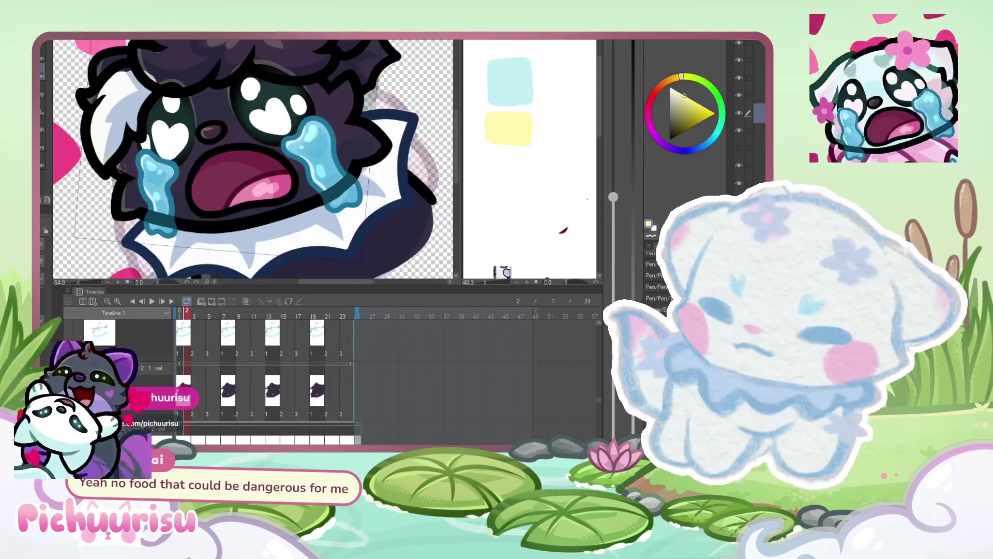
pyautogui.scroll(3, 115, 159)
pyautogui.scroll(-4, 111, 158)
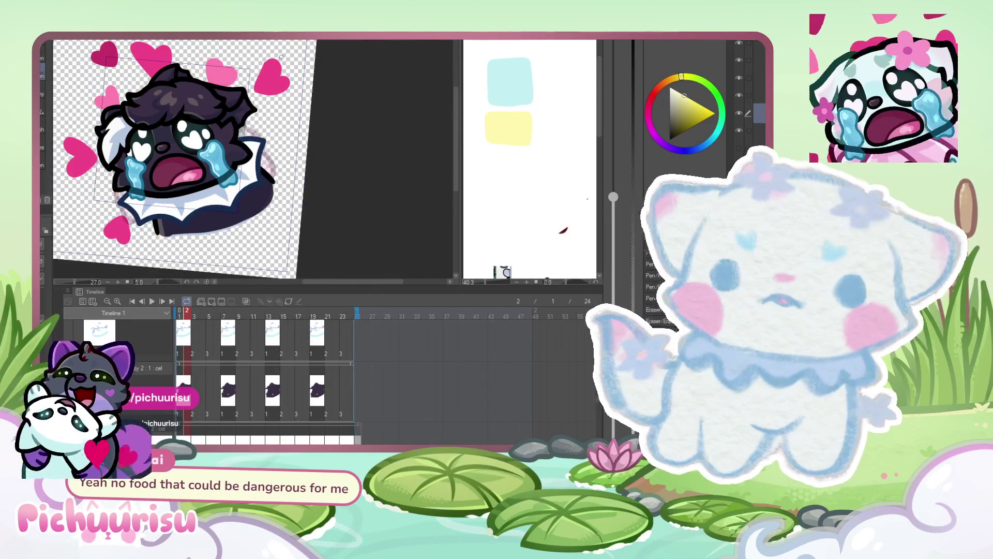
pyautogui.scroll(2, 289, 61)
pyautogui.scroll(5, 207, 104)
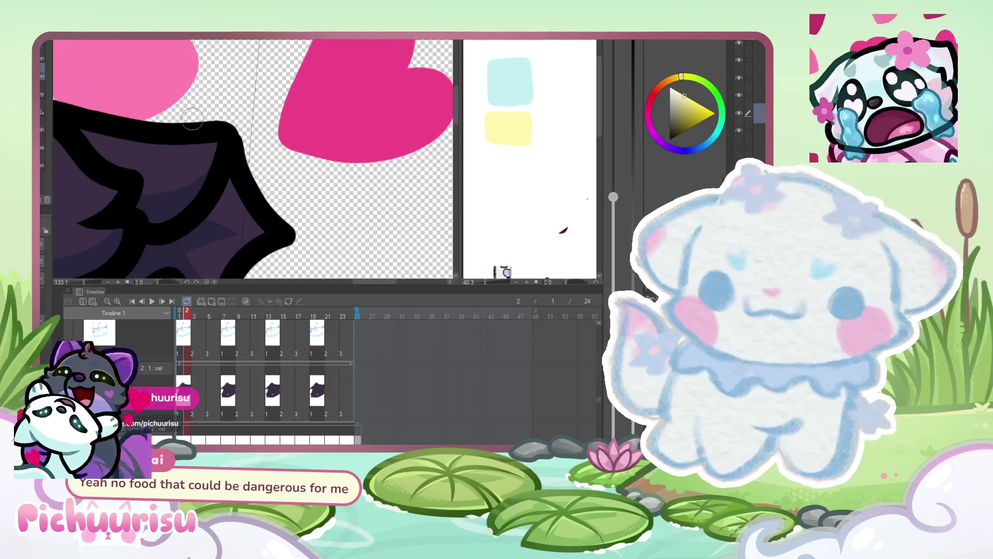
pyautogui.scroll(-5, 149, 146)
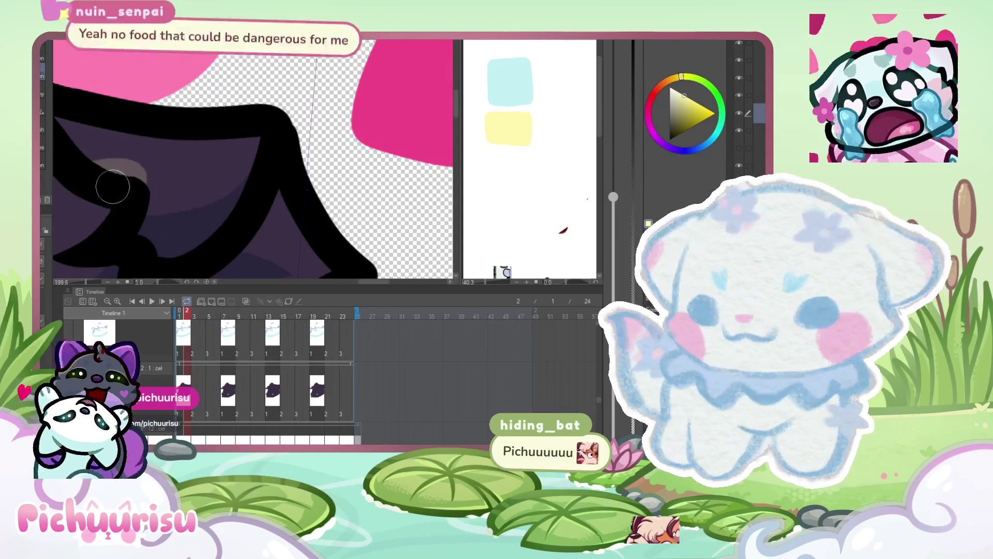
pyautogui.scroll(3, 356, 120)
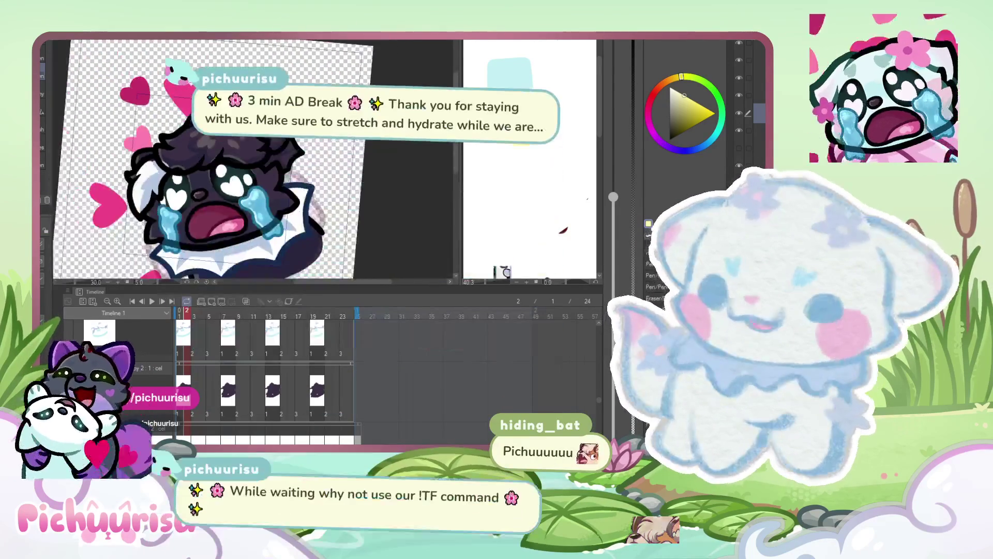
pyautogui.scroll(4, 267, 153)
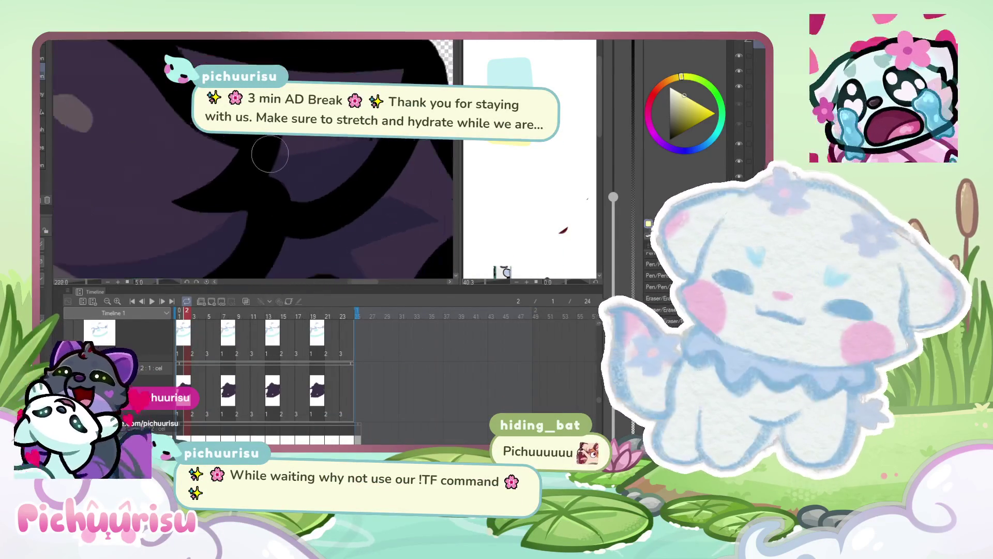
# - Pick near-black and draw a lineart stroke along the mouth, undoing an oversized blob
pyautogui.keyDown('alt'); pyautogui.click(267, 153); pyautogui.keyUp('alt')
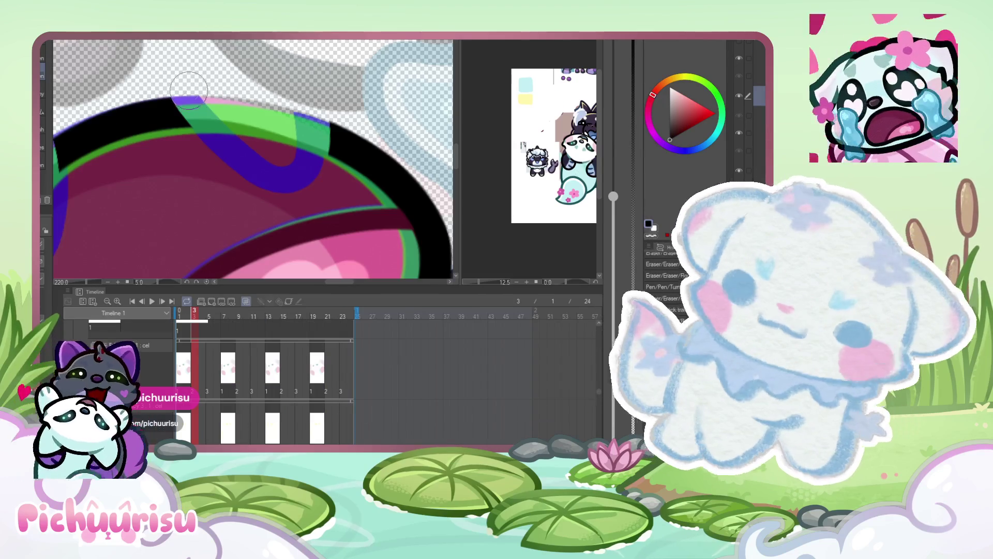
pyautogui.moveTo(171, 98)
pyautogui.mouseDown()
pyautogui.moveTo(257, 183)
pyautogui.moveTo(378, 169)
pyautogui.moveTo(387, 149)
pyautogui.mouseUp()
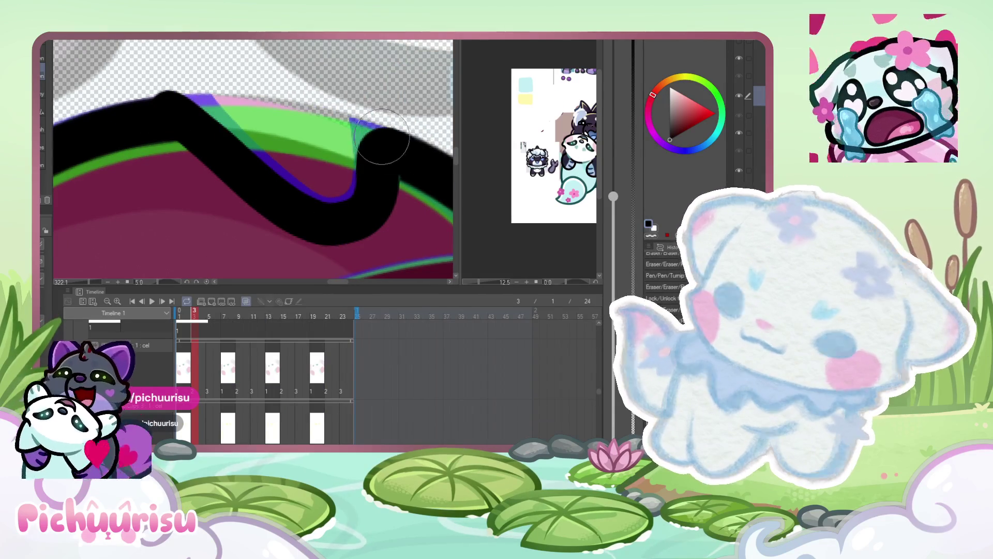
pyautogui.scroll(-2, 387, 148)
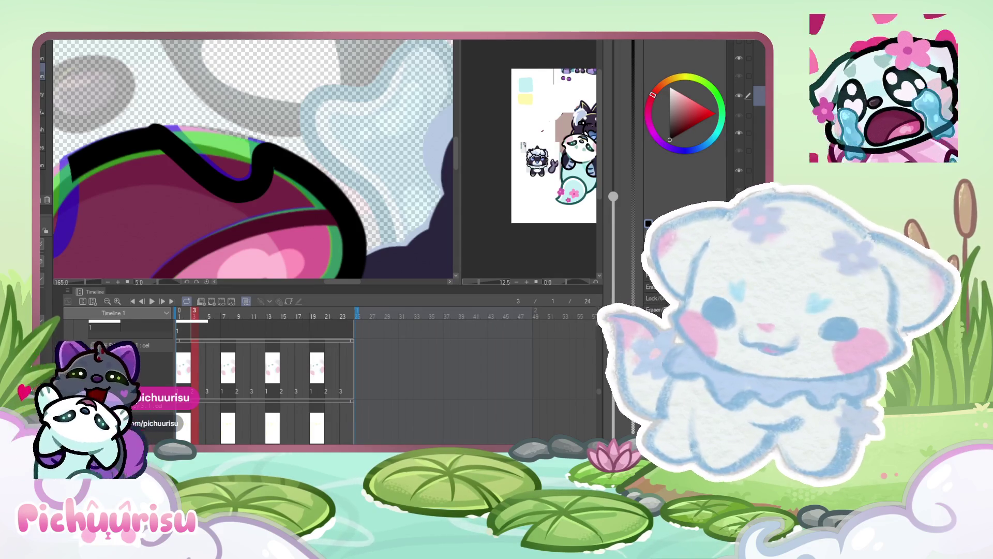
pyautogui.scroll(-2, 176, 104)
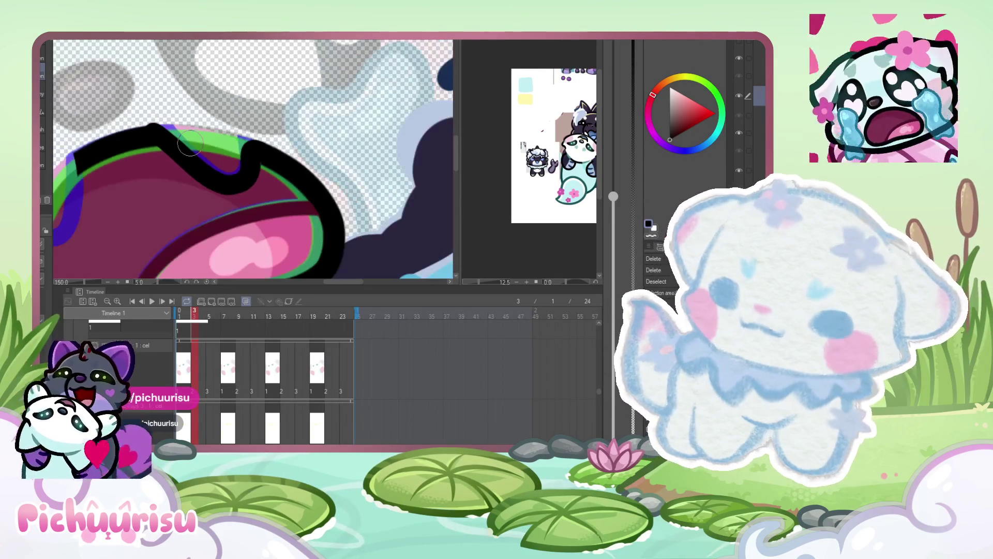
pyautogui.scroll(5, 156, 115)
pyautogui.moveTo(130, 111); pyautogui.dragTo(171, 103)
pyautogui.hotkey('ctrl', 'z')
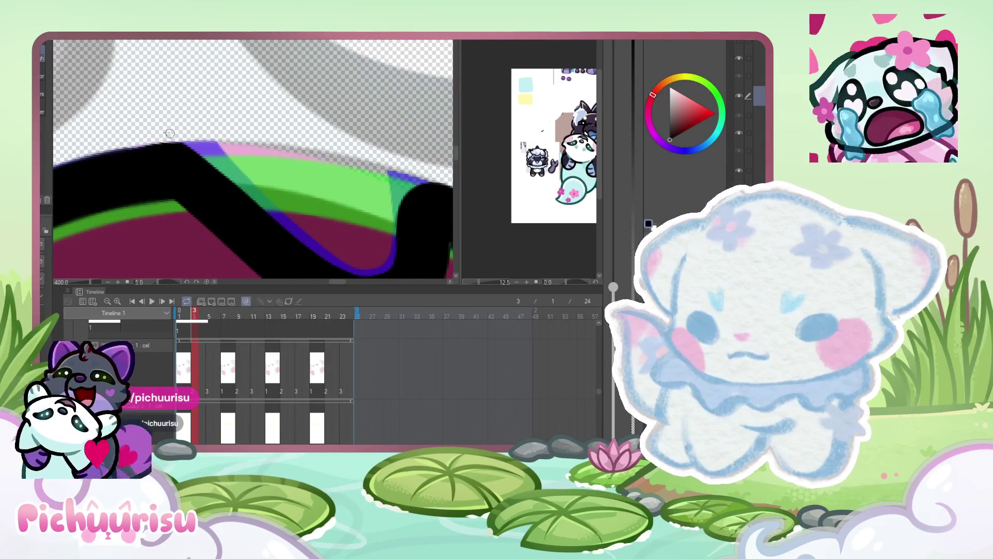
# - Paint black over the left edge of the mouth's S-curve
pyautogui.scroll(1, 141, 143)
pyautogui.moveTo(249, 181); pyautogui.dragTo(257, 80)
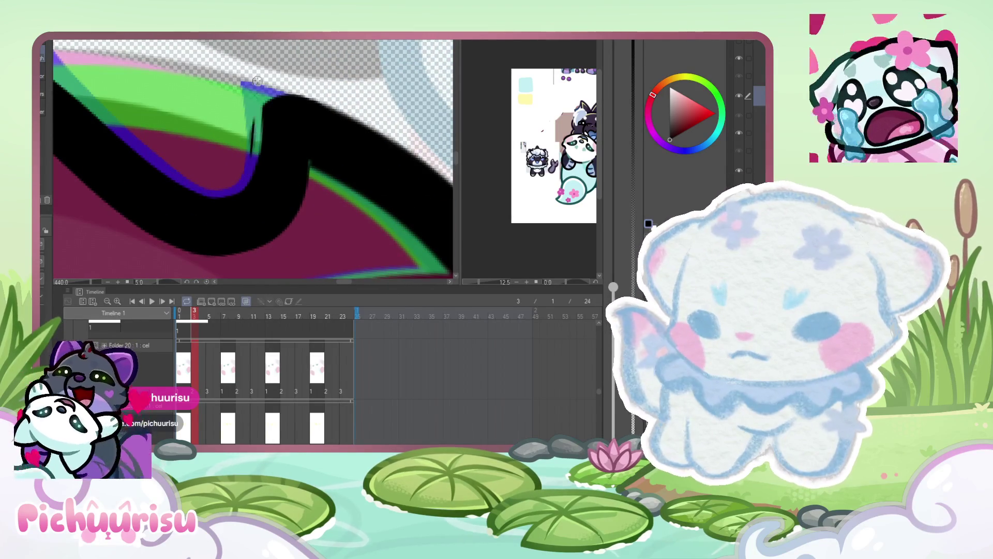
pyautogui.scroll(-3, 260, 124)
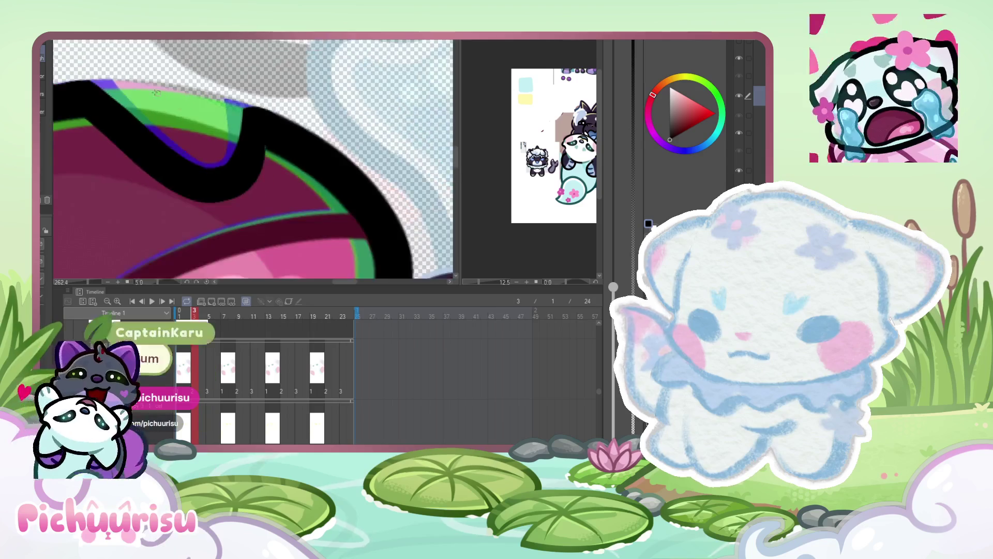
pyautogui.scroll(4, 253, 160)
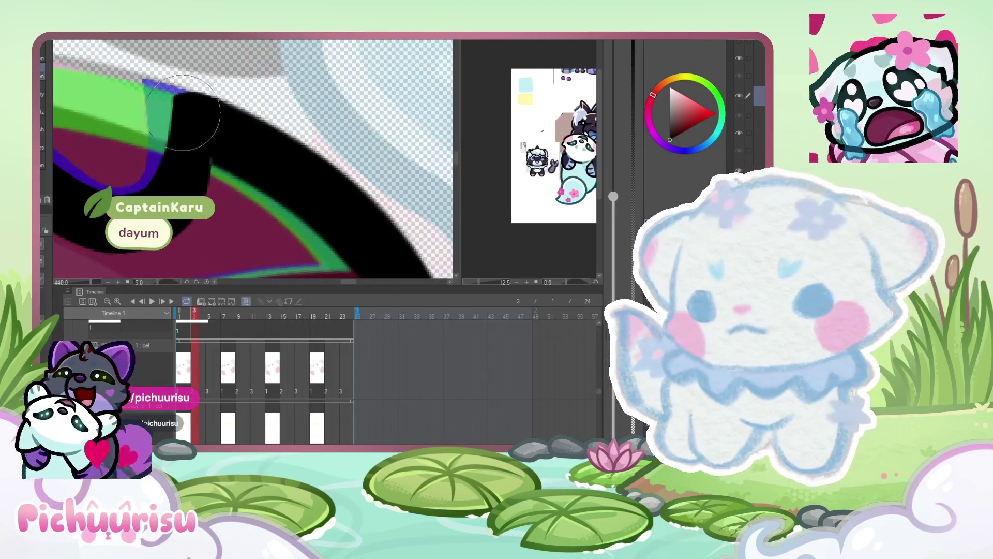
pyautogui.scroll(2, 253, 138)
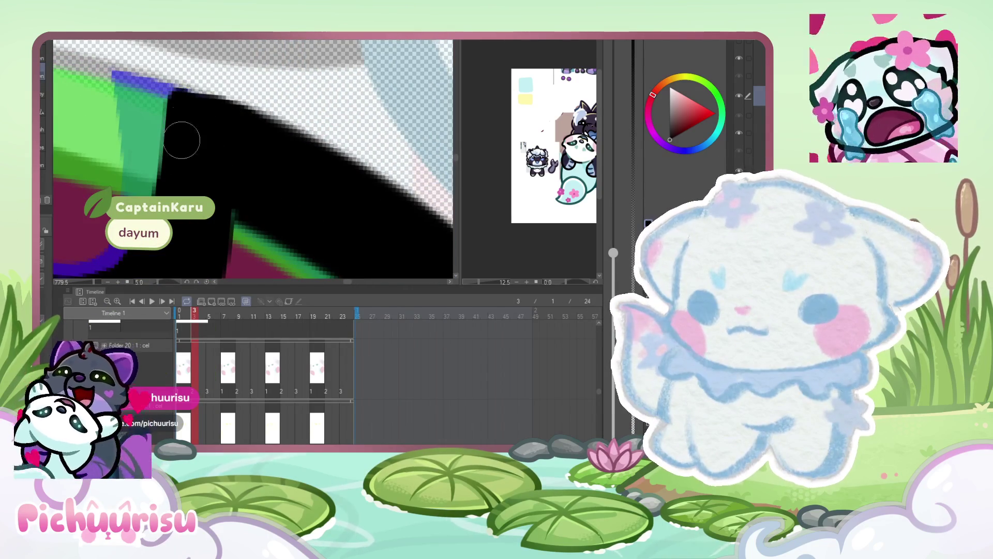
pyautogui.scroll(-5, 177, 101)
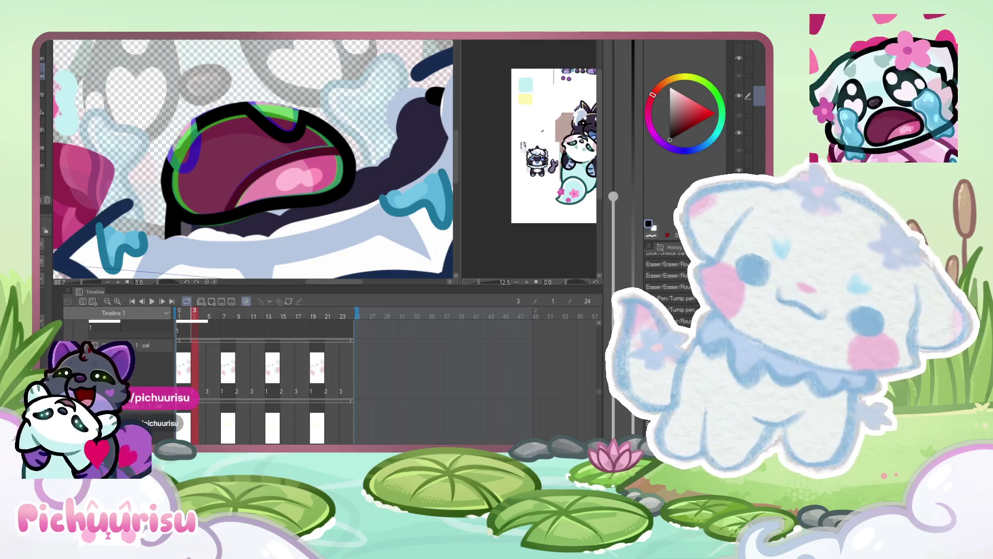
pyautogui.scroll(5, 311, 126)
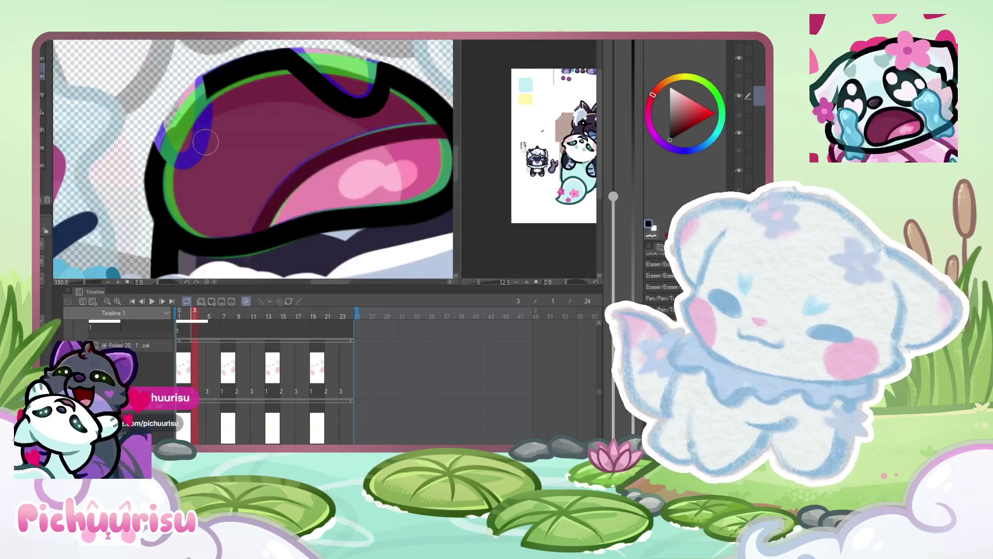
# - Redo the black outline across the mouth and touch up its top-left edge
pyautogui.moveTo(204, 88)
pyautogui.mouseDown()
pyautogui.moveTo(203, 132)
pyautogui.moveTo(166, 192)
pyautogui.moveTo(132, 171)
pyautogui.moveTo(135, 161)
pyautogui.moveTo(181, 202)
pyautogui.moveTo(199, 90)
pyautogui.mouseUp()
pyautogui.hotkey('ctrl', 'z')
pyautogui.scroll(5, 222, 64)
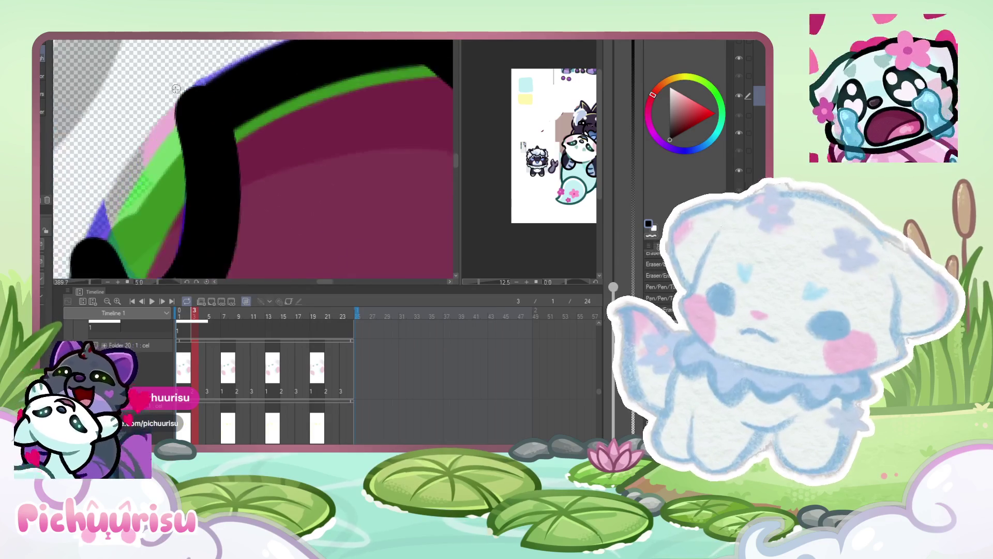
pyautogui.scroll(-3, 101, 169)
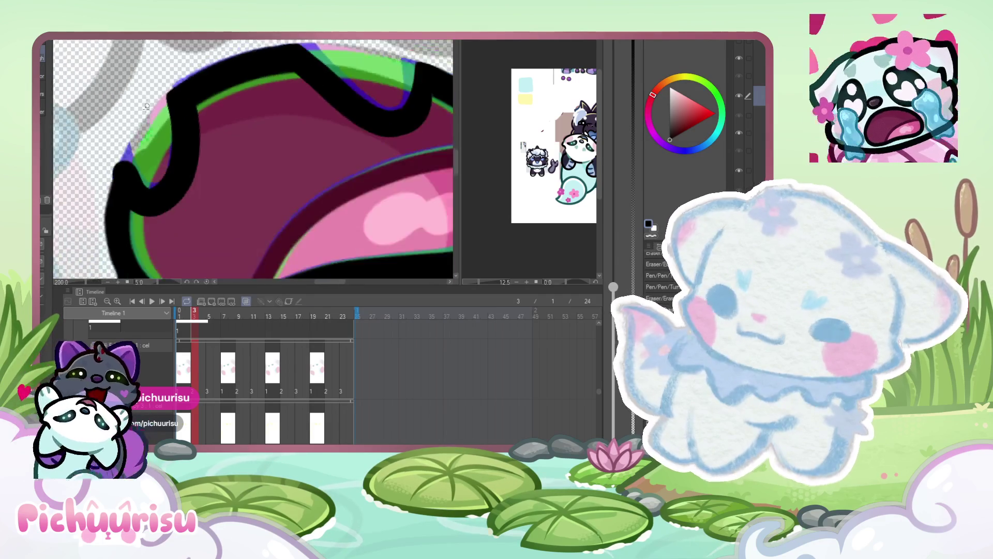
pyautogui.scroll(2, 101, 169)
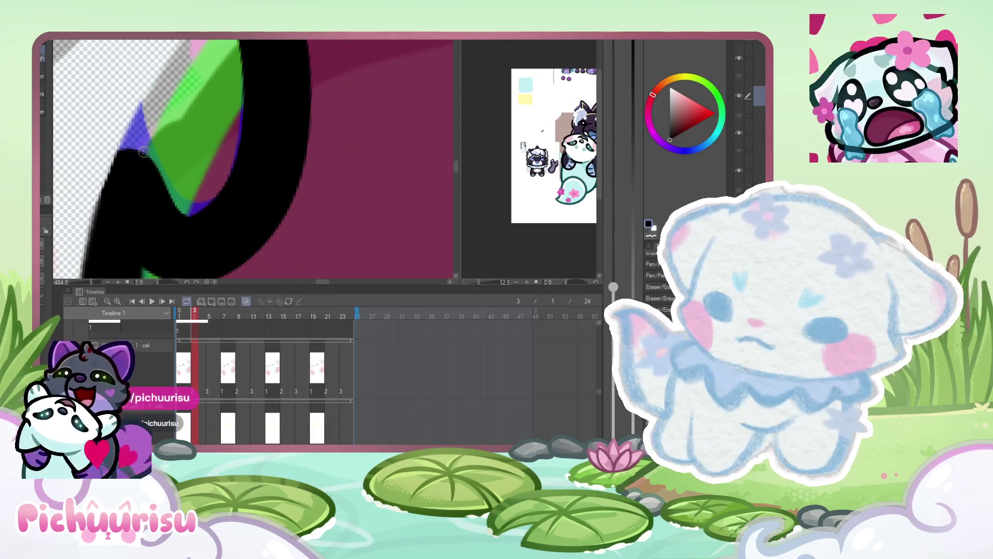
pyautogui.moveTo(133, 151)
pyautogui.mouseDown()
pyautogui.moveTo(181, 215)
pyautogui.moveTo(150, 155)
pyautogui.moveTo(162, 195)
pyautogui.mouseUp()
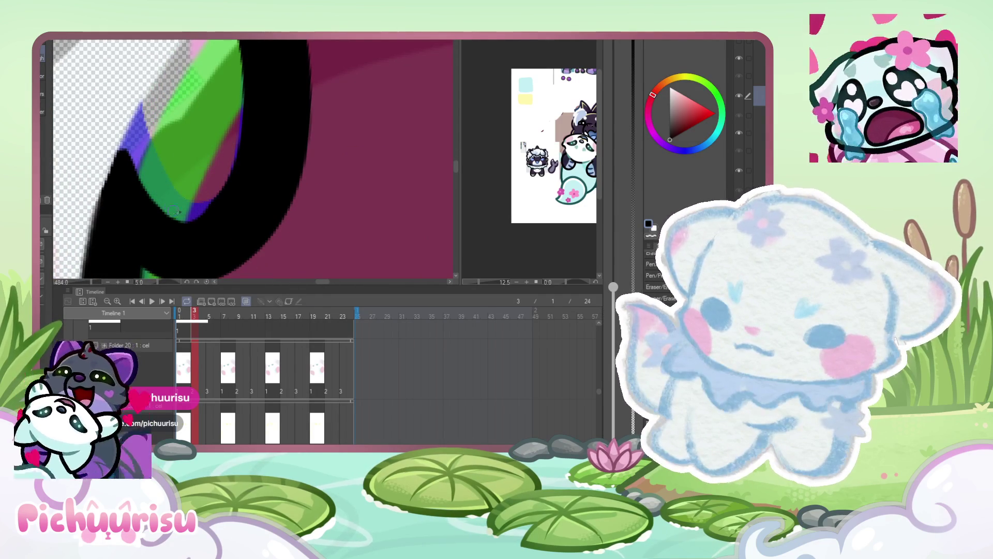
pyautogui.scroll(-6, 173, 141)
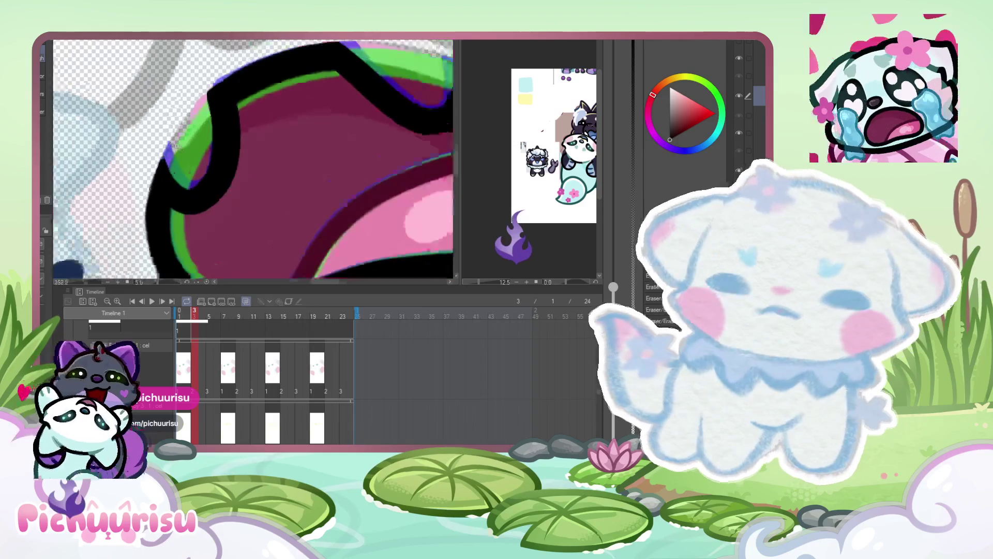
# - Scrub the timeline forward to frame 4, then on to frame 6
pyautogui.moveTo(183, 314); pyautogui.dragTo(202, 314)
pyautogui.scroll(1, 164, 109)
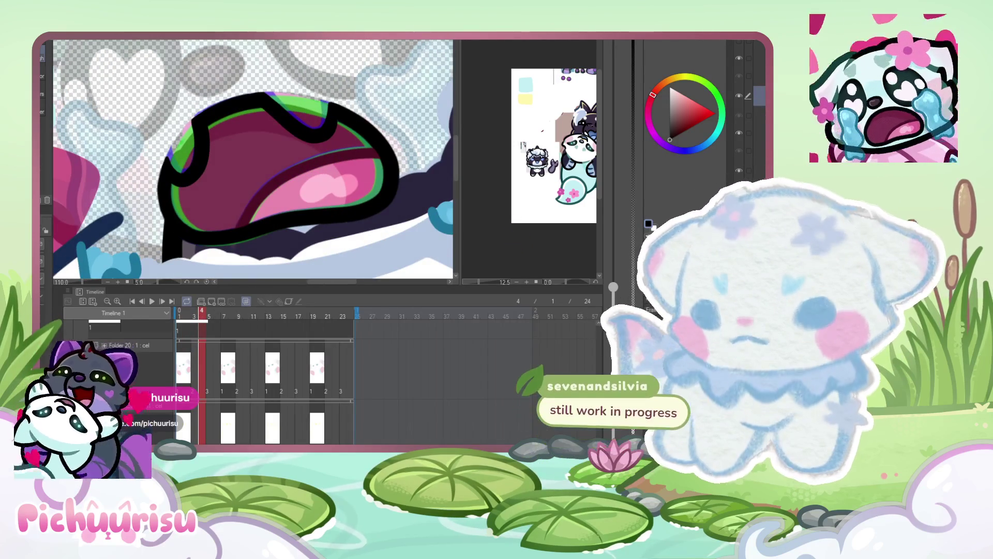
pyautogui.scroll(1, 173, 173)
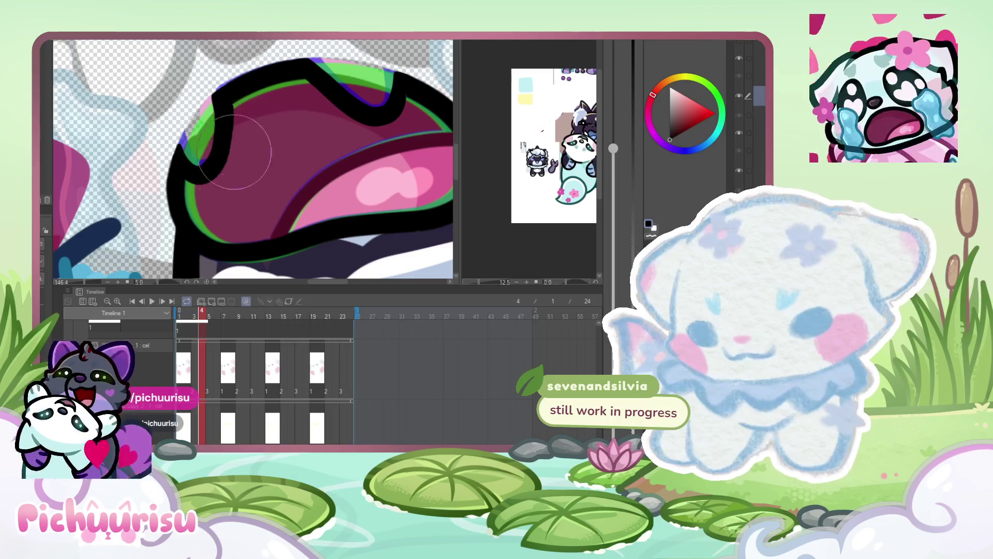
pyautogui.scroll(-1, 162, 156)
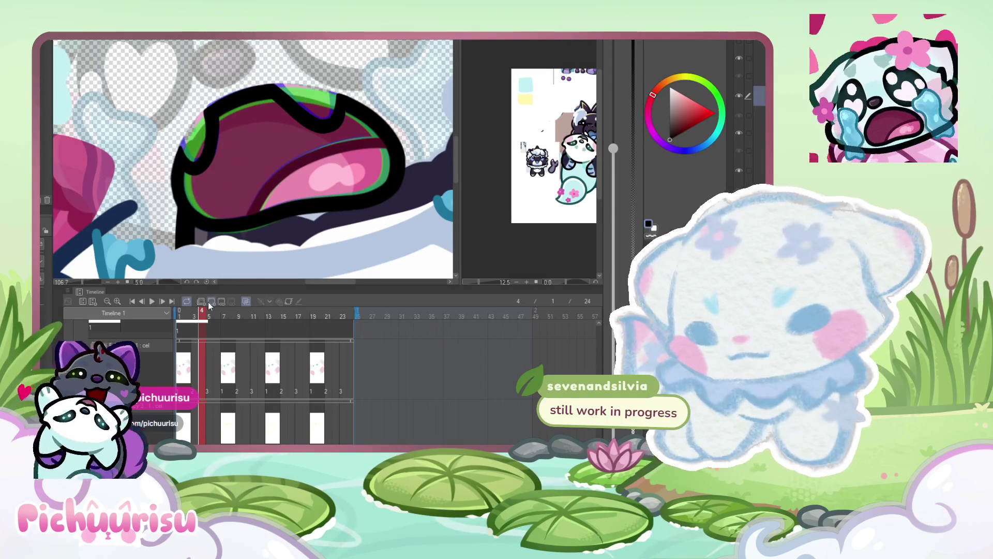
pyautogui.click(217, 316)
# - Check the drawing on frame 7, then step back to frame 5
pyautogui.click(224, 317)
pyautogui.scroll(1, 197, 126)
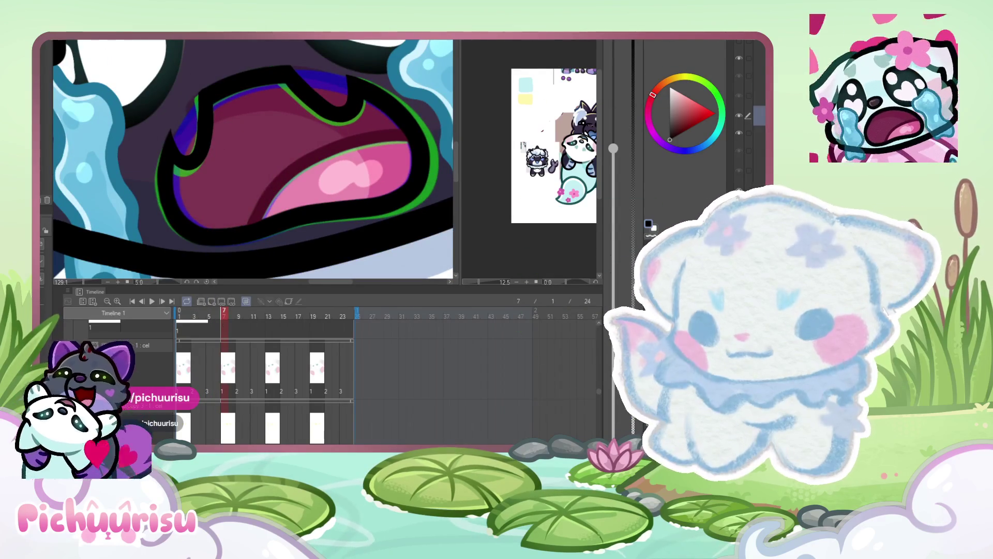
pyautogui.scroll(-1, 197, 127)
pyautogui.press('Left')
pyautogui.press('Left')
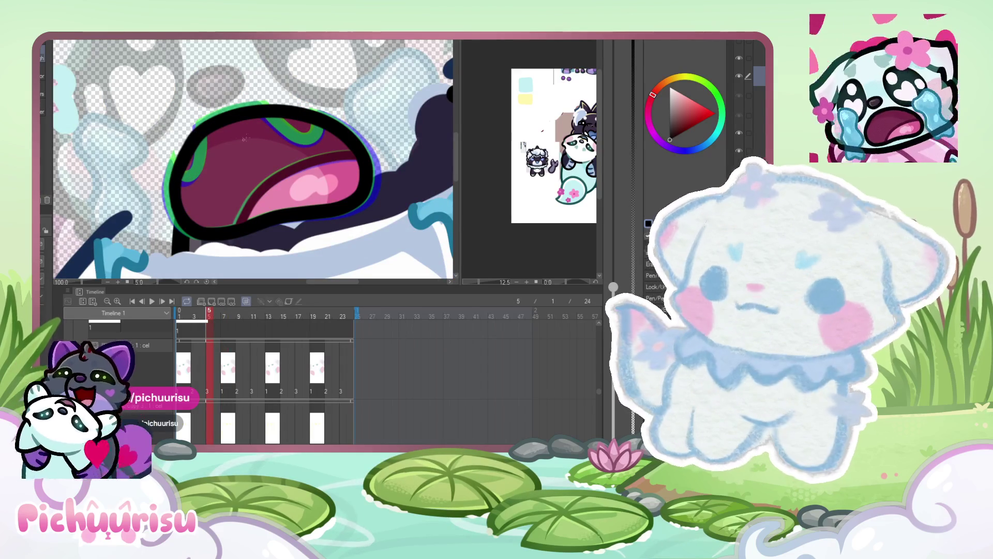
# - Redraw the top-left edge of frame 5's black mouth outline
pyautogui.moveTo(189, 150)
pyautogui.mouseDown()
pyautogui.moveTo(192, 132)
pyautogui.moveTo(181, 174)
pyautogui.moveTo(195, 126)
pyautogui.moveTo(176, 184)
pyautogui.mouseUp()
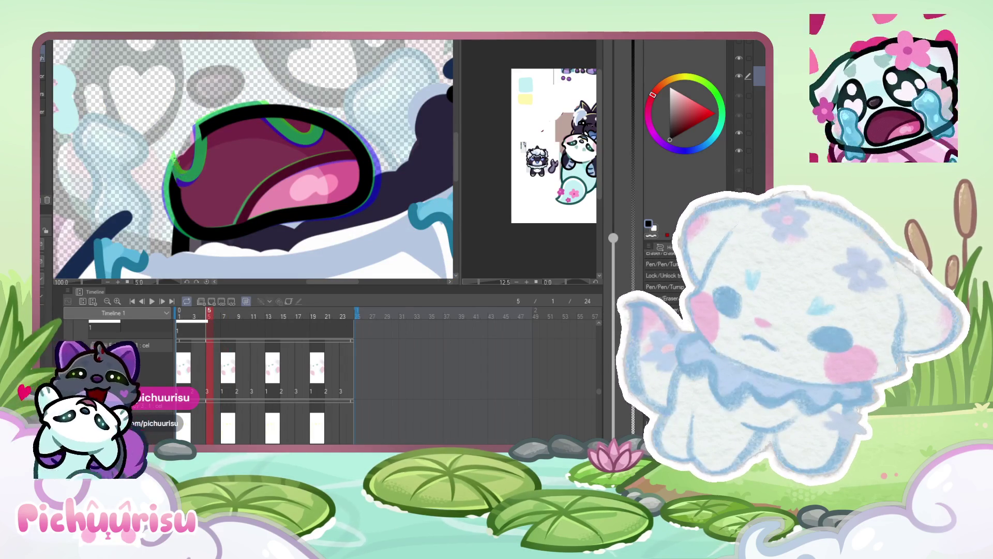
pyautogui.moveTo(288, 111)
pyautogui.mouseDown()
pyautogui.moveTo(310, 119)
pyautogui.moveTo(261, 103)
pyautogui.mouseUp()
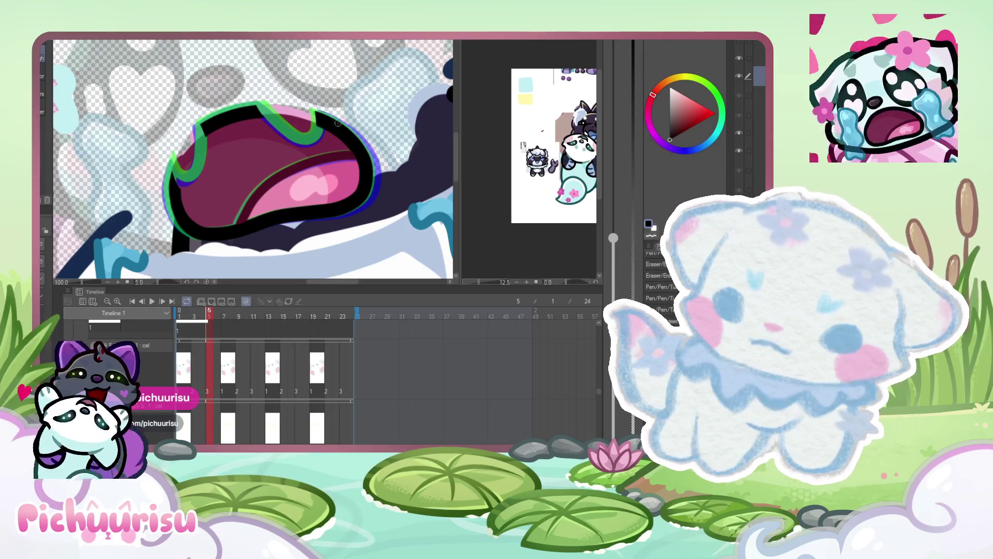
pyautogui.scroll(5, 197, 191)
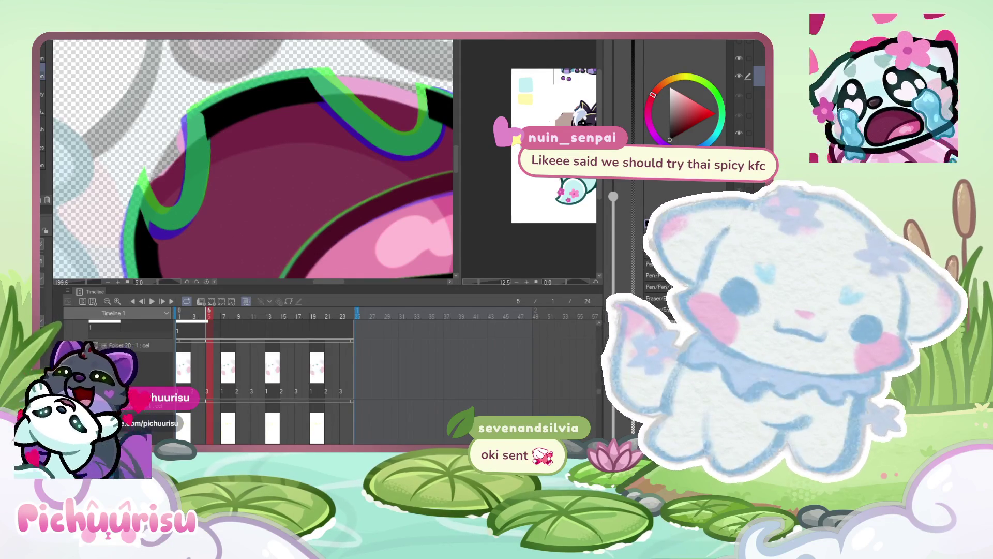
# - Thicken the mouth outline's lower-left edge, undo the extension, and erase the excess stroke
pyautogui.moveTo(212, 112)
pyautogui.mouseDown()
pyautogui.moveTo(207, 171)
pyautogui.moveTo(171, 239)
pyautogui.moveTo(141, 214)
pyautogui.moveTo(144, 204)
pyautogui.moveTo(155, 220)
pyautogui.mouseUp()
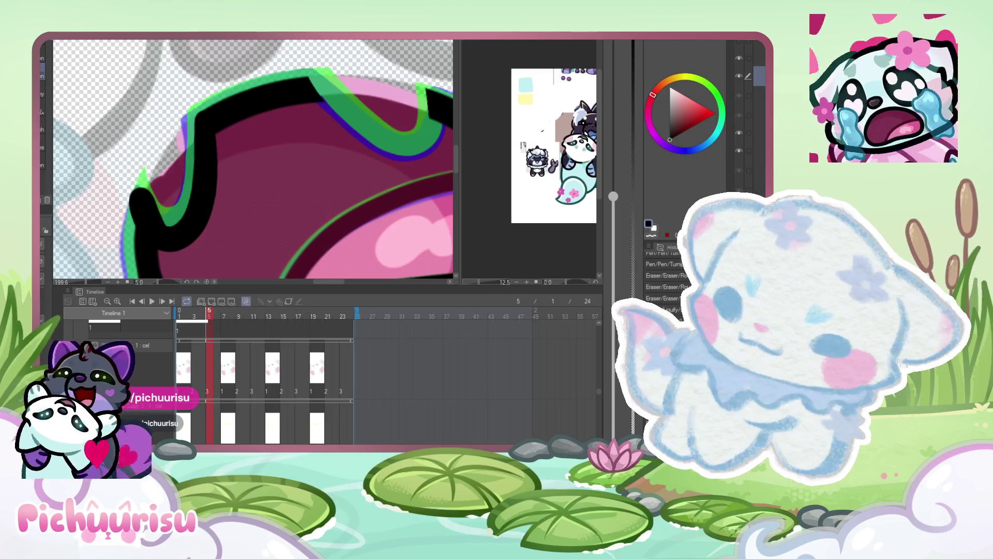
pyautogui.moveTo(138, 179); pyautogui.dragTo(111, 235)
pyautogui.hotkey('ctrl', 'z')
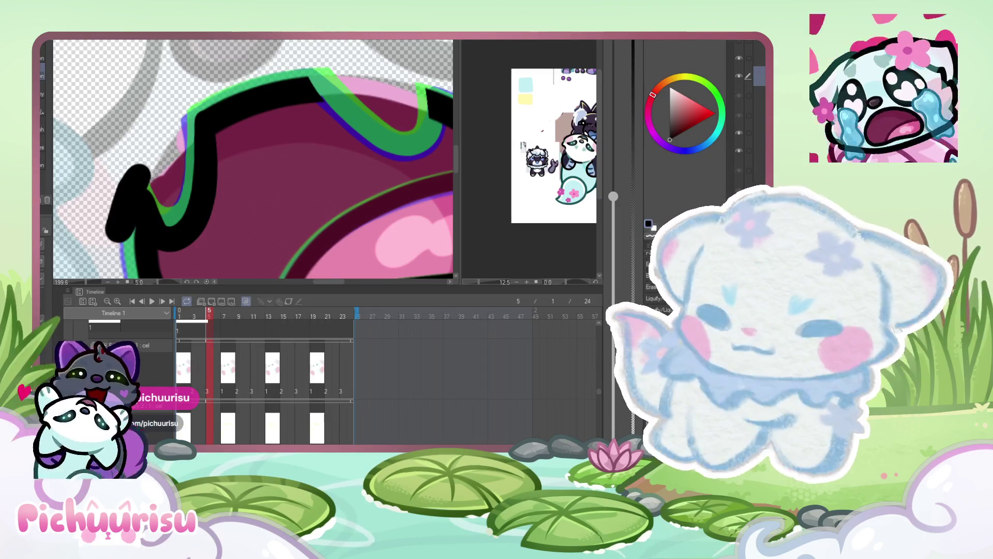
pyautogui.press('e')
pyautogui.moveTo(142, 176)
pyautogui.mouseDown()
pyautogui.moveTo(118, 248)
pyautogui.moveTo(134, 210)
pyautogui.moveTo(129, 178)
pyautogui.mouseUp()
# - Pull the black outline over the green notch with Liquify
pyautogui.scroll(1, 129, 179)
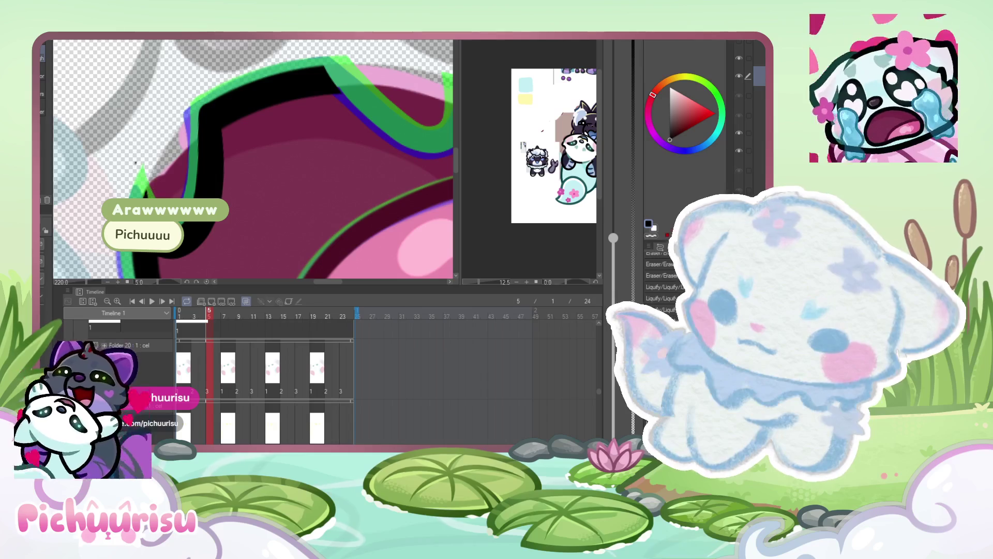
pyautogui.scroll(-1, 135, 164)
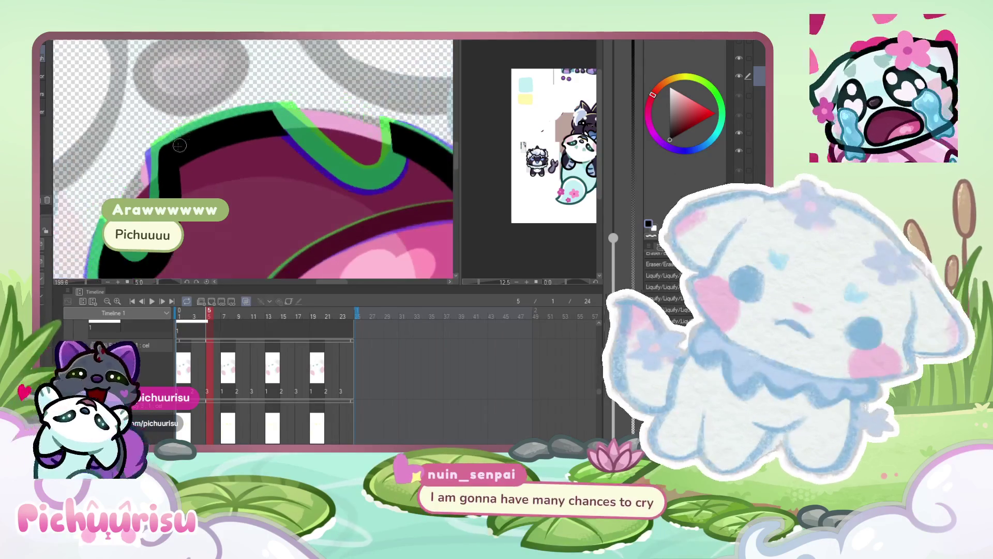
pyautogui.scroll(2, 170, 140)
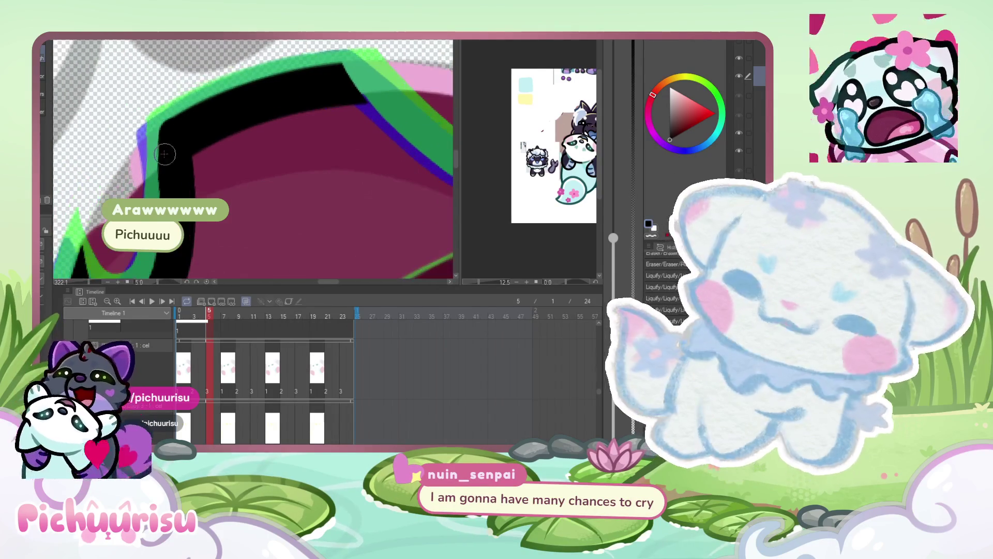
pyautogui.scroll(2, 155, 140)
pyautogui.scroll(-4, 149, 137)
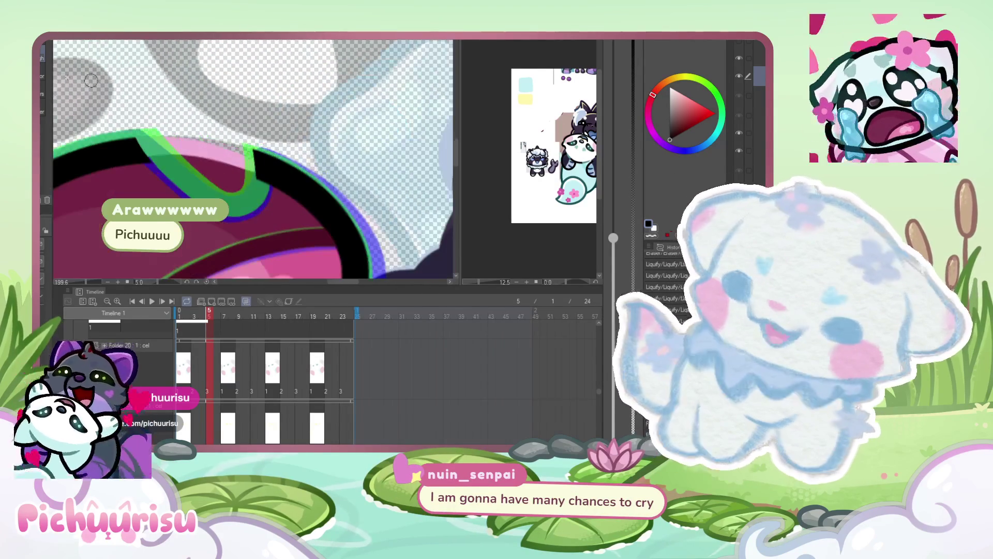
pyautogui.scroll(2, 145, 151)
pyautogui.moveTo(134, 142)
pyautogui.mouseDown()
pyautogui.moveTo(171, 181)
pyautogui.moveTo(279, 228)
pyautogui.moveTo(316, 166)
pyautogui.mouseUp()
# - Erase the stray green edges along the upper-left and curved outline, then zoom out
pyautogui.scroll(1, 170, 134)
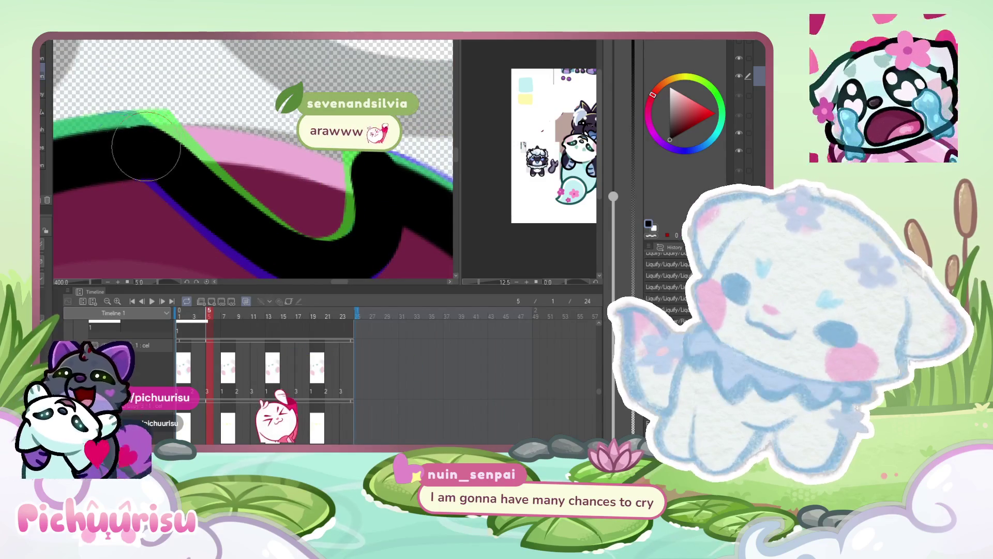
pyautogui.scroll(1, 160, 114)
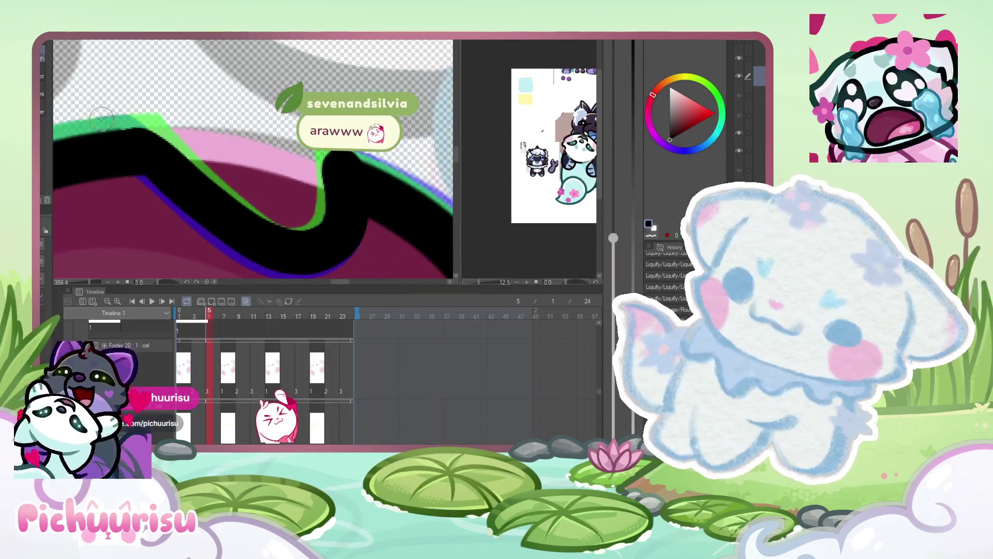
pyautogui.press('e')
pyautogui.moveTo(150, 110); pyautogui.dragTo(176, 150)
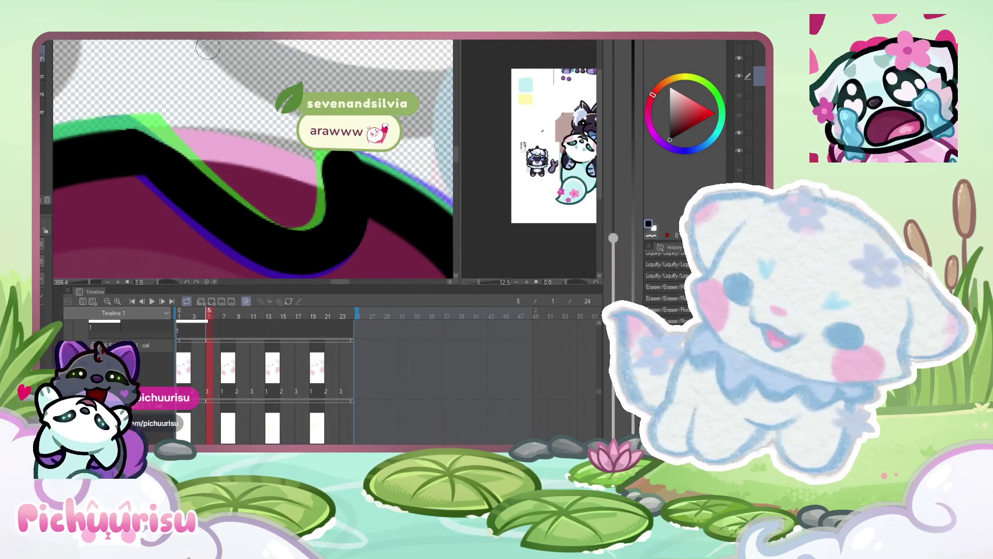
pyautogui.moveTo(267, 223)
pyautogui.mouseDown()
pyautogui.moveTo(326, 228)
pyautogui.moveTo(325, 155)
pyautogui.moveTo(291, 132)
pyautogui.mouseUp()
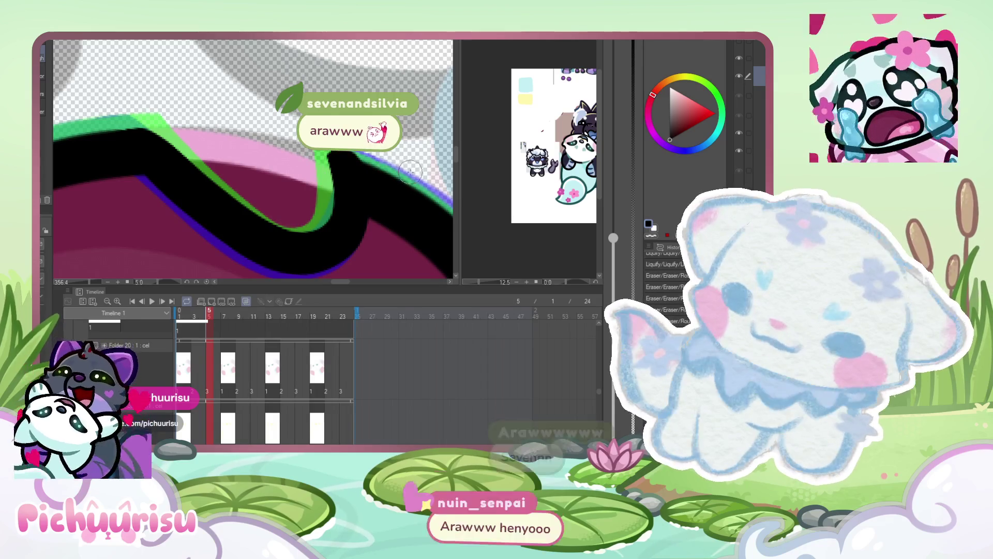
pyautogui.scroll(-5, 291, 132)
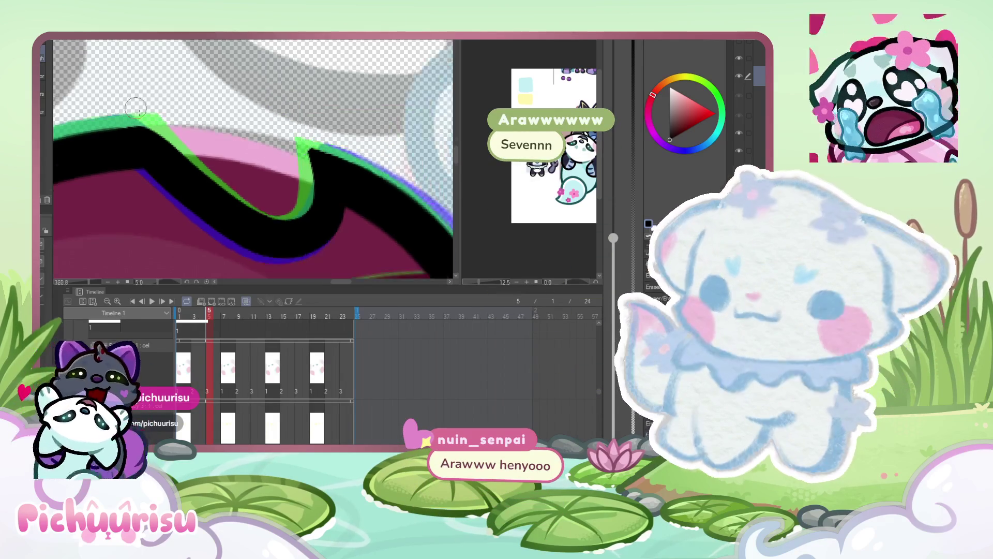
pyautogui.scroll(-3, 201, 132)
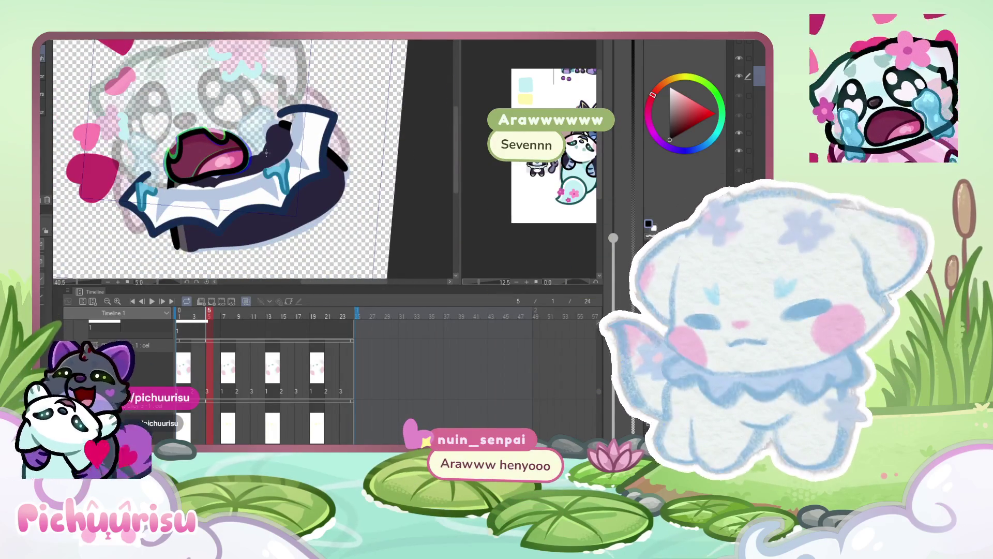
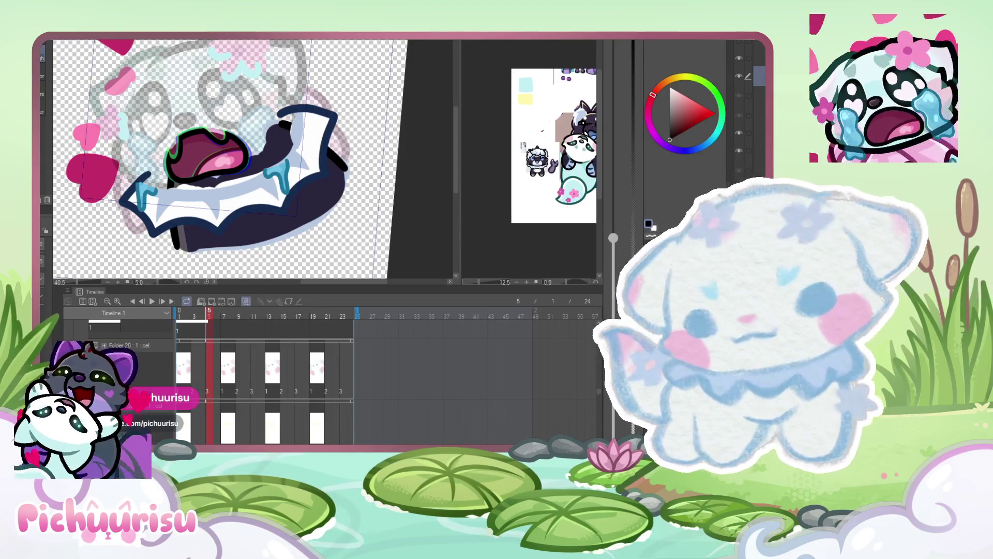
# - Paint two black nostril ovals above the mouth on frame 5
pyautogui.scroll(3, 201, 154)
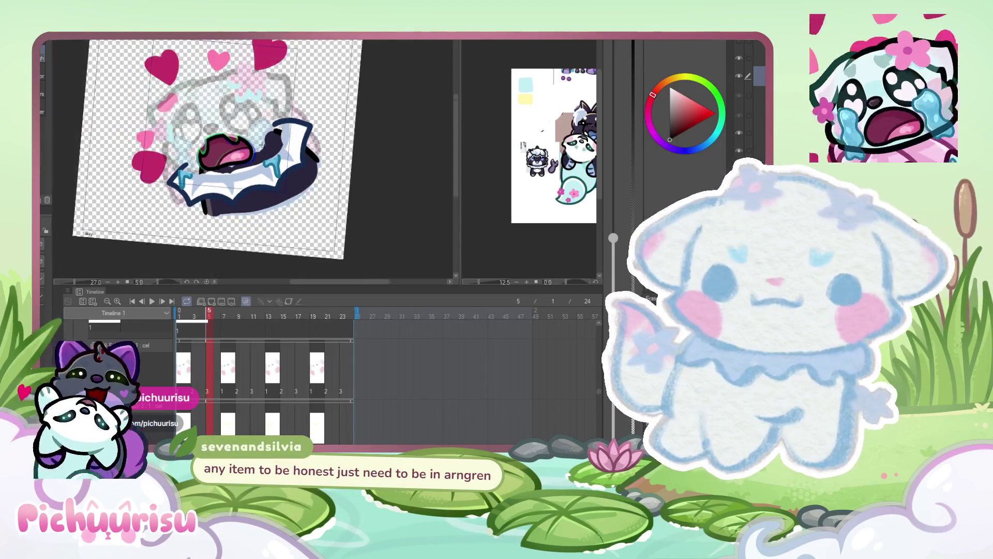
pyautogui.scroll(2, 201, 154)
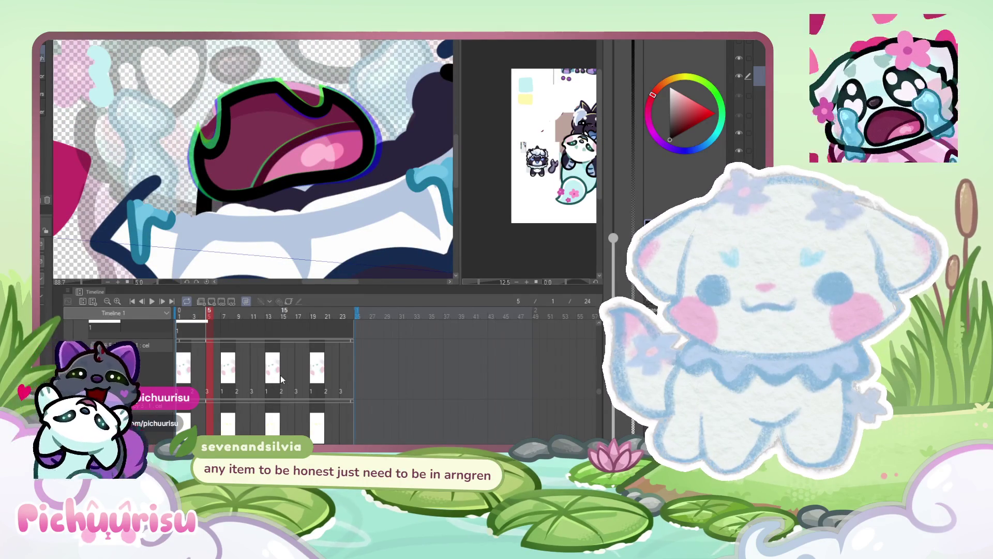
pyautogui.scroll(-3, 281, 379)
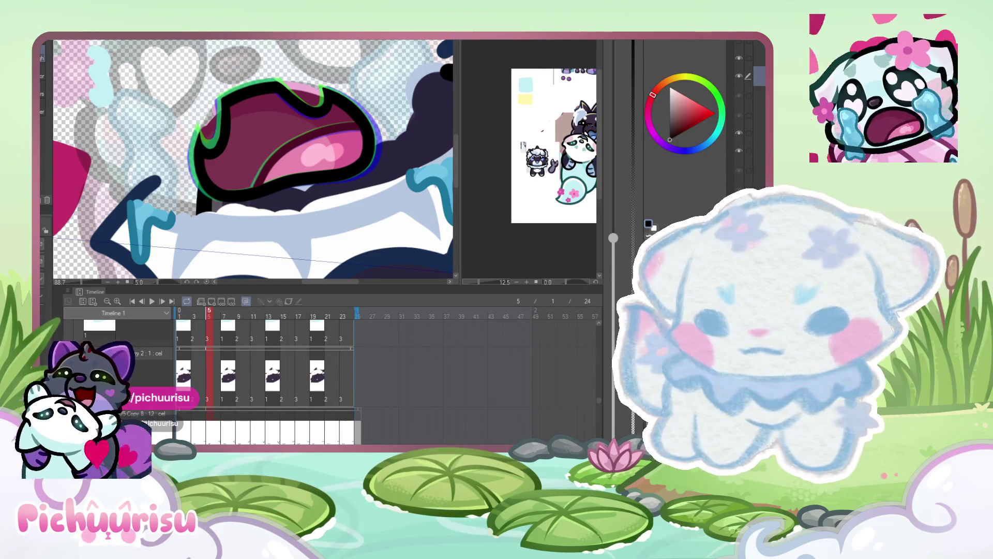
pyautogui.scroll(-2, 269, 161)
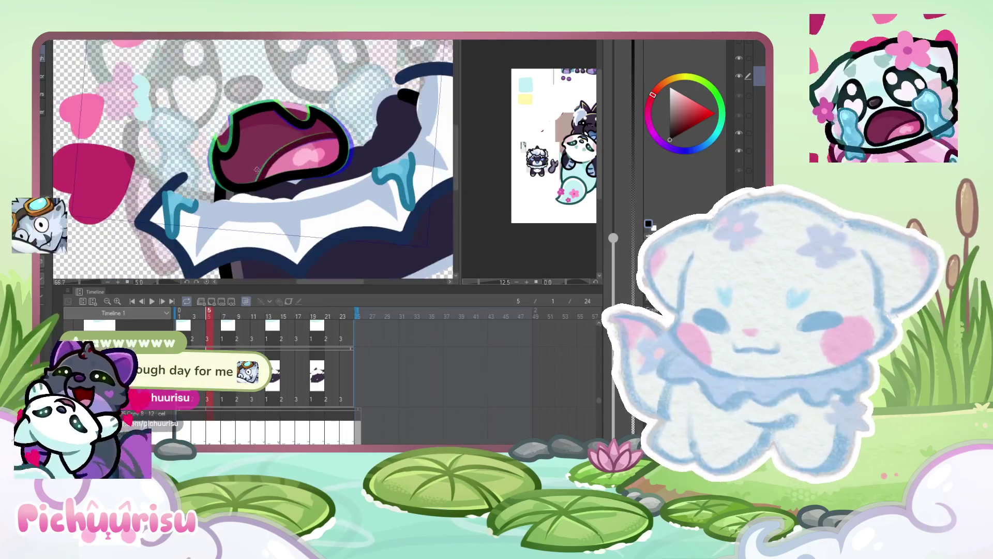
pyautogui.scroll(1, 289, 124)
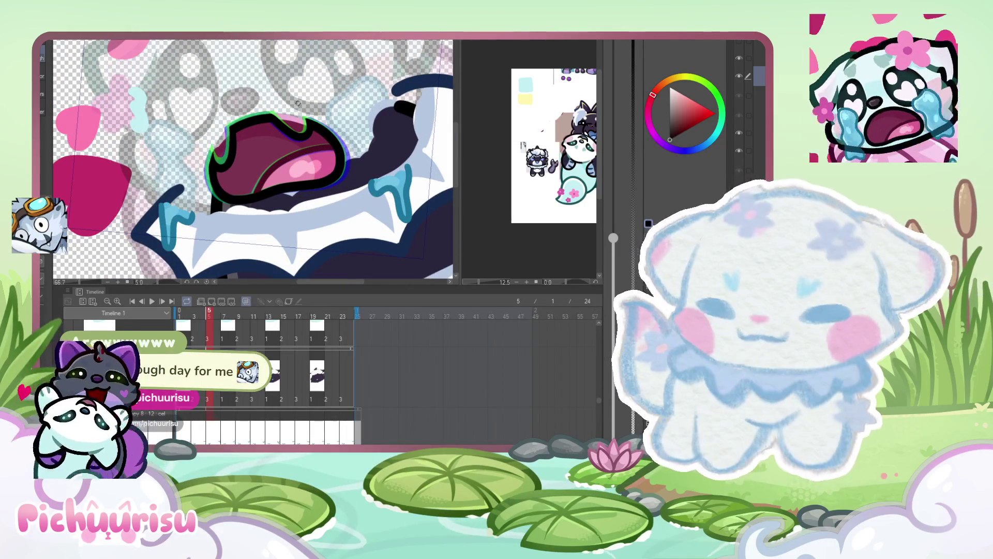
pyautogui.scroll(4, 259, 124)
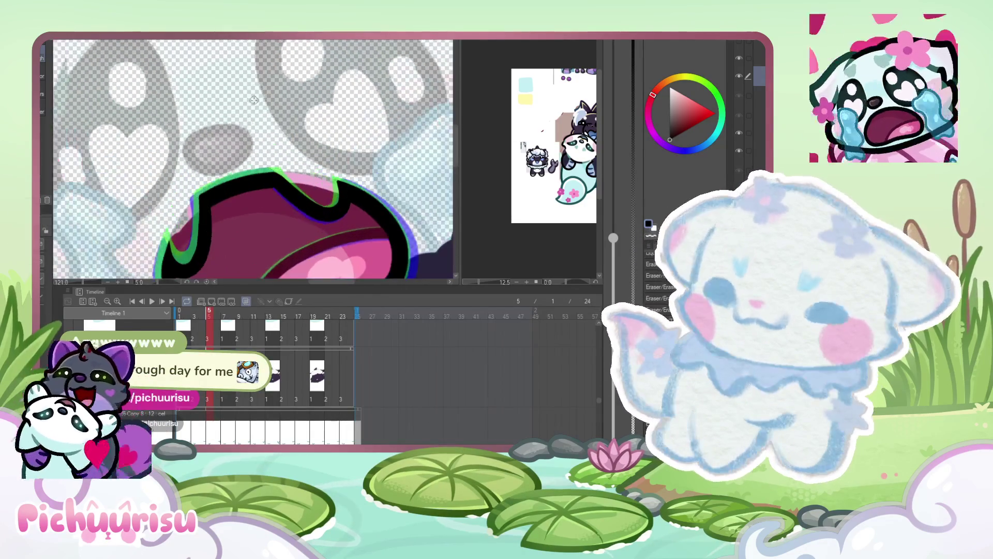
pyautogui.scroll(1, 261, 168)
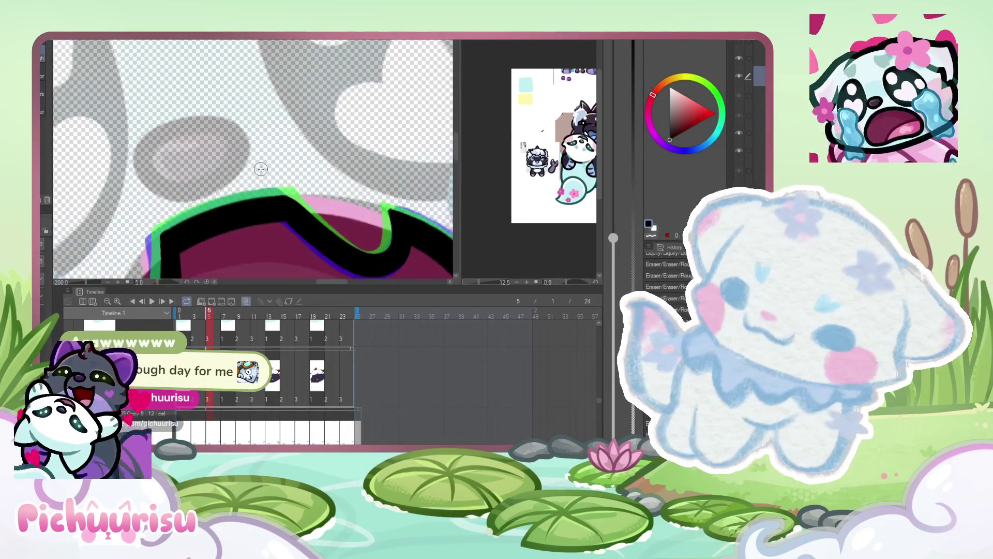
pyautogui.scroll(1, 239, 134)
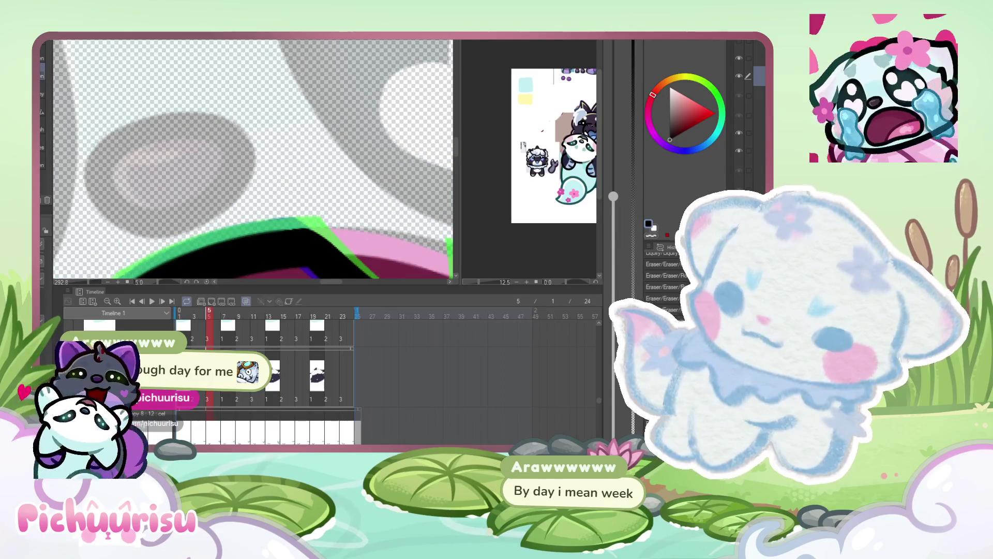
pyautogui.moveTo(233, 118)
pyautogui.mouseDown()
pyautogui.moveTo(216, 129)
pyautogui.moveTo(223, 139)
pyautogui.moveTo(232, 118)
pyautogui.moveTo(205, 136)
pyautogui.mouseUp()
pyautogui.moveTo(112, 163)
pyautogui.mouseDown()
pyautogui.moveTo(118, 182)
pyautogui.moveTo(96, 163)
pyautogui.moveTo(114, 183)
pyautogui.mouseUp()
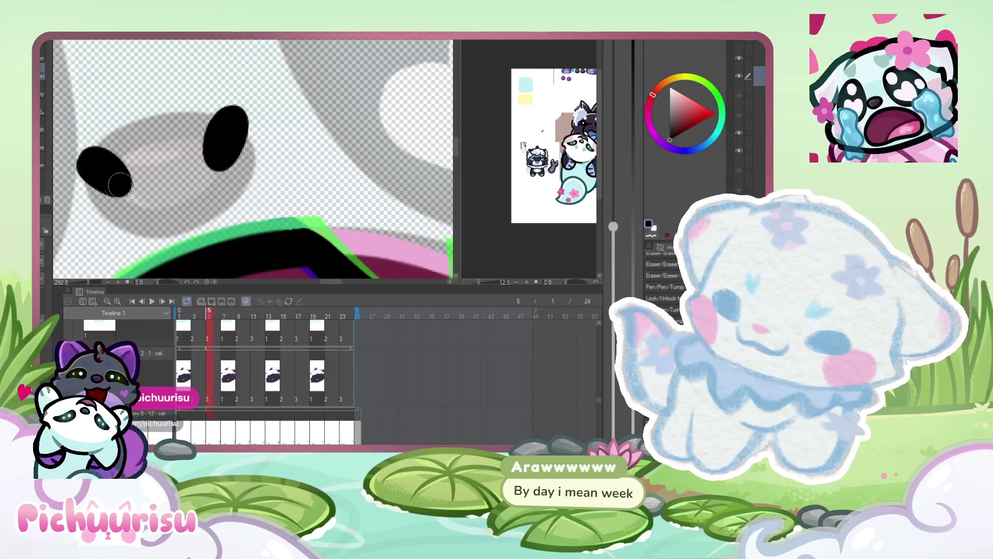
pyautogui.scroll(-2, 114, 183)
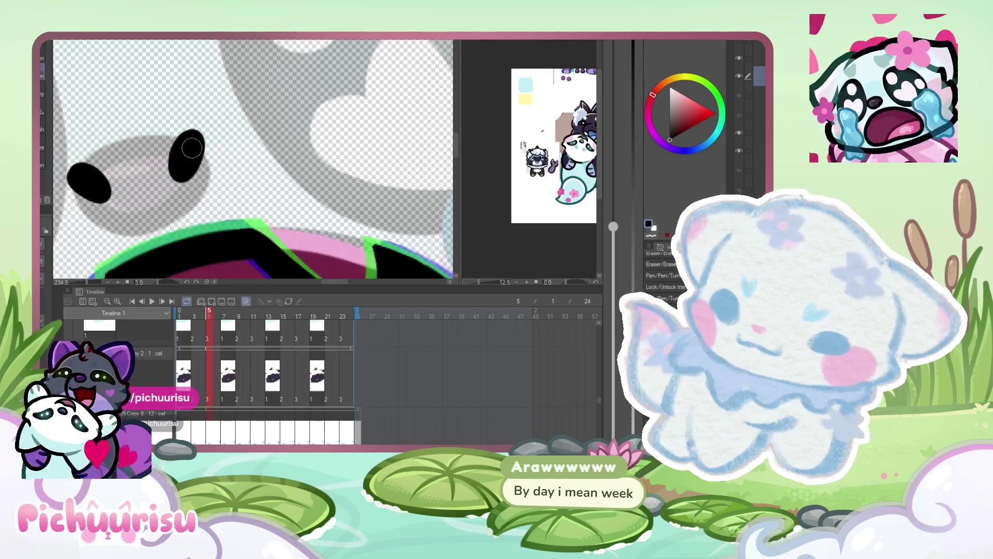
pyautogui.scroll(-2, 246, 352)
# - Paint the right and left nostrils on frame 3 over their onion-skin guides
pyautogui.click(194, 316)
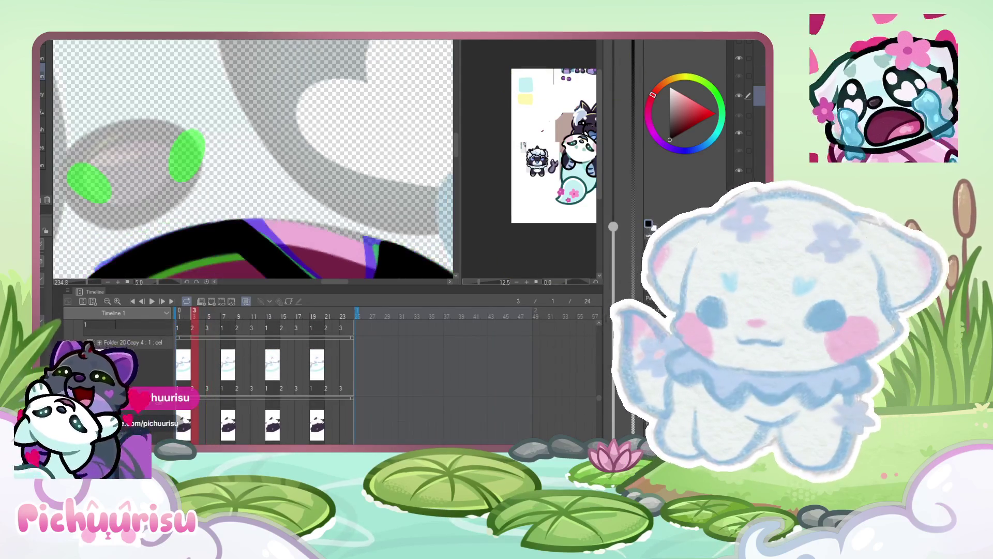
pyautogui.scroll(2, 181, 134)
pyautogui.moveTo(178, 124)
pyautogui.mouseDown()
pyautogui.moveTo(173, 176)
pyautogui.moveTo(179, 137)
pyautogui.mouseUp()
pyautogui.scroll(-2, 155, 150)
pyautogui.moveTo(128, 171); pyautogui.dragTo(98, 153)
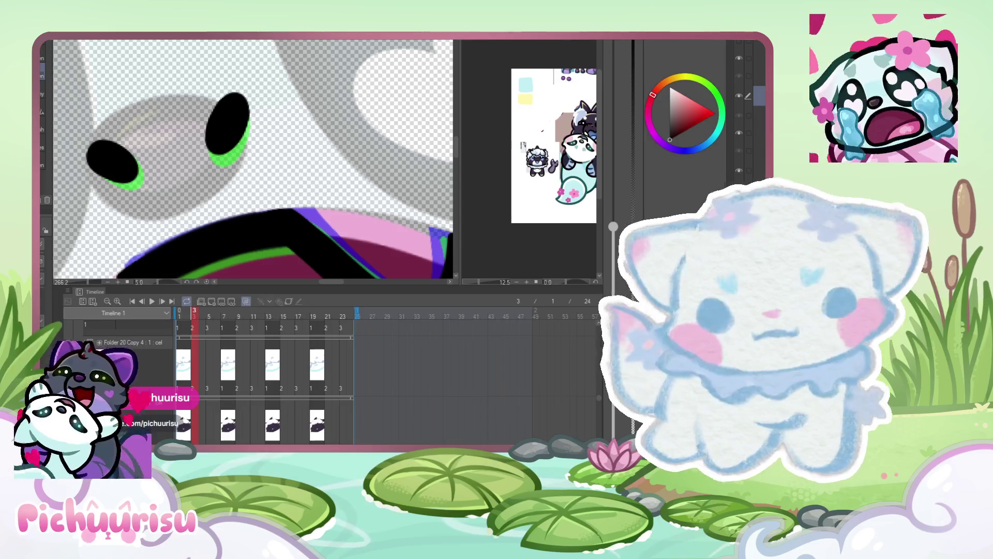
# - Fill both nostrils black on frame 1, then sample a colour from the reference image
pyautogui.click(179, 317)
pyautogui.moveTo(221, 113)
pyautogui.mouseDown()
pyautogui.moveTo(217, 136)
pyautogui.moveTo(233, 114)
pyautogui.mouseUp()
pyautogui.moveTo(137, 168); pyautogui.dragTo(103, 154)
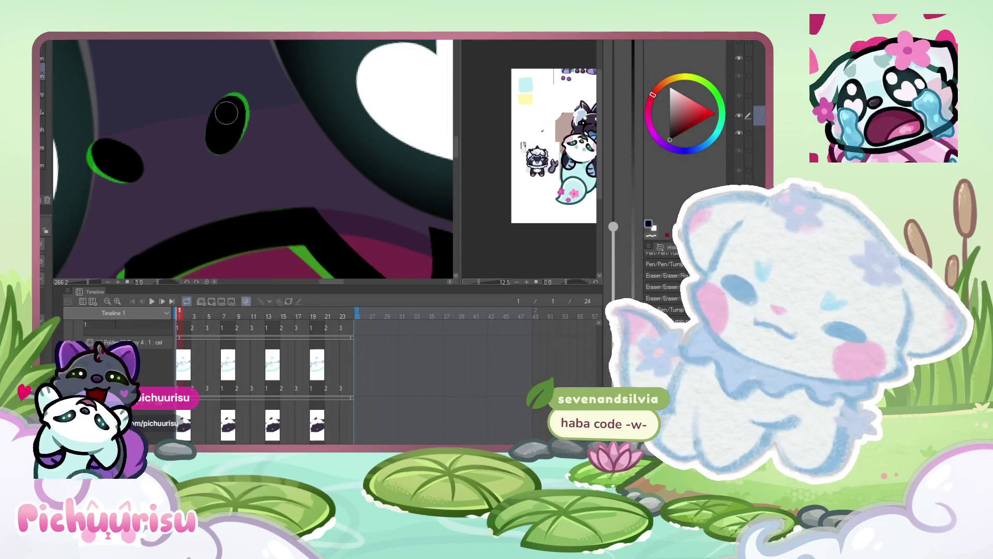
pyautogui.keyDown('alt'); pyautogui.click(528, 97); pyautogui.keyUp('alt')
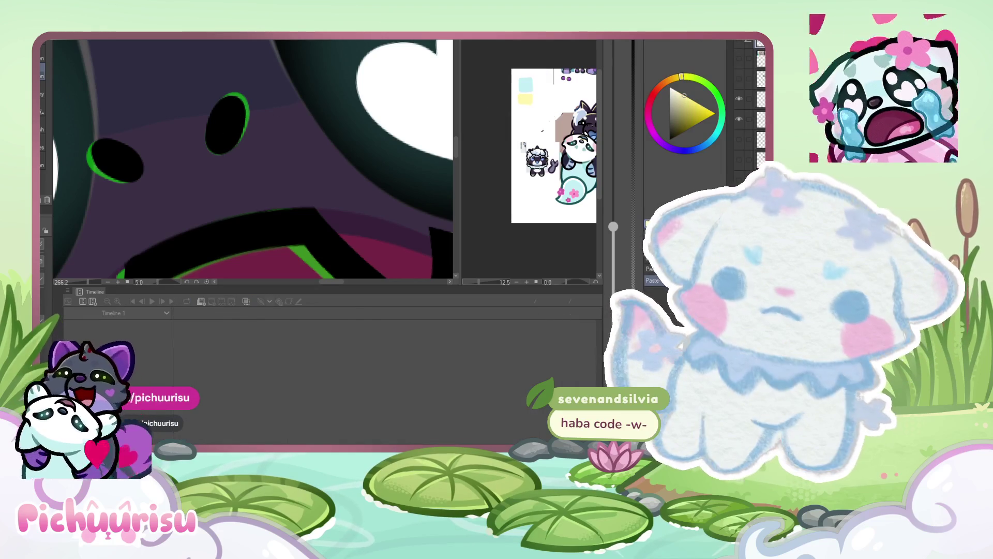
pyautogui.scroll(-2, 745, 129)
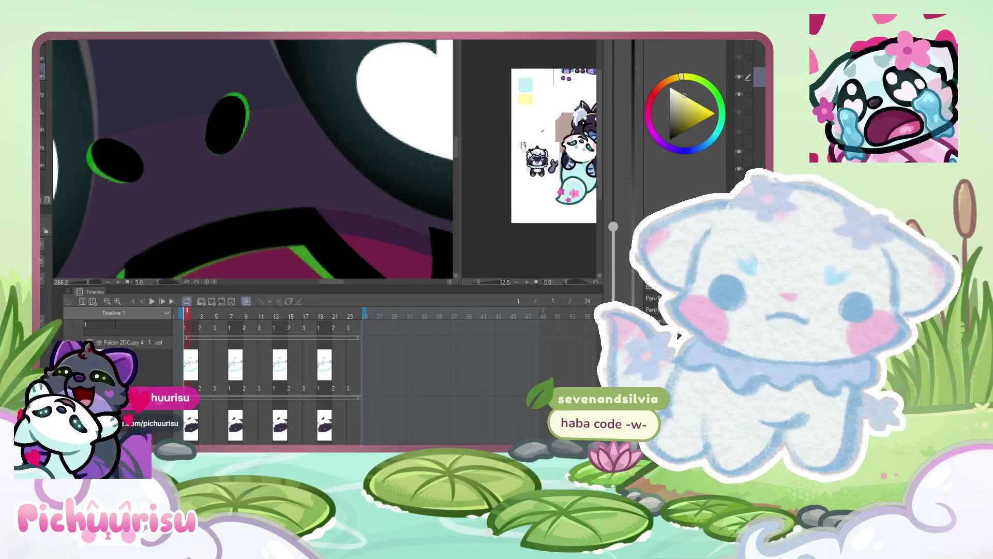
pyautogui.scroll(3, 238, 119)
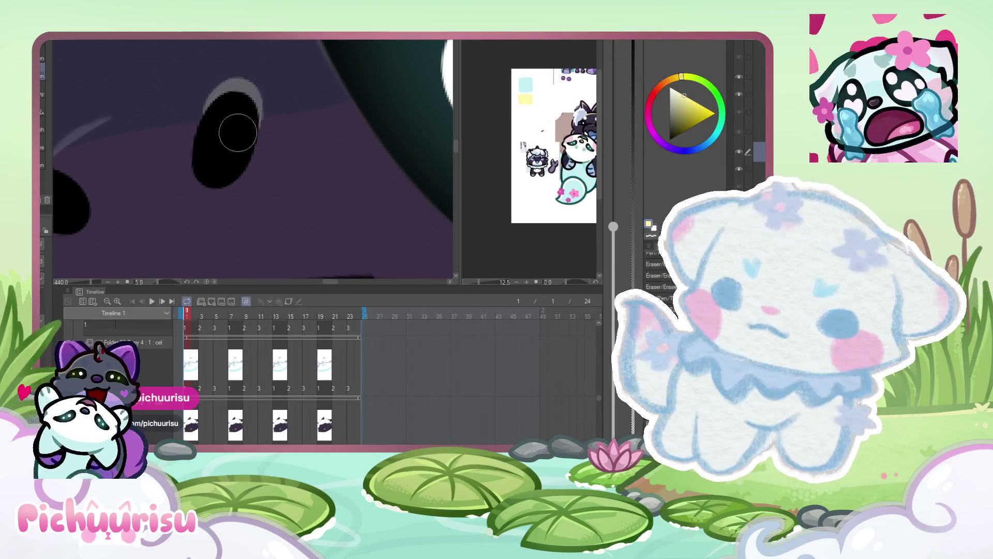
pyautogui.scroll(-2, 240, 127)
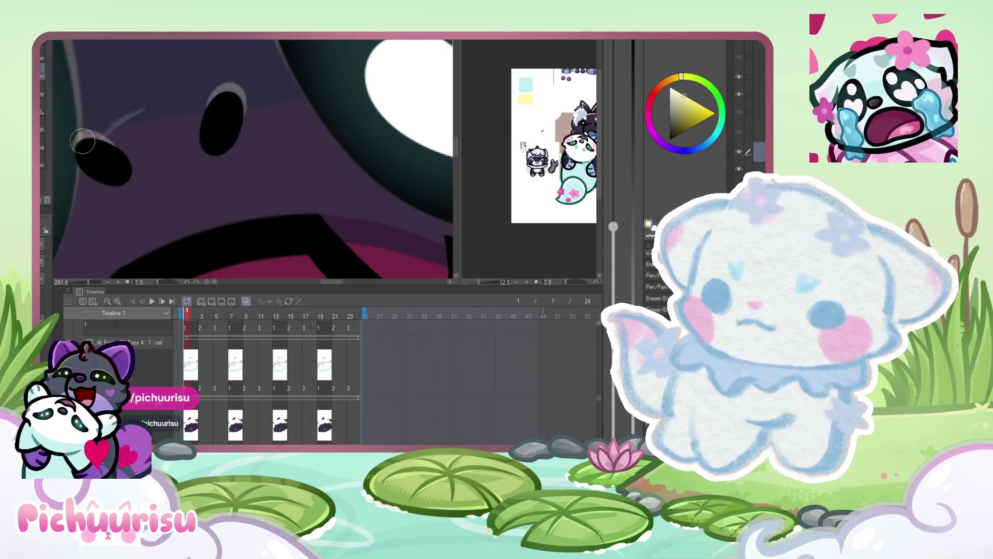
# - Check the nostrils on frame 3, then touch up the nostril shape on frame 5
pyautogui.click(202, 313)
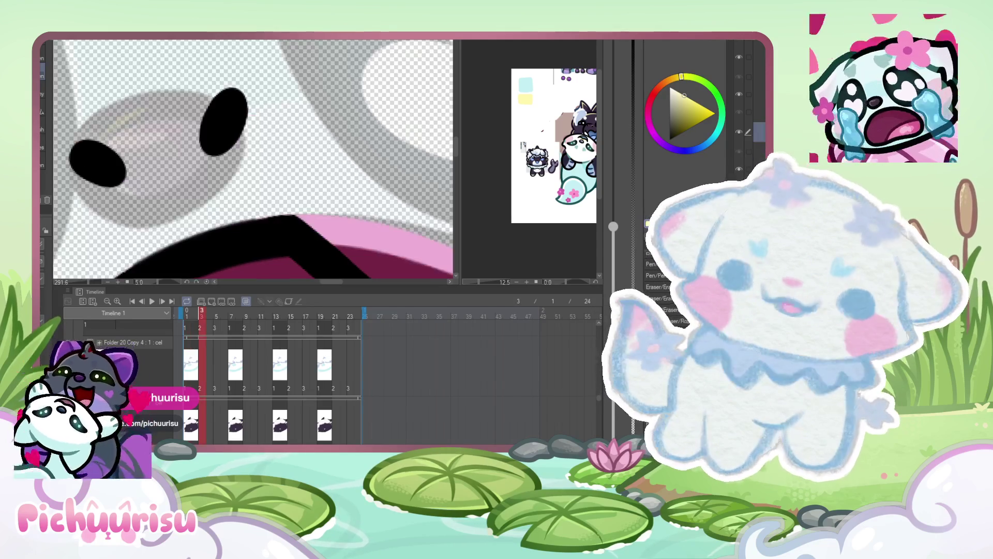
pyautogui.scroll(-1, 213, 112)
pyautogui.scroll(-1, 206, 65)
pyautogui.scroll(2, 207, 64)
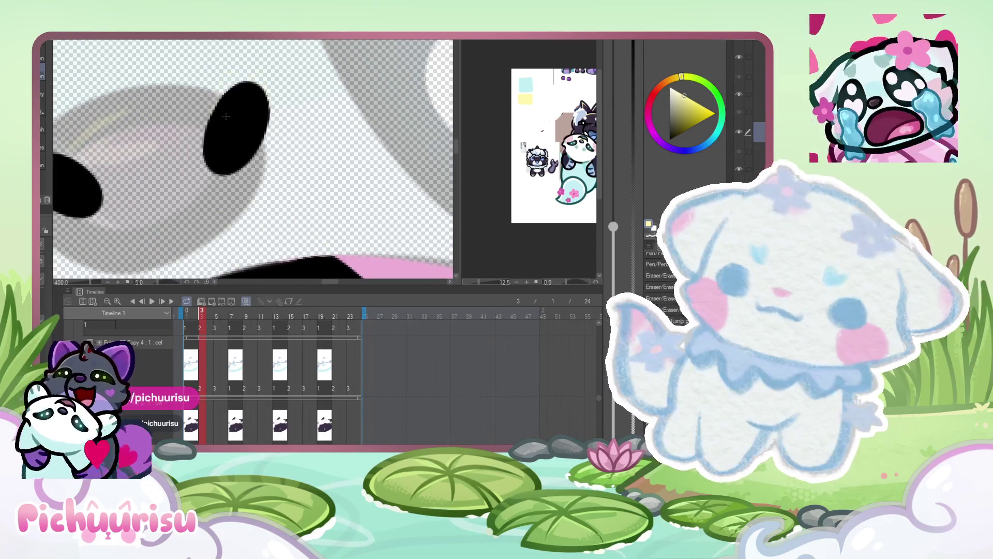
pyautogui.scroll(-1, 252, 70)
pyautogui.scroll(1, 252, 70)
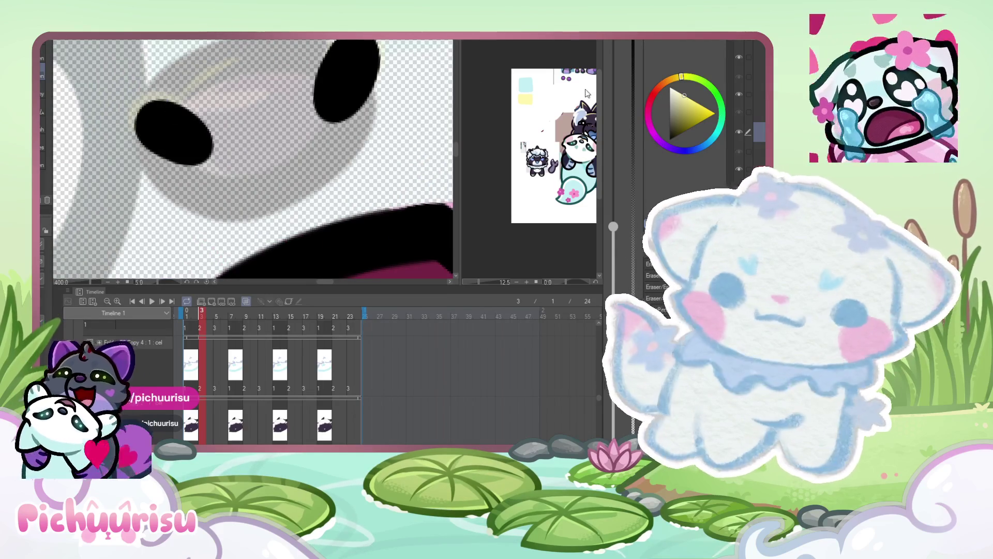
pyautogui.press('Home')
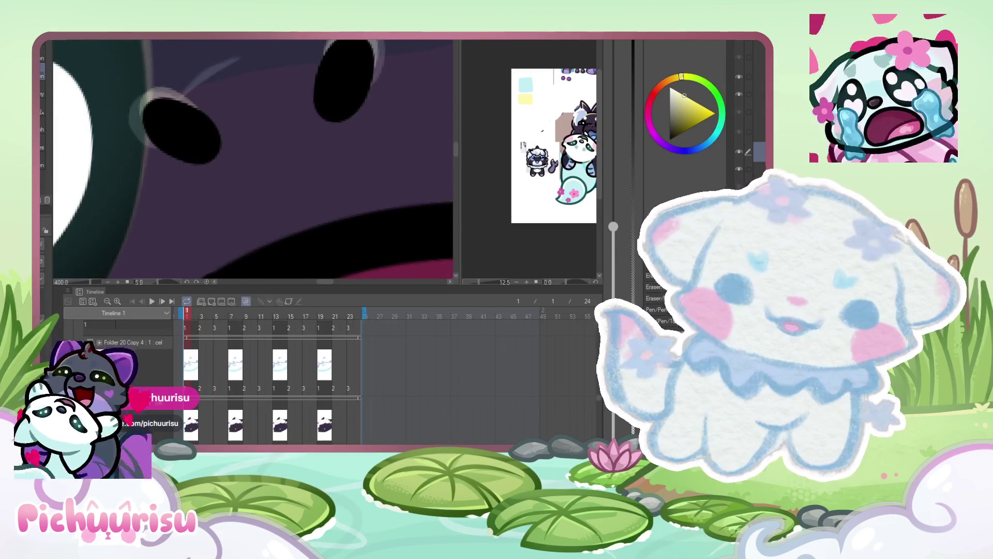
pyautogui.press('Right')
pyautogui.press('Right')
pyautogui.press('Right')
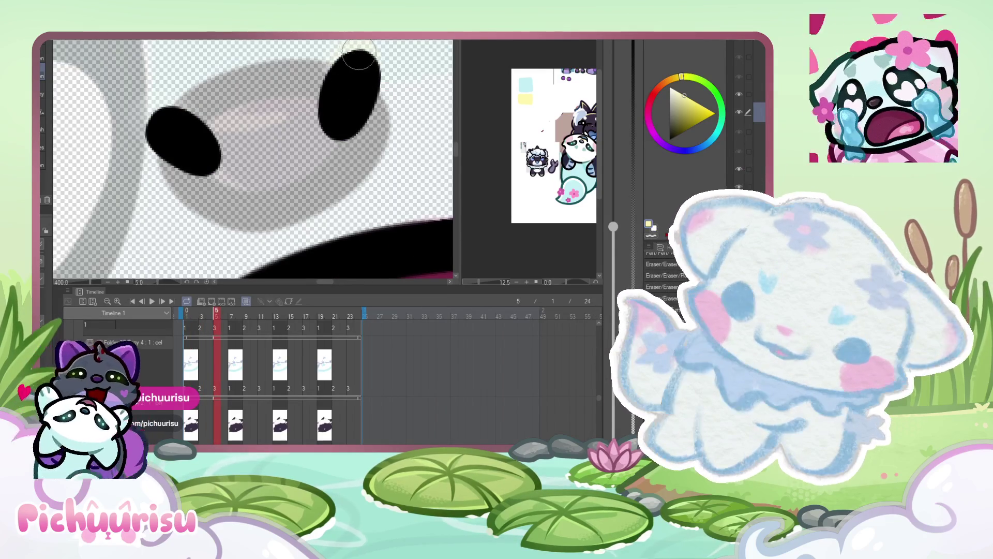
pyautogui.moveTo(163, 117); pyautogui.dragTo(156, 123)
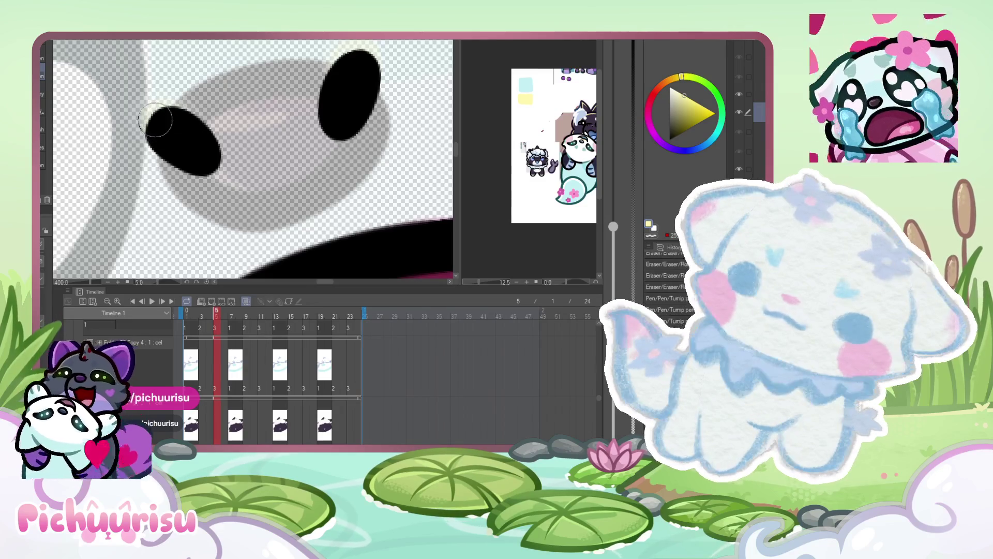
pyautogui.scroll(-5, 184, 137)
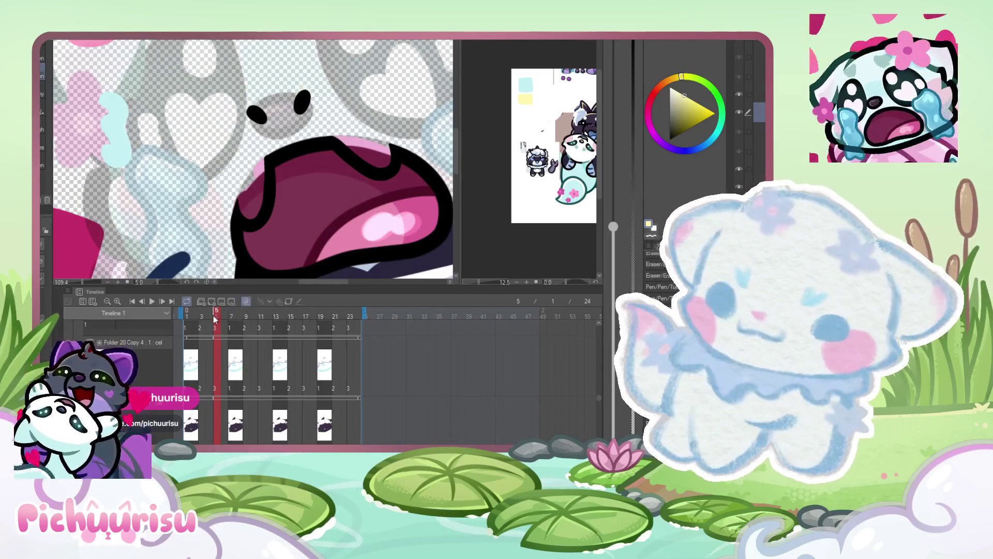
# - On frame 1, pick the mouth's dark magenta and undo a stray stroke inside the mouth
pyautogui.click(186, 317)
pyautogui.scroll(-2, 284, 156)
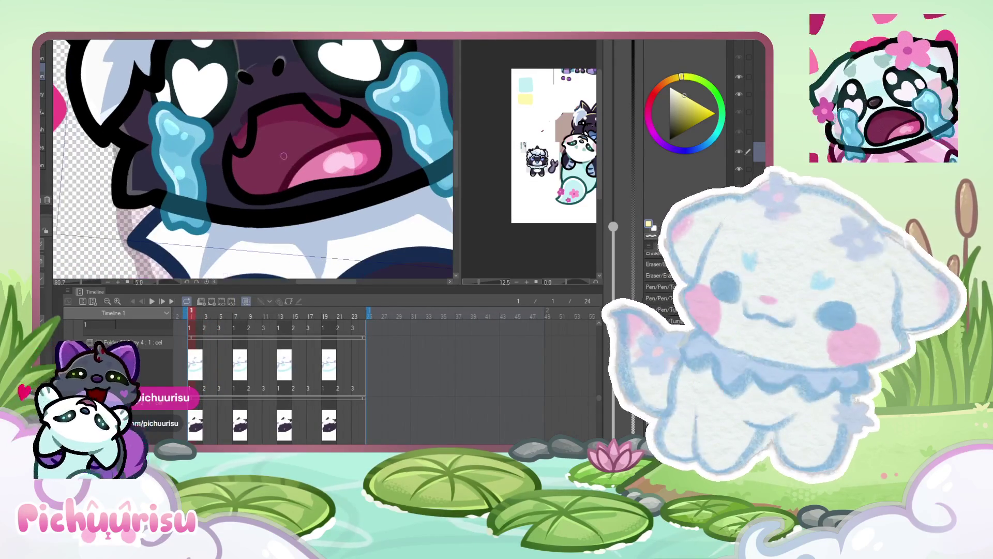
pyautogui.keyDown('alt'); pyautogui.click(283, 156); pyautogui.keyUp('alt')
pyautogui.scroll(3, 283, 157)
pyautogui.scroll(2, 216, 124)
pyautogui.moveTo(222, 111)
pyautogui.mouseDown()
pyautogui.moveTo(215, 150)
pyautogui.moveTo(213, 106)
pyautogui.mouseUp()
pyautogui.scroll(-2, 200, 150)
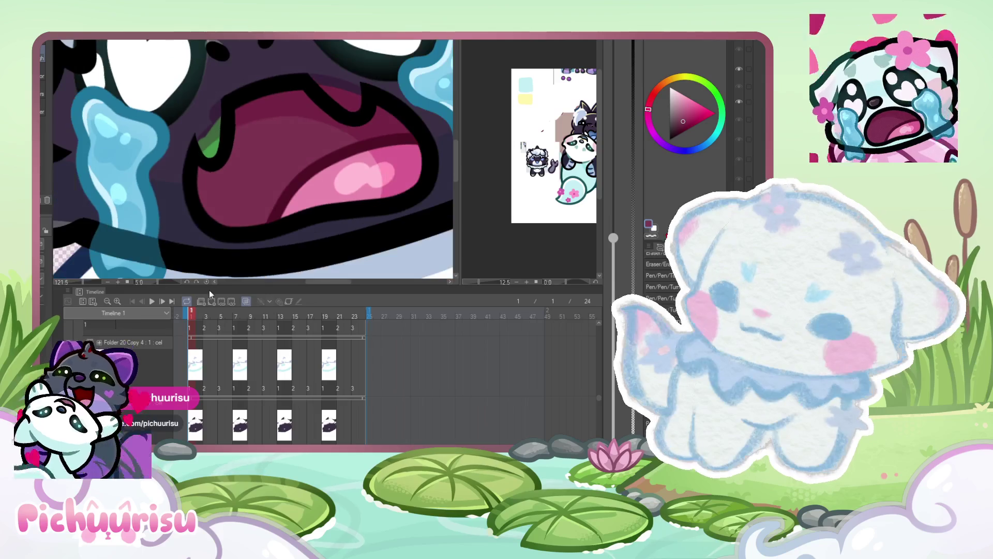
pyautogui.hotkey('ctrl', 'z')
pyautogui.scroll(-2, 150, 186)
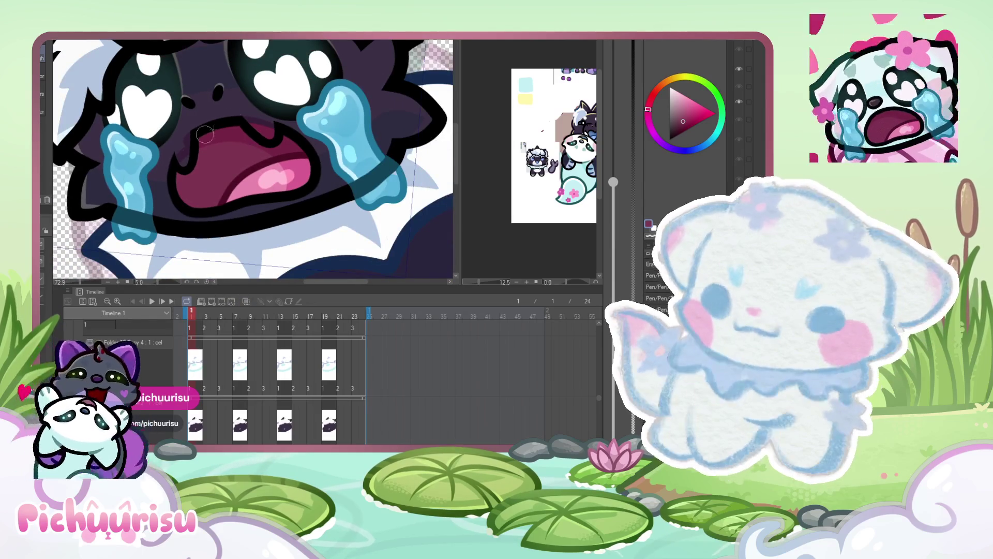
pyautogui.scroll(2, 256, 111)
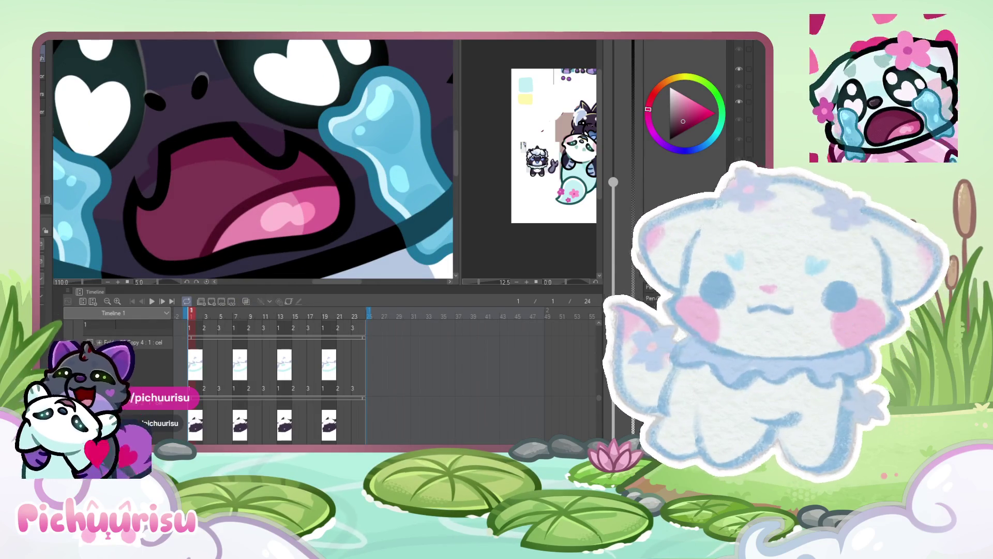
# - Darken the pink patches in the mouth on frames 3 and 5, then show the static emote document
pyautogui.press('Right')
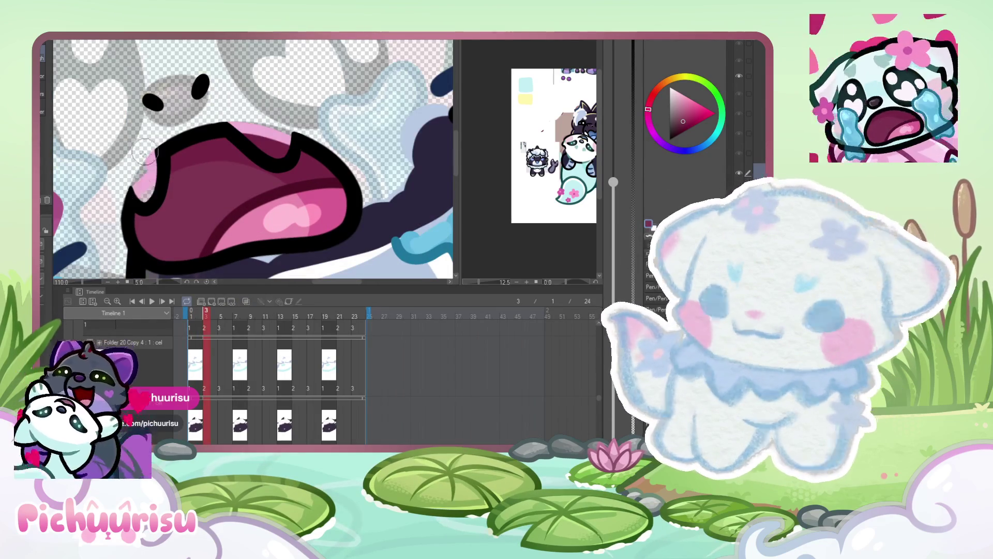
pyautogui.moveTo(241, 122); pyautogui.dragTo(276, 143)
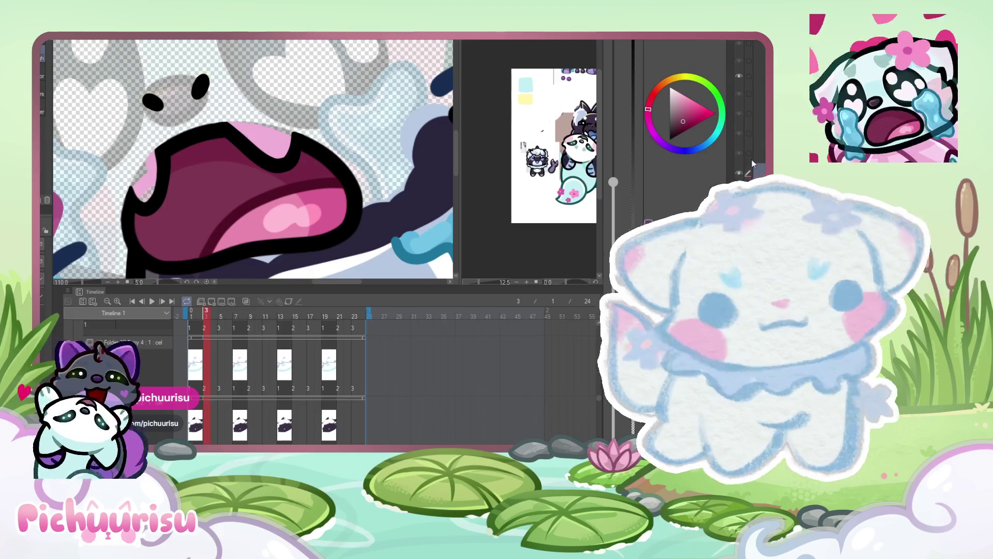
pyautogui.press('Right')
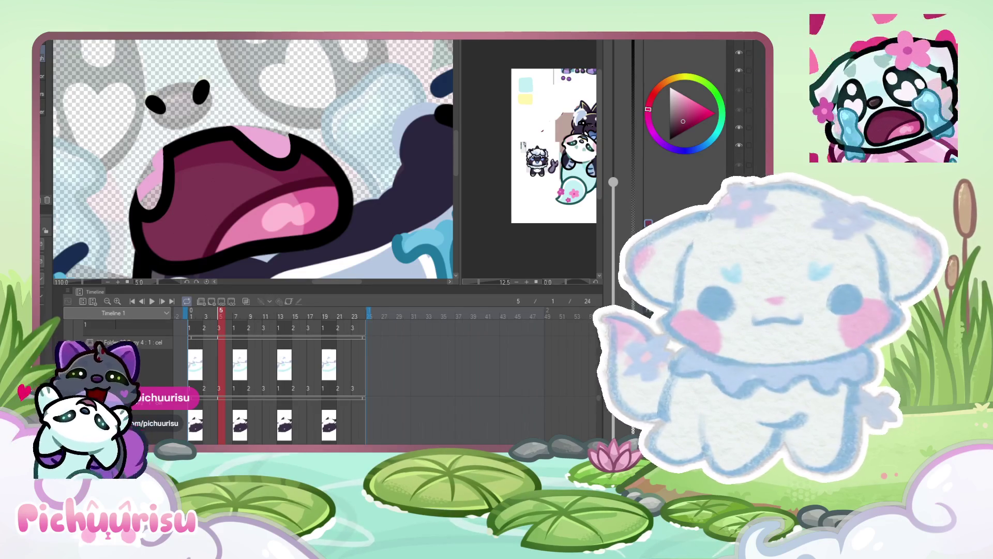
pyautogui.moveTo(151, 199); pyautogui.dragTo(150, 155)
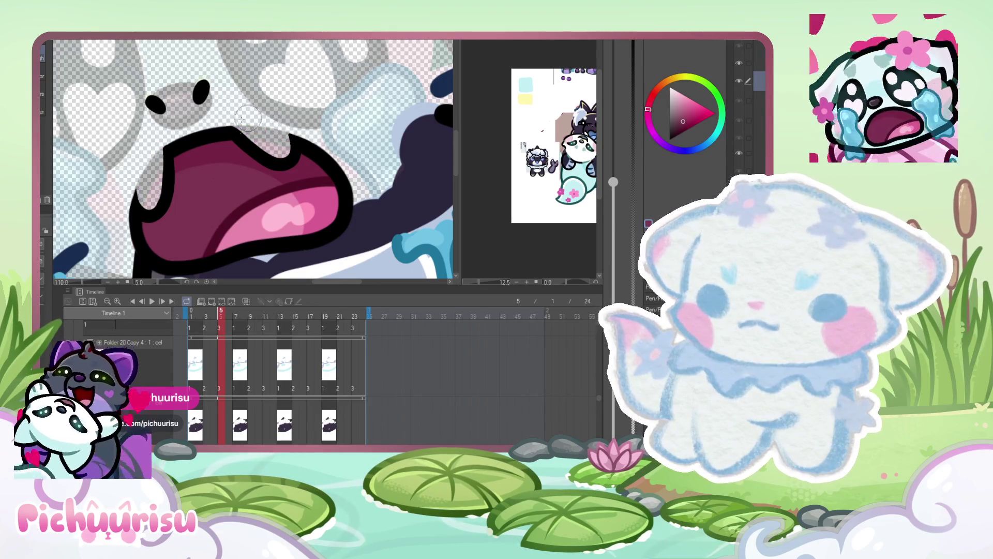
pyautogui.press('Left')
pyautogui.press('Left')
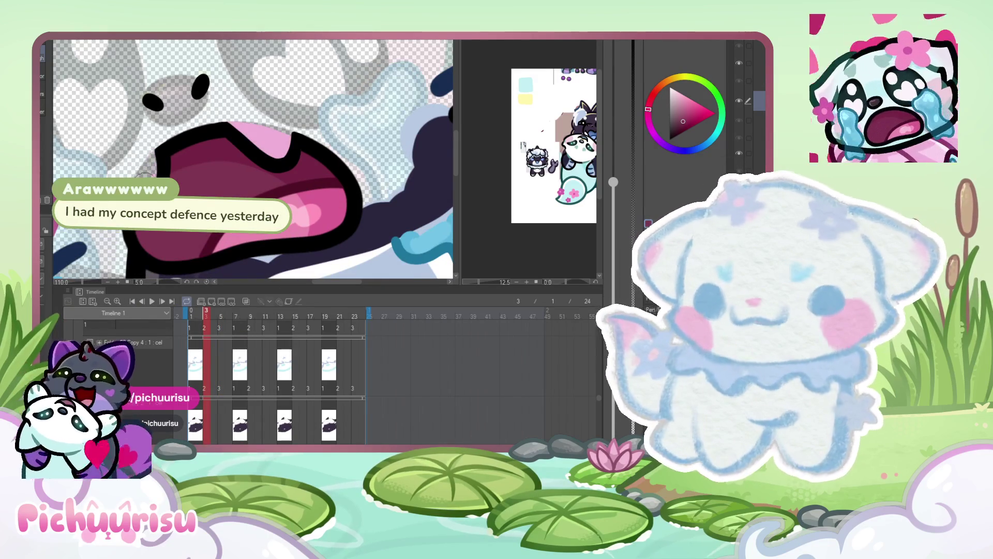
pyautogui.moveTo(243, 125); pyautogui.dragTo(241, 124)
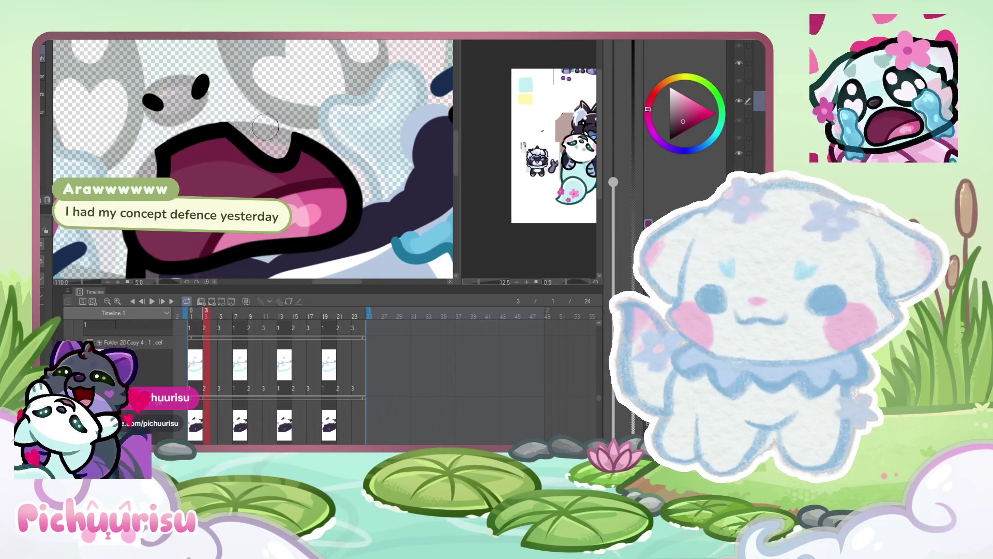
pyautogui.press('Left')
pyautogui.press('Left')
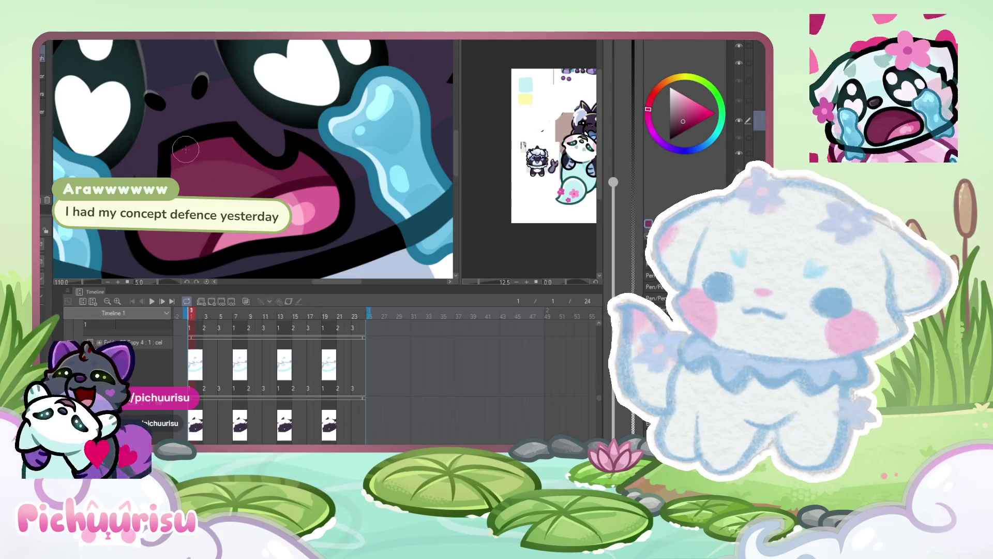
pyautogui.hotkey('ctrl', 'Tab')
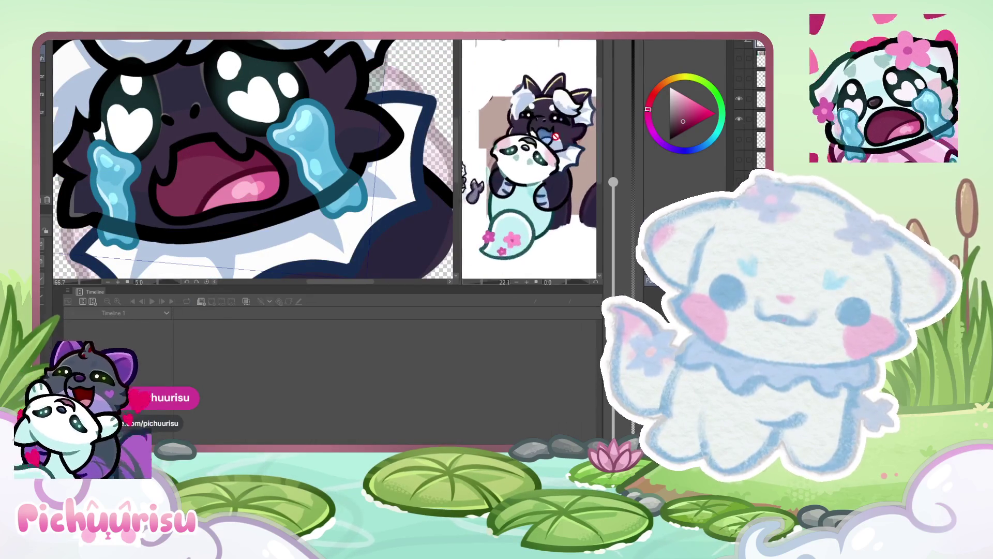
# - Back in the animation, paint reference blue inside the mouth on frame 1 and erase the excess
pyautogui.hotkey('ctrl', 'Tab')
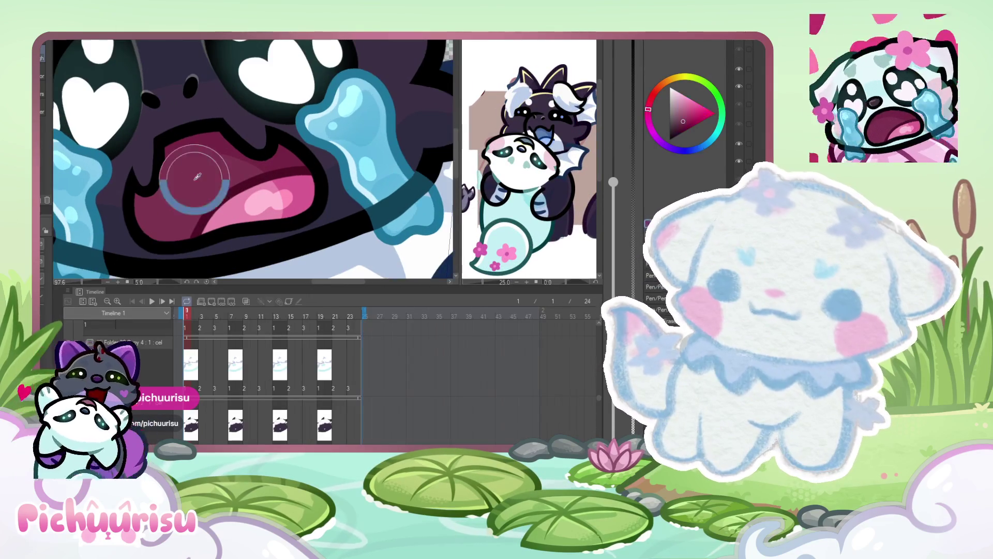
pyautogui.keyDown('alt'); pyautogui.click(194, 179); pyautogui.keyUp('alt')
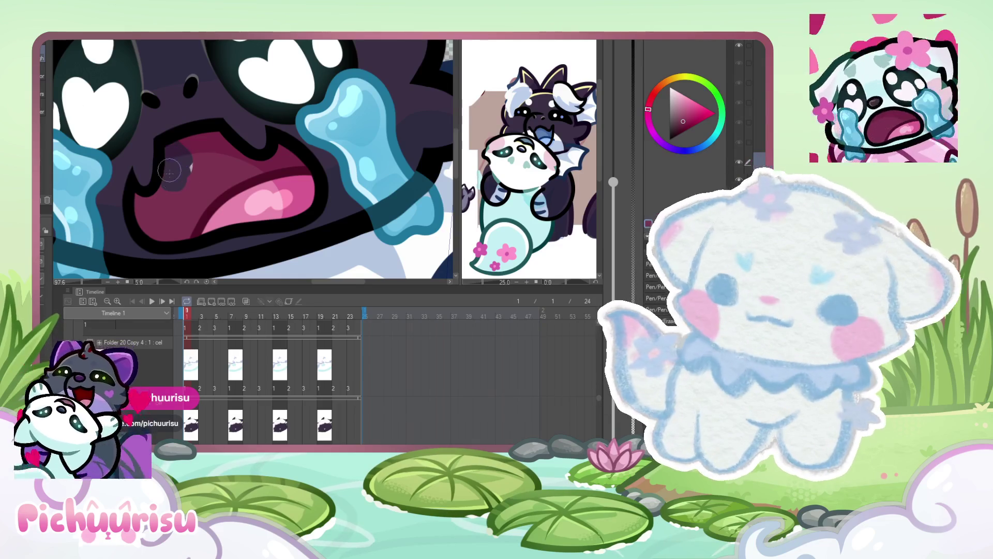
pyautogui.keyDown('alt'); pyautogui.click(540, 134); pyautogui.keyUp('alt')
pyautogui.press('e')
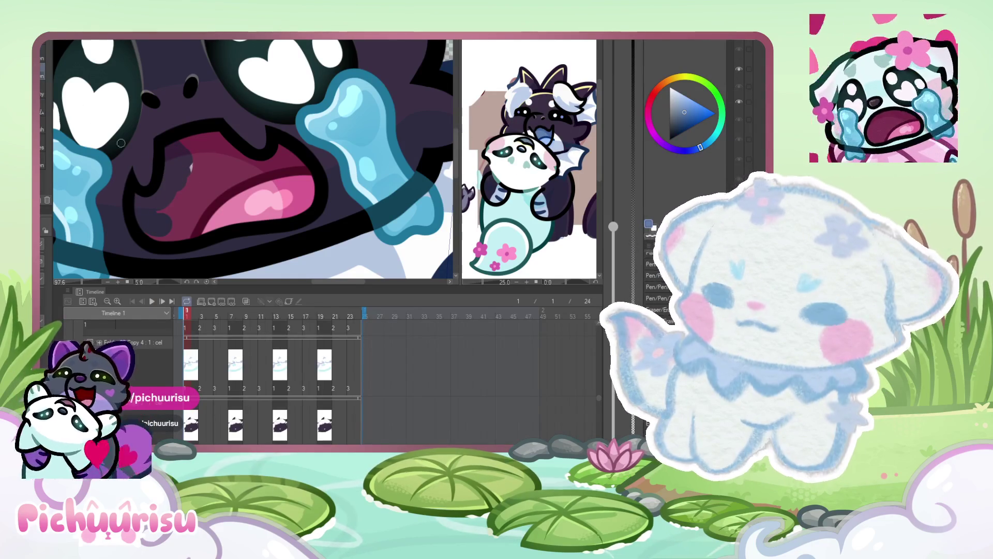
pyautogui.moveTo(170, 158); pyautogui.dragTo(169, 199)
pyautogui.press(']')
pyautogui.press(']')
pyautogui.press(']')
pyautogui.moveTo(171, 156)
pyautogui.mouseDown()
pyautogui.moveTo(178, 176)
pyautogui.moveTo(176, 158)
pyautogui.moveTo(147, 223)
pyautogui.moveTo(181, 217)
pyautogui.moveTo(192, 170)
pyautogui.mouseUp()
pyautogui.press('p')
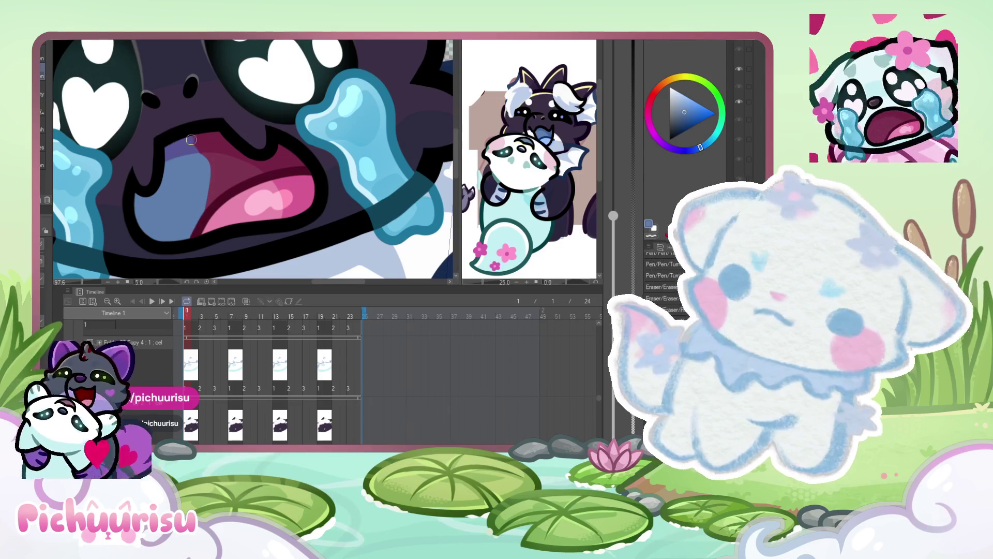
pyautogui.moveTo(302, 166); pyautogui.dragTo(206, 198)
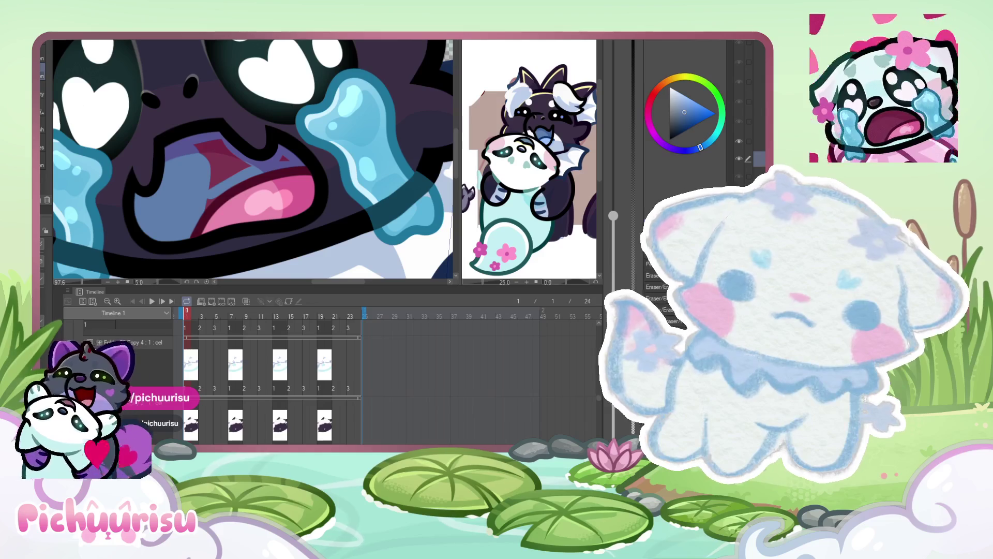
pyautogui.moveTo(221, 179)
pyautogui.mouseDown()
pyautogui.moveTo(212, 202)
pyautogui.moveTo(199, 147)
pyautogui.moveTo(231, 170)
pyautogui.moveTo(229, 150)
pyautogui.mouseUp()
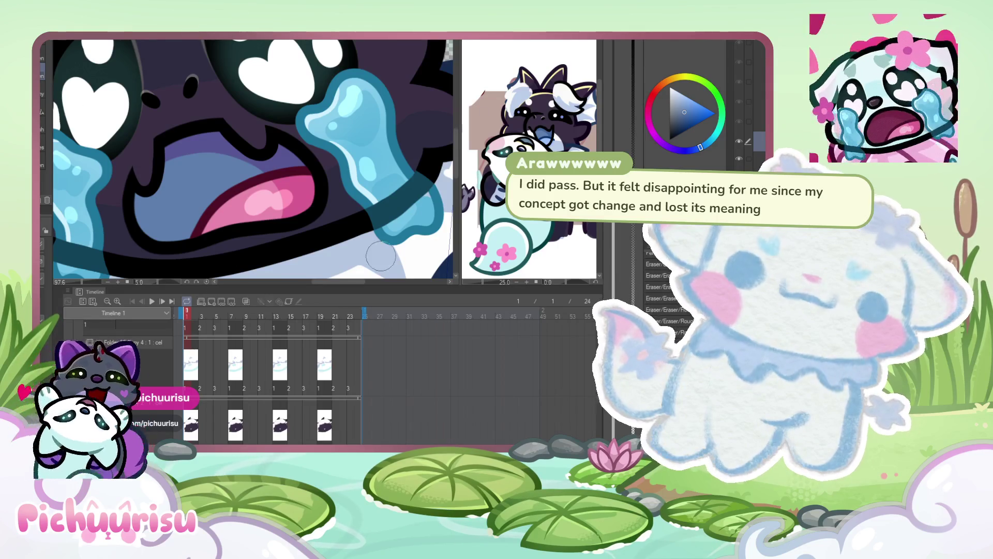
# - Paint blue into the mouth on frames 3 and 5, recolouring the pink tongue blue and lavender
pyautogui.press('Right')
pyautogui.press('Right')
pyautogui.moveTo(175, 155)
pyautogui.mouseDown()
pyautogui.moveTo(179, 192)
pyautogui.moveTo(171, 150)
pyautogui.moveTo(171, 175)
pyautogui.moveTo(137, 232)
pyautogui.moveTo(186, 231)
pyautogui.moveTo(236, 168)
pyautogui.moveTo(191, 142)
pyautogui.moveTo(165, 217)
pyautogui.moveTo(251, 168)
pyautogui.moveTo(308, 166)
pyautogui.moveTo(254, 169)
pyautogui.mouseUp()
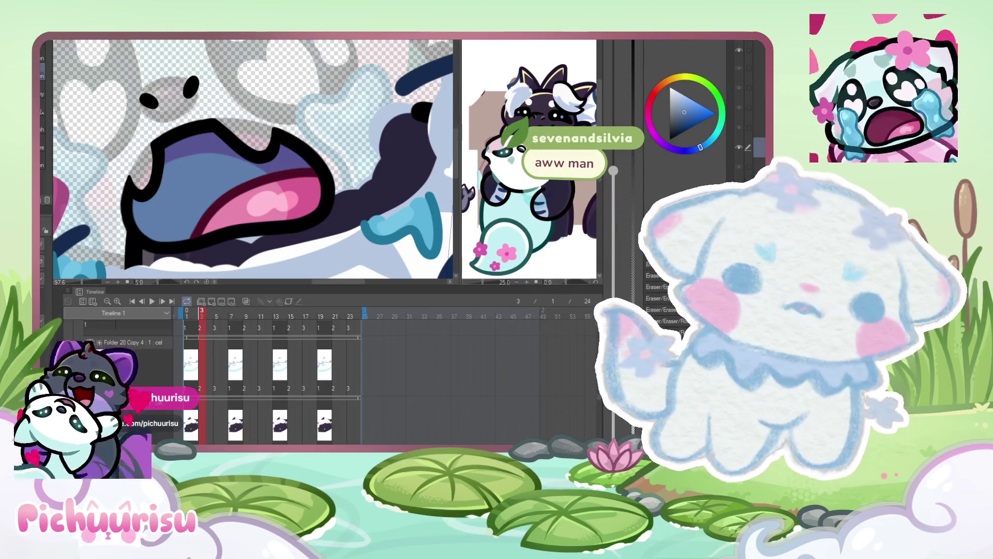
pyautogui.press('Right')
pyautogui.moveTo(178, 141)
pyautogui.mouseDown()
pyautogui.moveTo(153, 218)
pyautogui.moveTo(177, 234)
pyautogui.moveTo(206, 198)
pyautogui.moveTo(288, 159)
pyautogui.moveTo(281, 149)
pyautogui.moveTo(274, 163)
pyautogui.moveTo(207, 145)
pyautogui.moveTo(187, 186)
pyautogui.moveTo(220, 167)
pyautogui.mouseUp()
pyautogui.hotkey('ctrl', 'v')
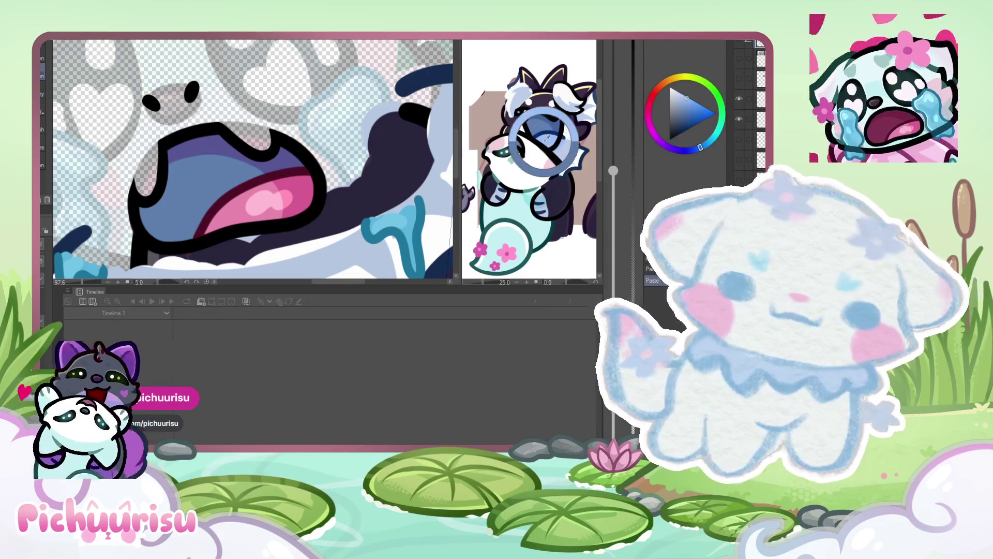
pyautogui.hotkey('ctrl', 'z')
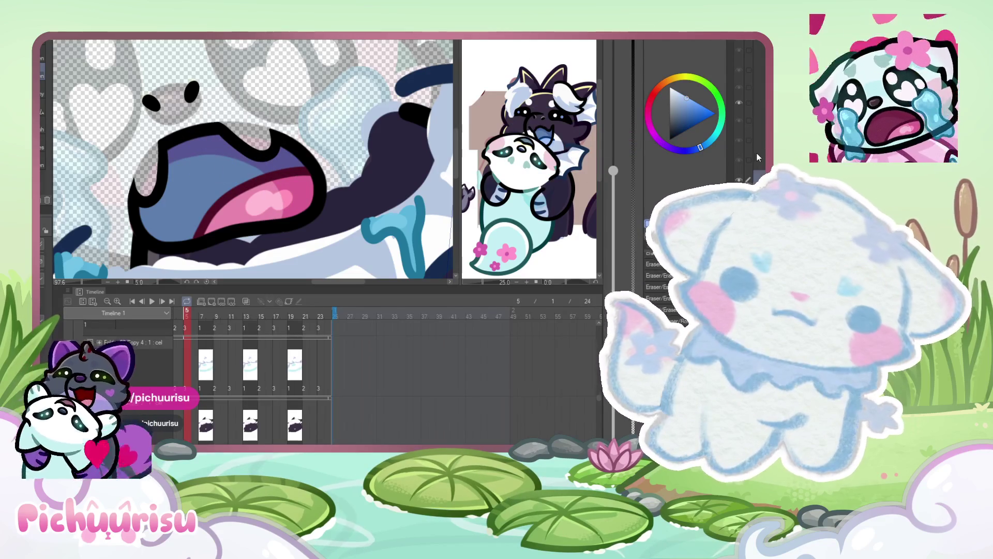
pyautogui.moveTo(260, 200)
pyautogui.mouseDown()
pyautogui.moveTo(213, 230)
pyautogui.moveTo(266, 196)
pyautogui.moveTo(299, 184)
pyautogui.moveTo(306, 192)
pyautogui.moveTo(234, 219)
pyautogui.moveTo(252, 194)
pyautogui.moveTo(214, 227)
pyautogui.moveTo(307, 184)
pyautogui.mouseUp()
pyautogui.click(291, 316)
pyautogui.click(275, 316)
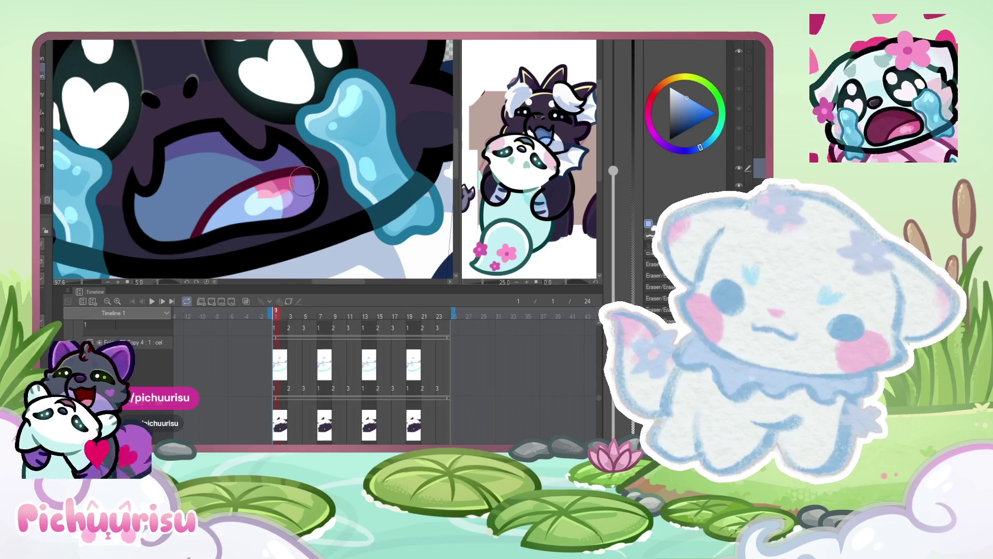
# - Undo the pink tongue highlights, play back the animation, view frames 9 and 11, and sample reference blue
pyautogui.hotkey('ctrl', 'z')
pyautogui.hotkey('ctrl', 'z')
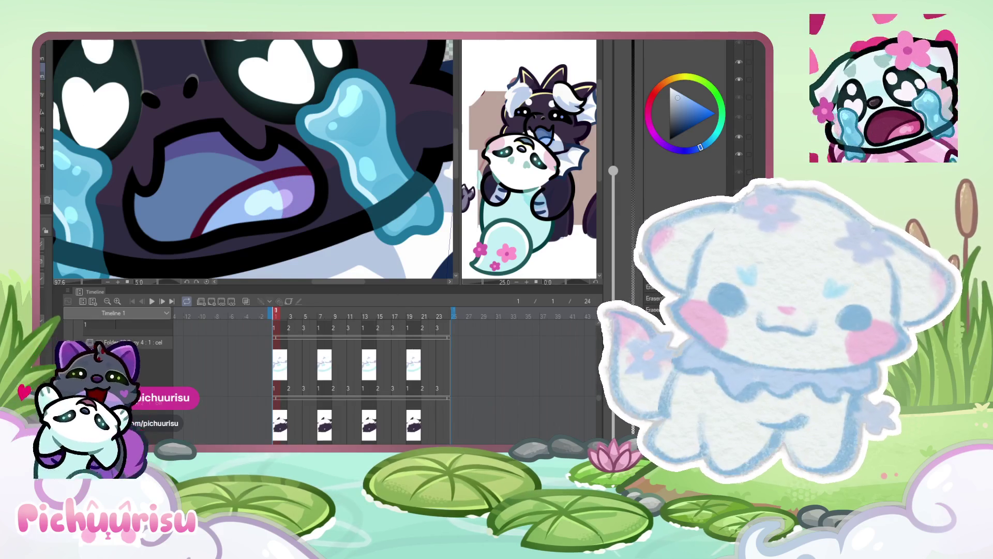
pyautogui.press('space')
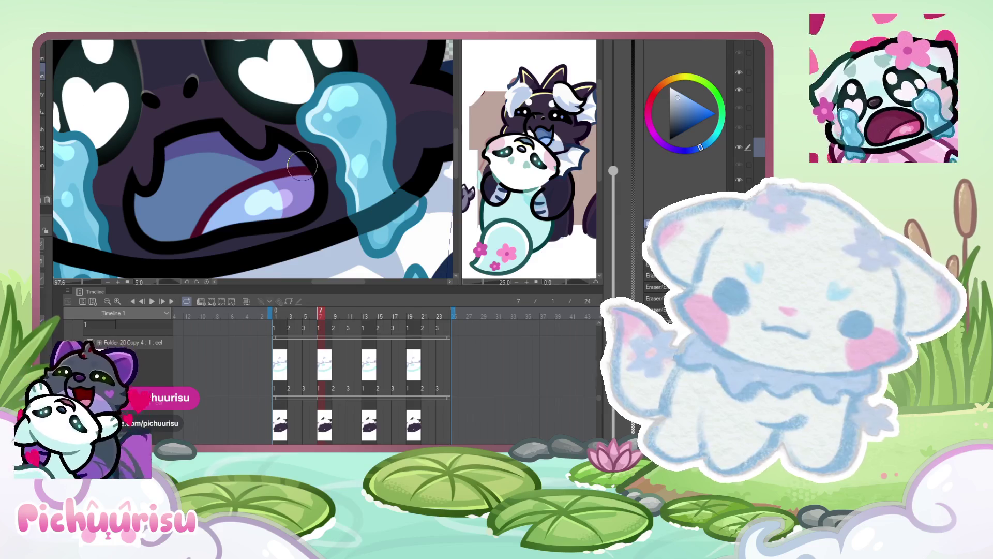
pyautogui.press(']')
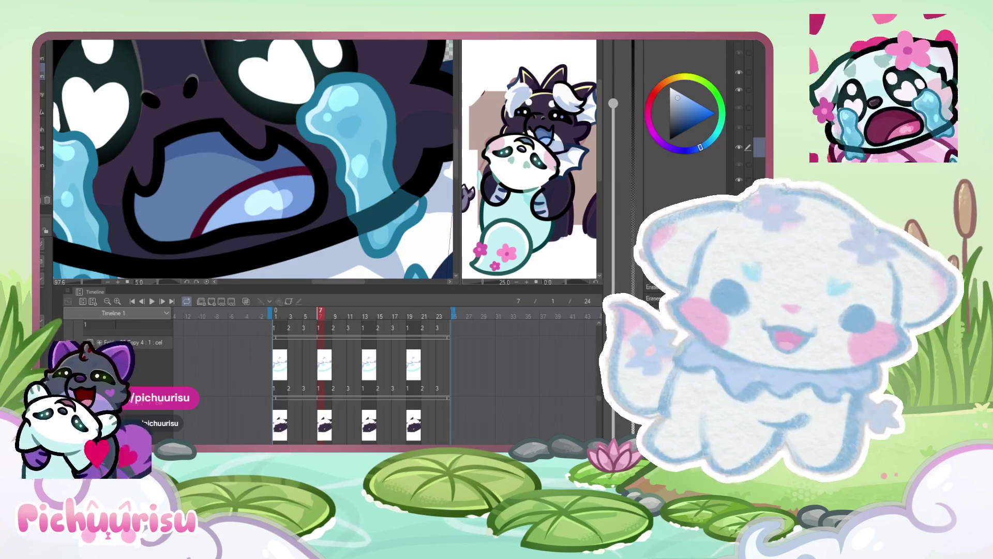
pyautogui.click(336, 316)
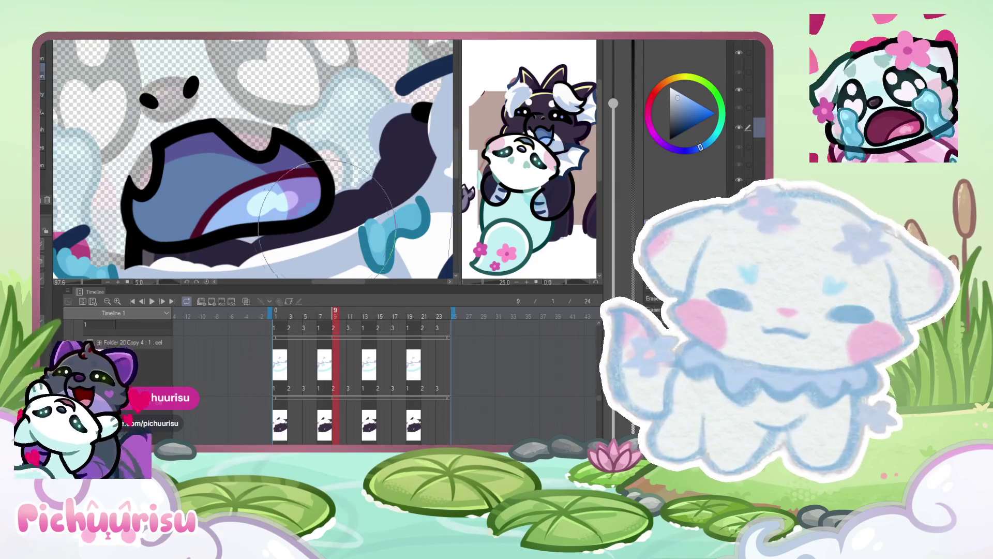
pyautogui.click(350, 316)
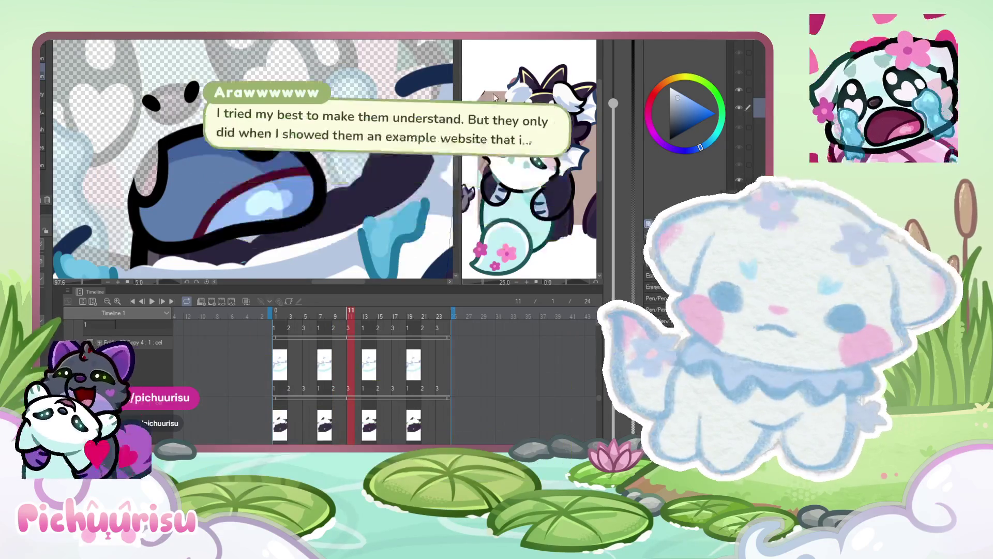
pyautogui.keyDown('alt'); pyautogui.click(551, 124); pyautogui.keyUp('alt')
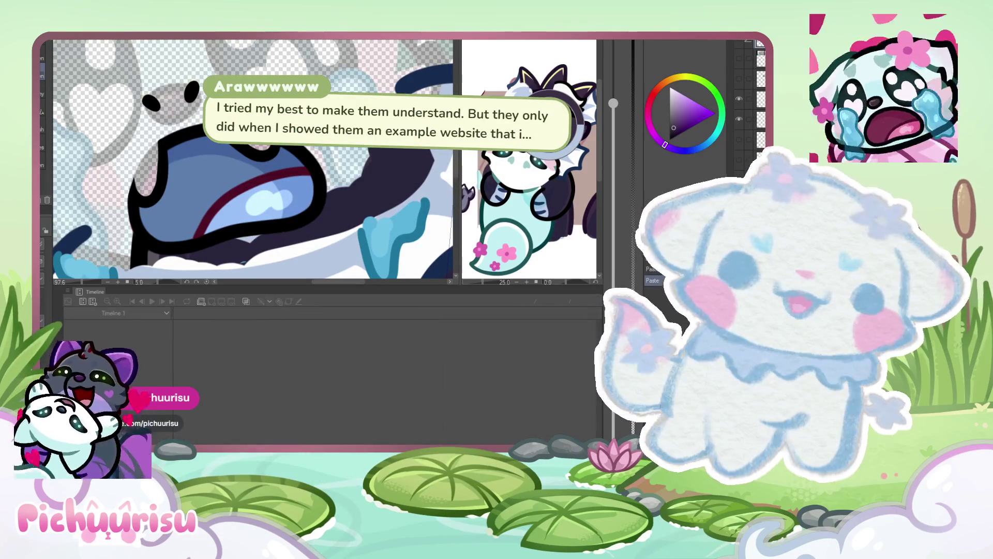
pyautogui.moveTo(551, 124); pyautogui.dragTo(549, 143)
pyautogui.scroll(2, 321, 175)
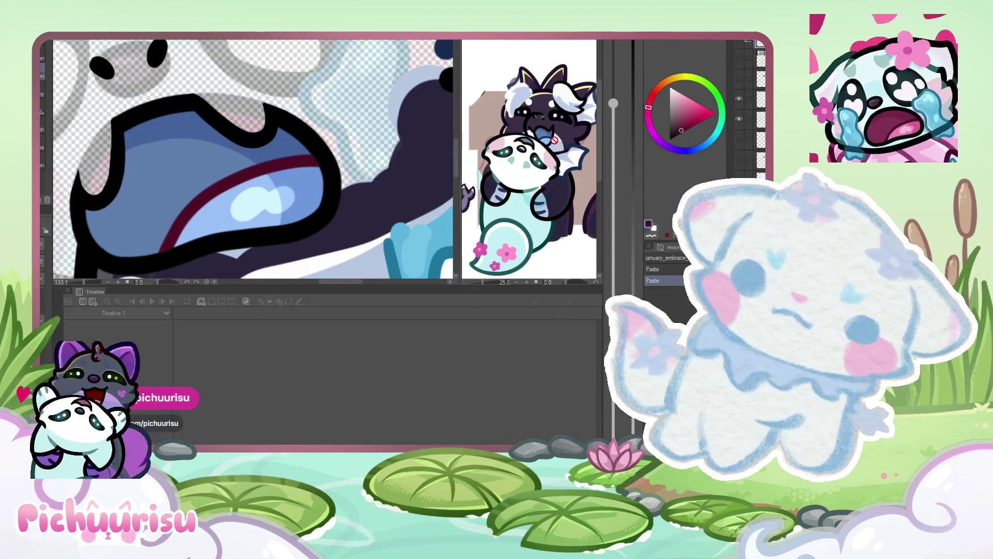
# - Sample blue, dark red and black colours, then paint the lower red stripe dark blue
pyautogui.moveTo(549, 138); pyautogui.dragTo(550, 141)
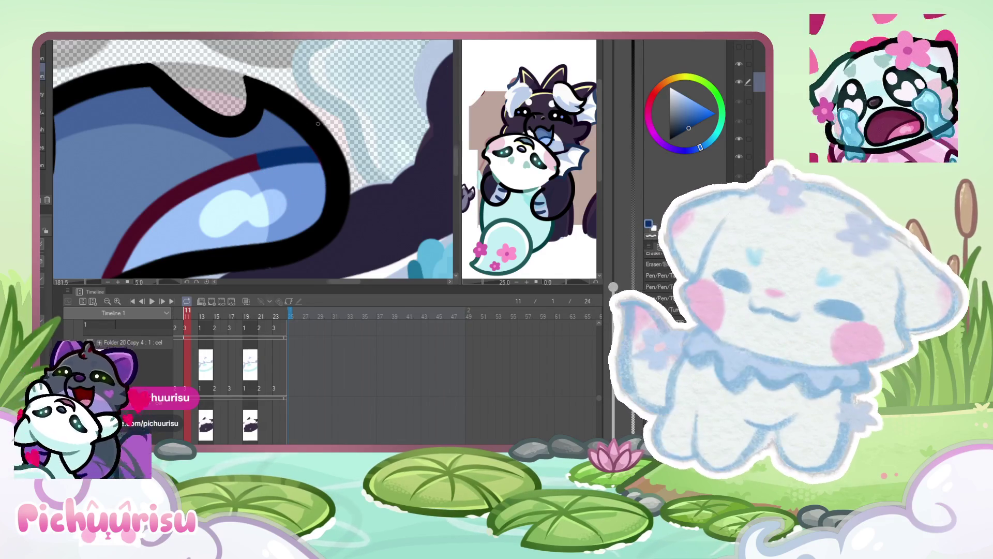
pyautogui.scroll(3, 321, 124)
pyautogui.keyDown('alt'); pyautogui.click(311, 149); pyautogui.keyUp('alt')
pyautogui.keyDown('alt'); pyautogui.click(298, 154); pyautogui.keyUp('alt')
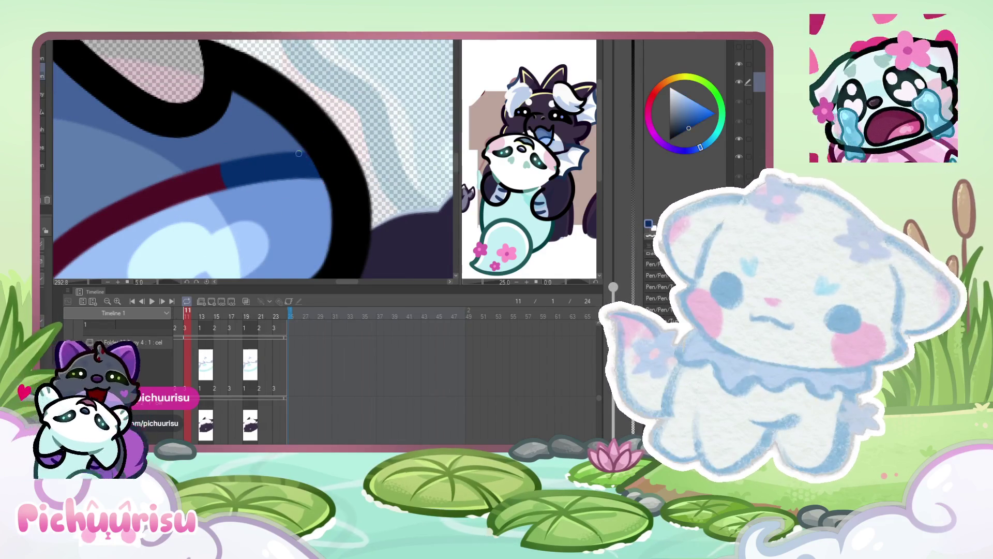
pyautogui.scroll(-3, 307, 164)
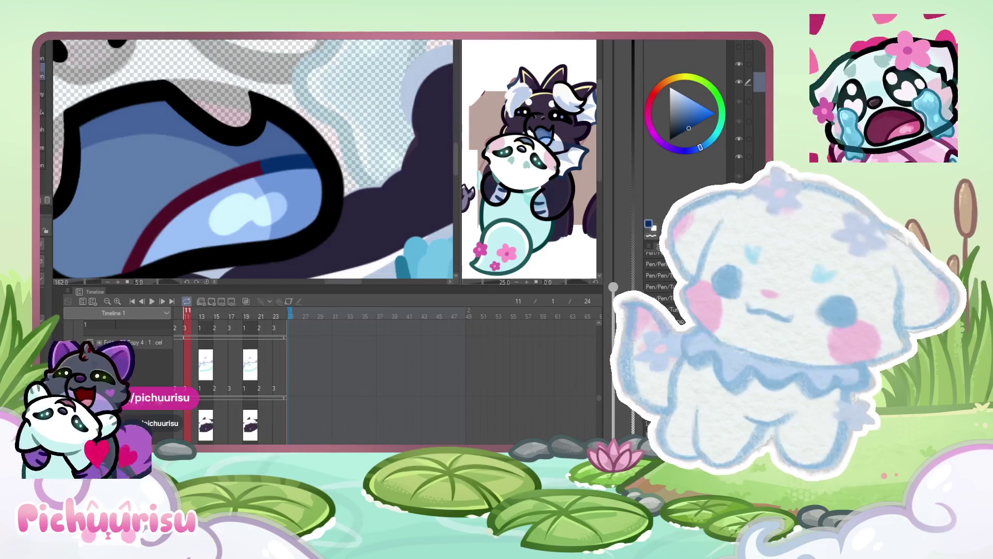
pyautogui.scroll(3, 155, 248)
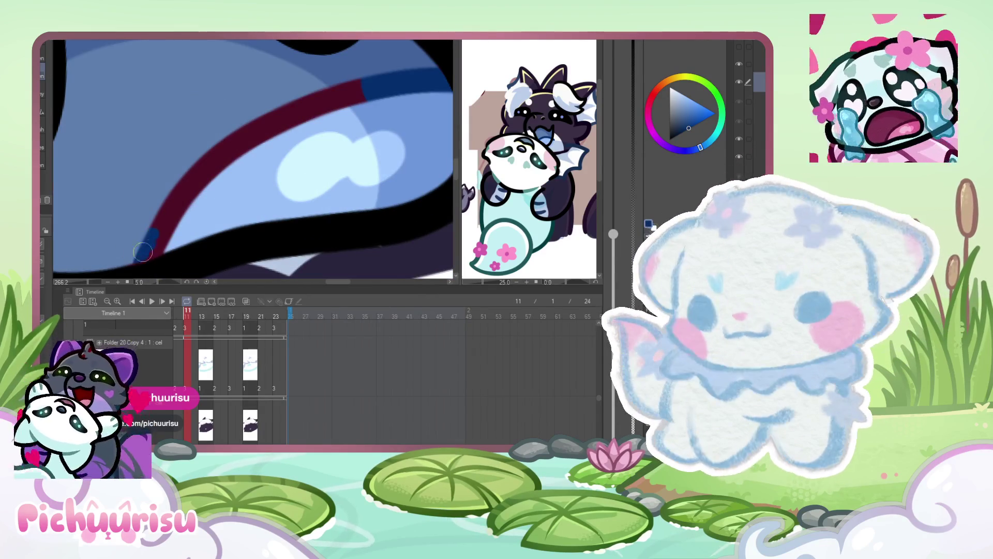
pyautogui.keyDown('alt'); pyautogui.click(136, 265); pyautogui.keyUp('alt')
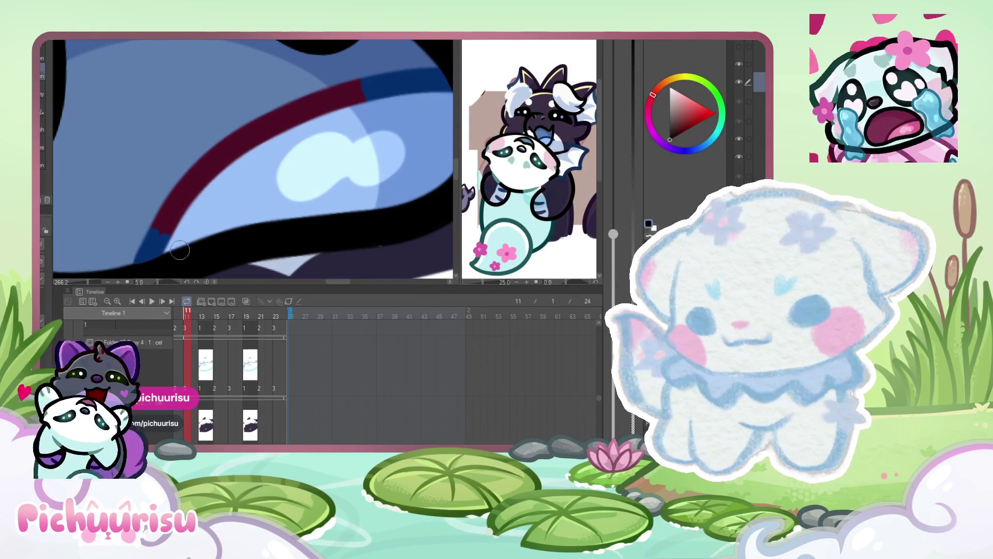
pyautogui.scroll(-2, 109, 217)
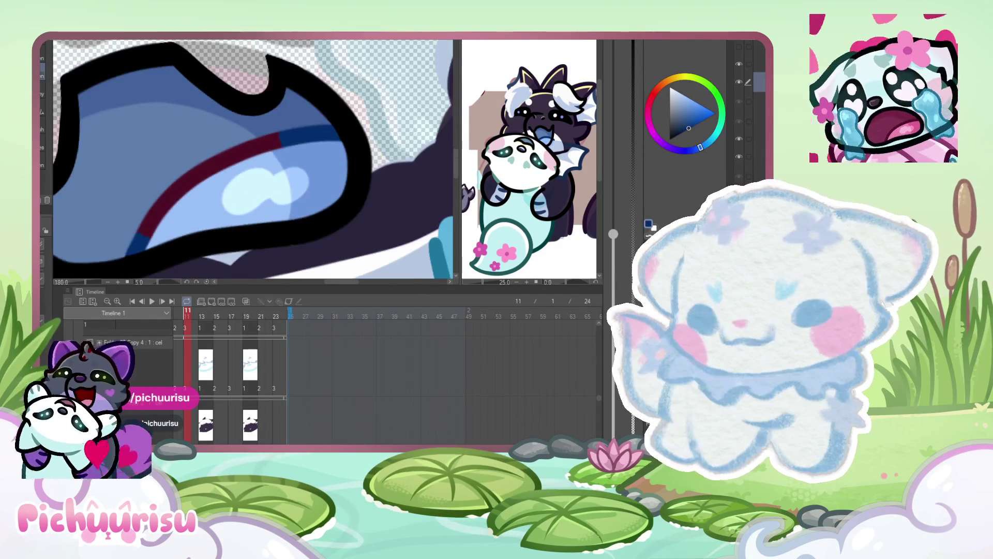
pyautogui.moveTo(135, 237)
pyautogui.mouseDown()
pyautogui.moveTo(171, 188)
pyautogui.moveTo(279, 137)
pyautogui.mouseUp()
pyautogui.scroll(-2, 184, 187)
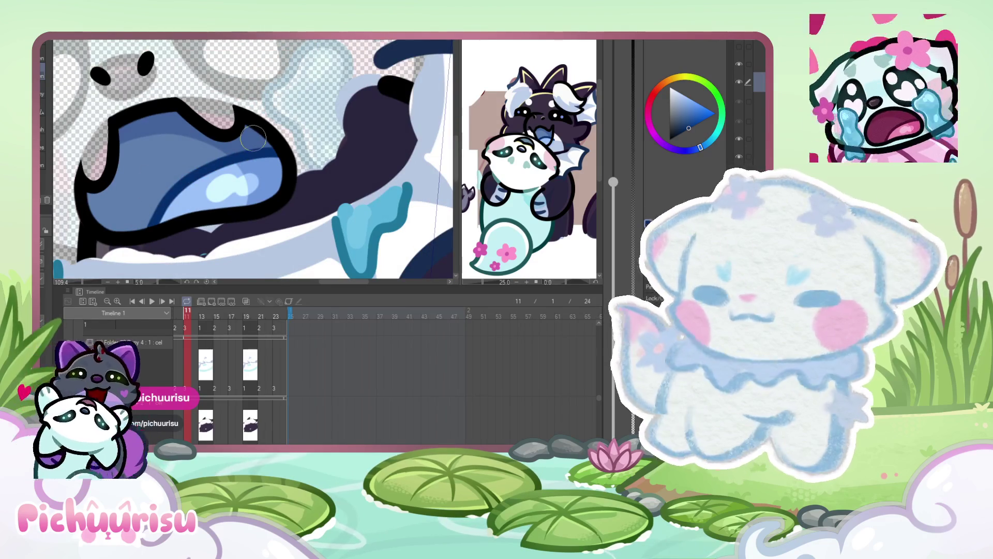
# - On frame 9, repaint the maroon stroke dark blue along its whole length
pyautogui.press('Left')
pyautogui.press('Left')
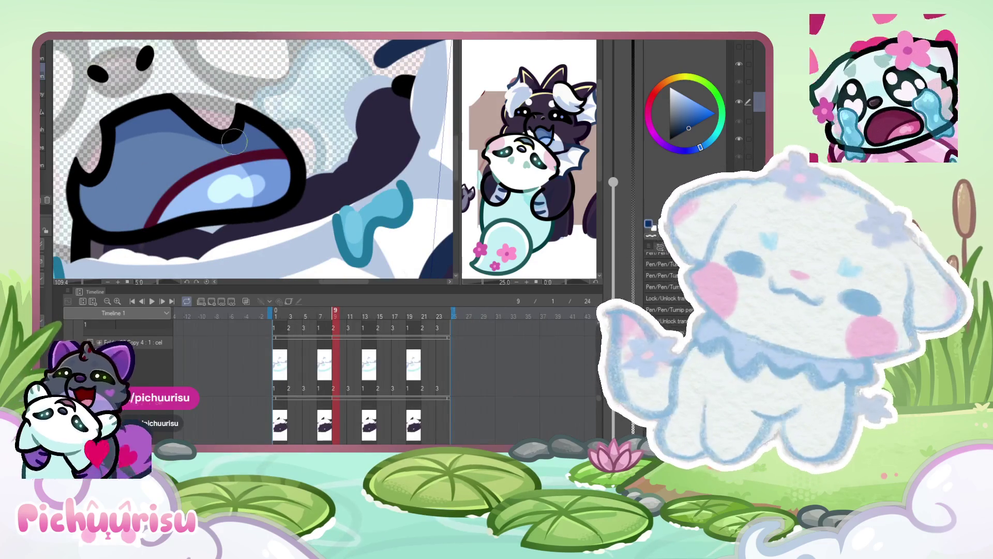
pyautogui.scroll(2, 273, 159)
pyautogui.scroll(2, 273, 159)
pyautogui.moveTo(263, 171)
pyautogui.mouseDown()
pyautogui.moveTo(282, 145)
pyautogui.moveTo(274, 181)
pyautogui.mouseUp()
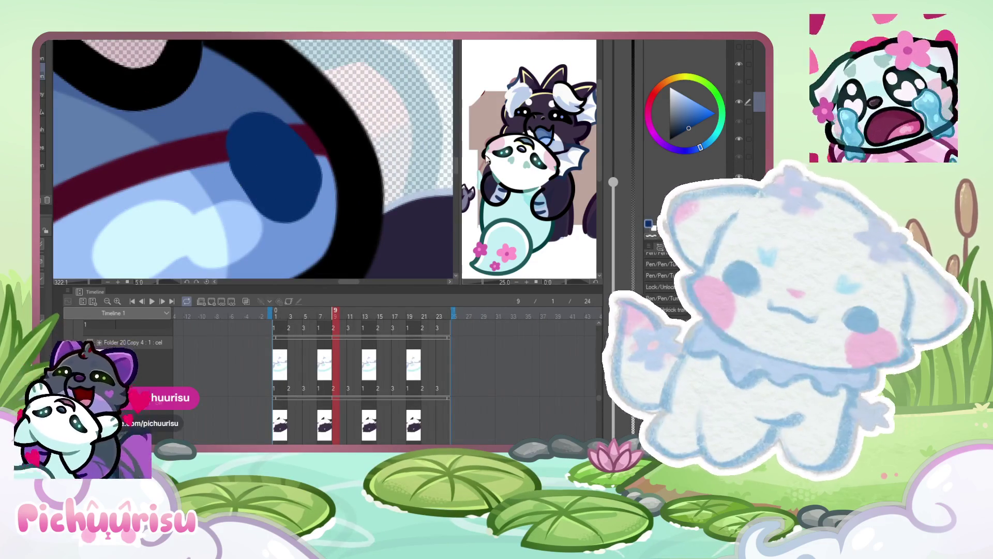
pyautogui.hotkey('ctrl', 'z')
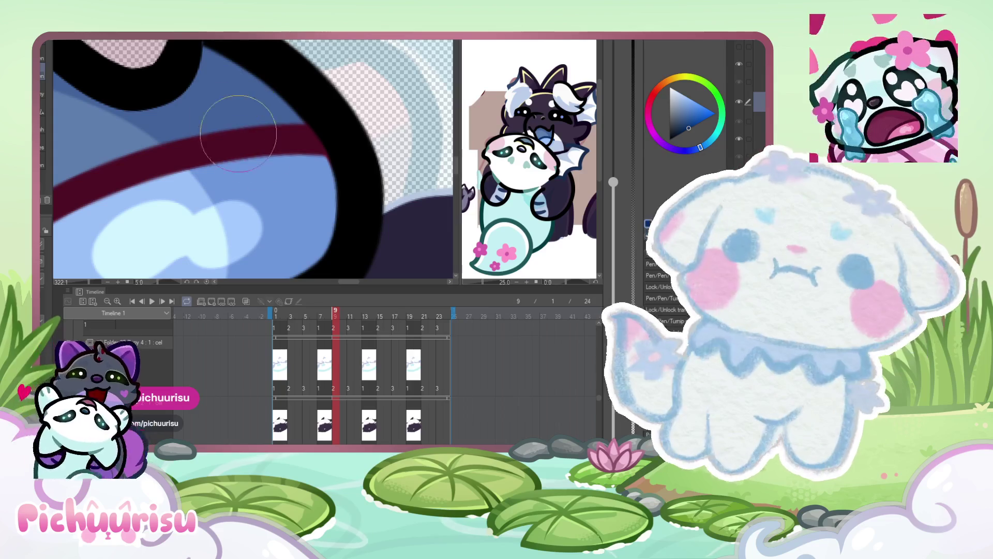
pyautogui.moveTo(265, 145); pyautogui.dragTo(284, 142)
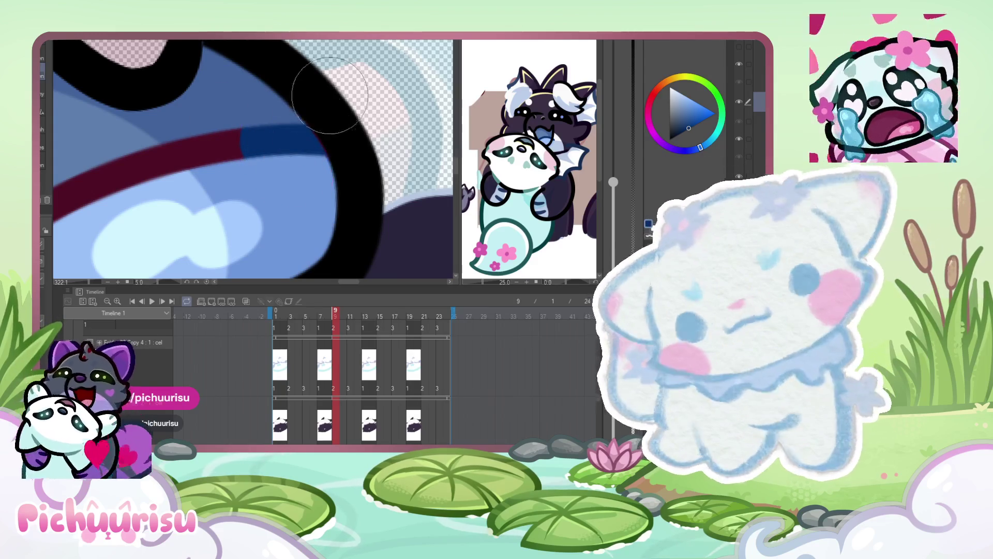
pyautogui.keyDown('alt'); pyautogui.click(315, 76); pyautogui.keyUp('alt')
pyautogui.keyDown('alt'); pyautogui.click(287, 147); pyautogui.keyUp('alt')
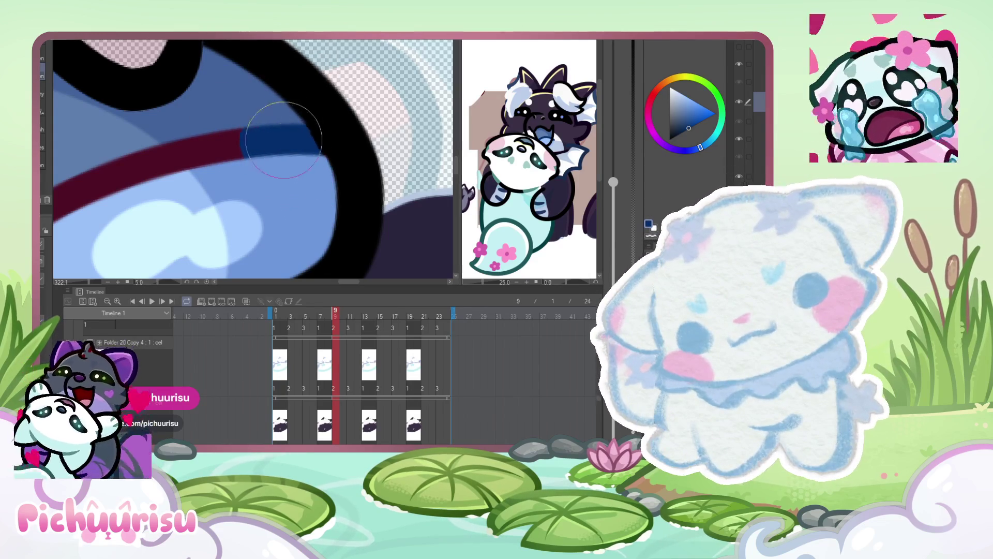
pyautogui.keyDown('alt'); pyautogui.click(280, 139); pyautogui.keyUp('alt')
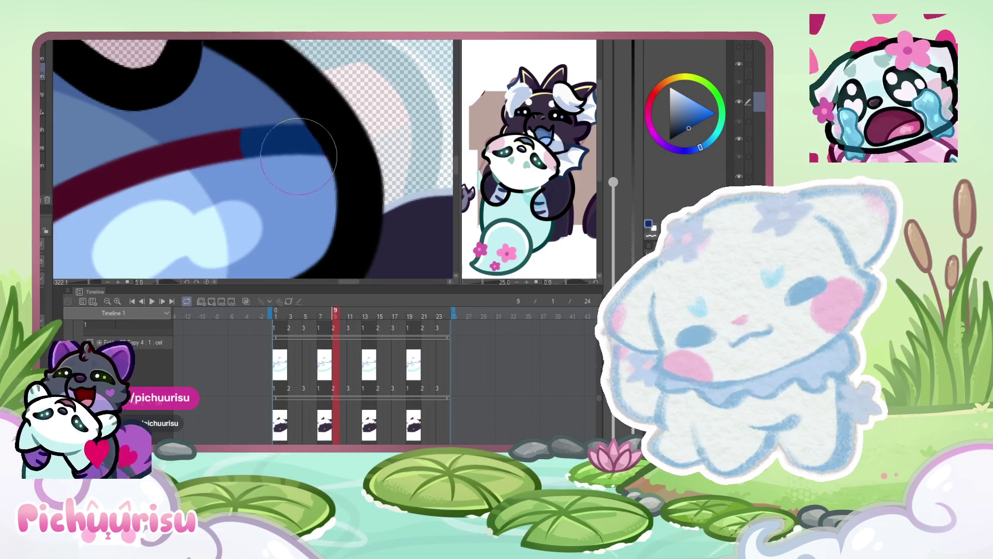
pyautogui.scroll(-2, 296, 164)
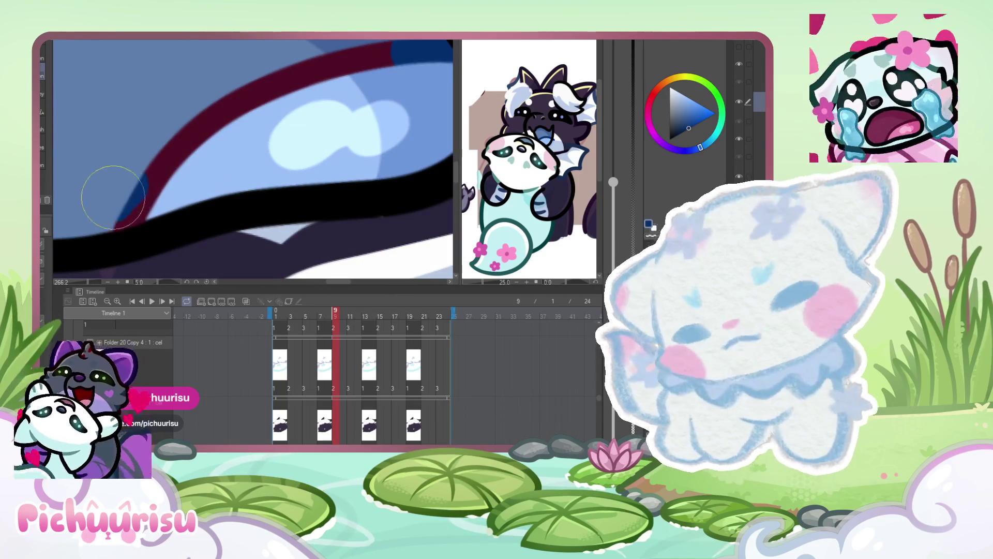
pyautogui.moveTo(109, 199)
pyautogui.mouseDown()
pyautogui.moveTo(134, 176)
pyautogui.moveTo(383, 58)
pyautogui.mouseUp()
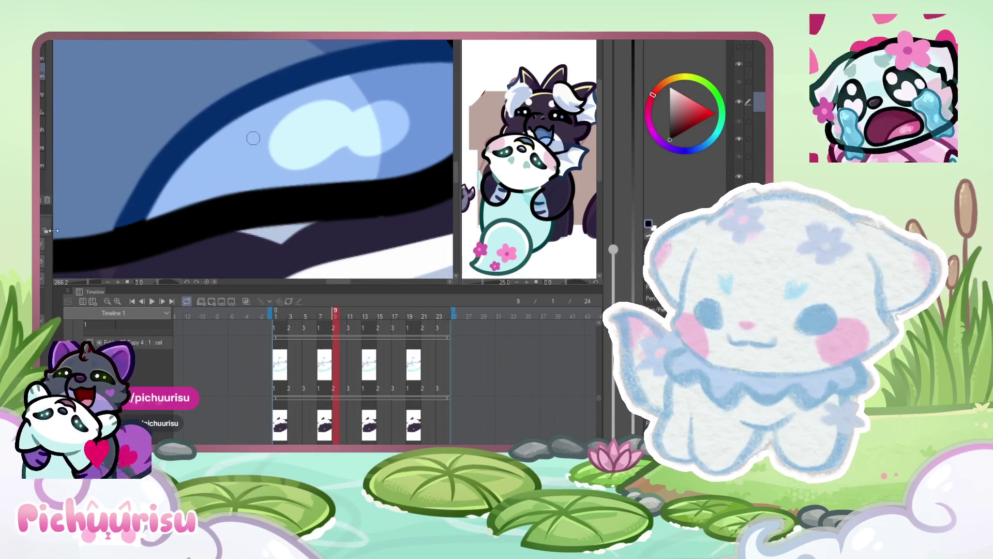
pyautogui.scroll(2, 253, 138)
pyautogui.keyDown('alt'); pyautogui.click(126, 213); pyautogui.keyUp('alt')
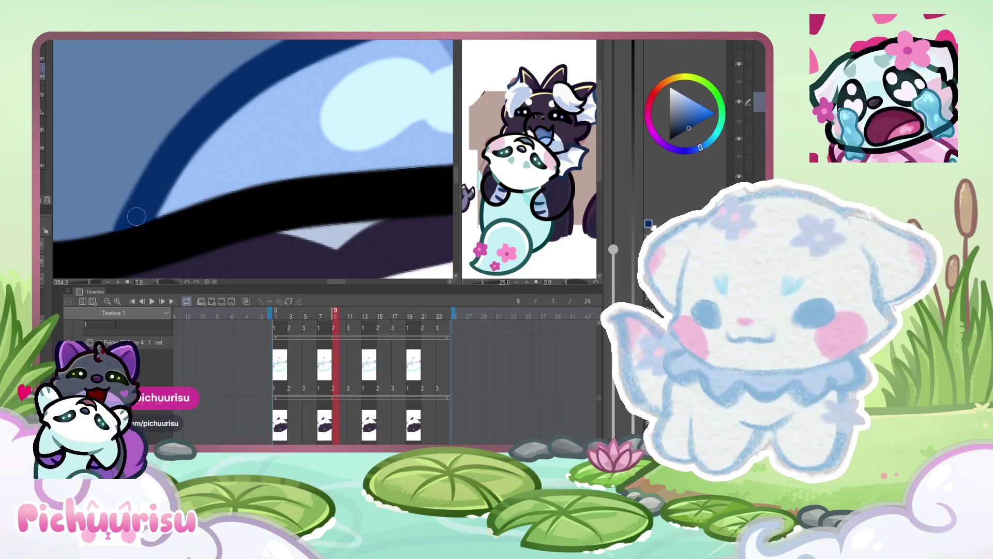
pyautogui.scroll(-3, 139, 213)
pyautogui.press('Left')
pyautogui.press('Left')
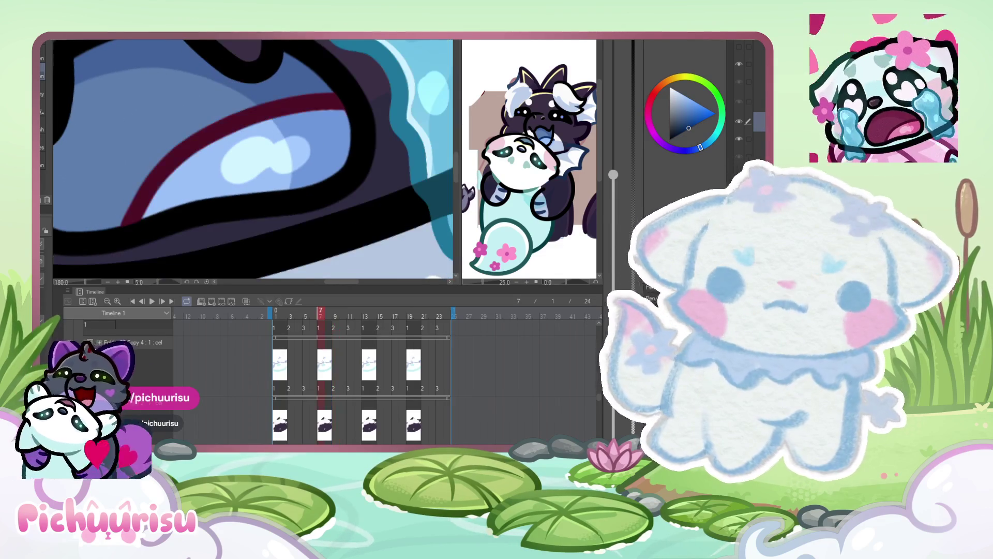
# - Paint dark blue over frame 7's maroon tongue line, sample the line colour, and scrub the frames
pyautogui.scroll(3, 235, 133)
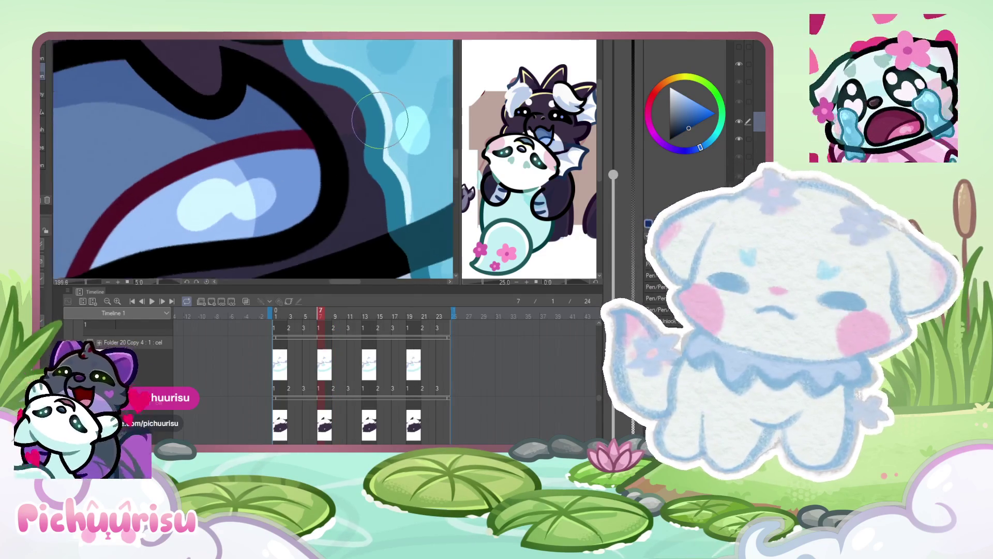
pyautogui.moveTo(230, 145); pyautogui.dragTo(218, 173)
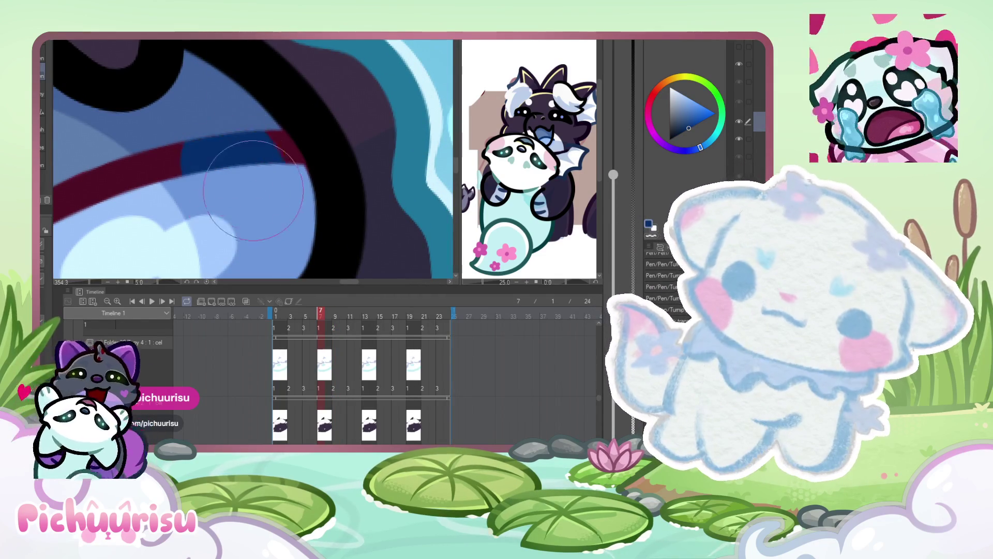
pyautogui.scroll(1, 279, 109)
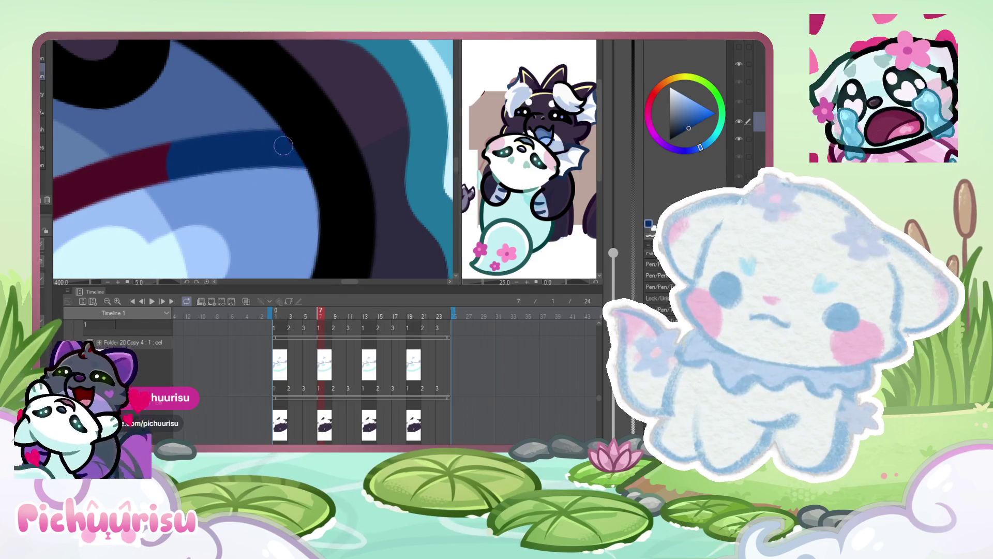
pyautogui.scroll(-2, 274, 134)
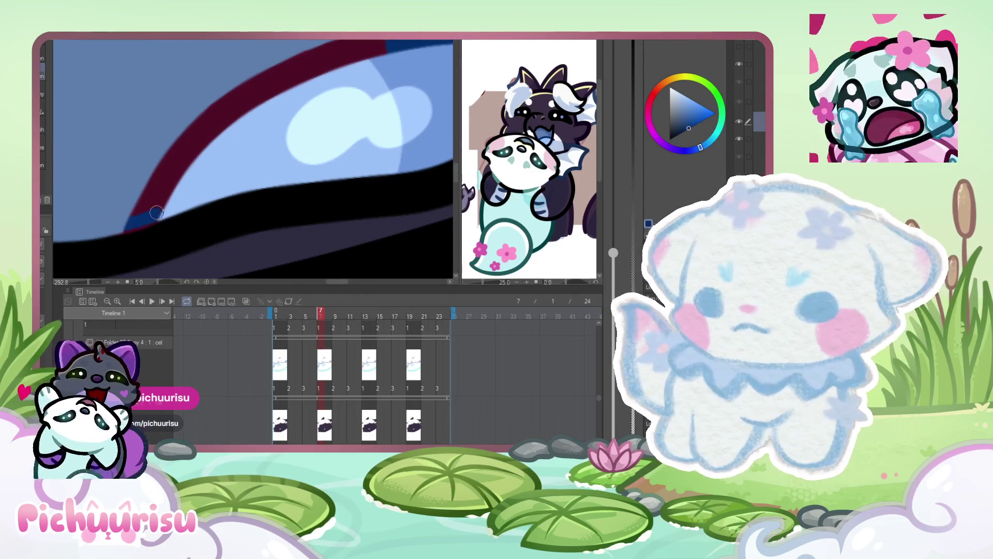
pyautogui.keyDown('alt'); pyautogui.click(156, 214); pyautogui.keyUp('alt')
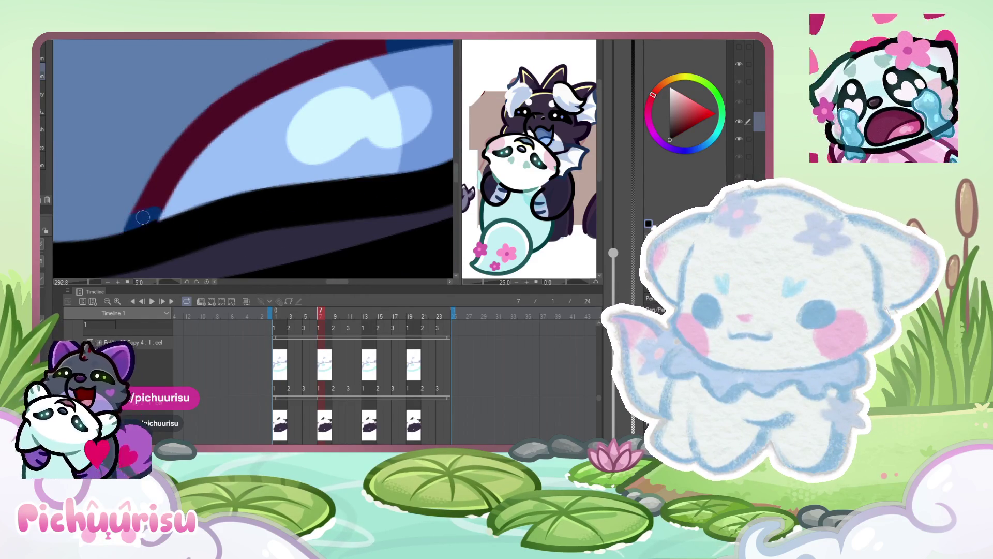
pyautogui.scroll(-2, 164, 212)
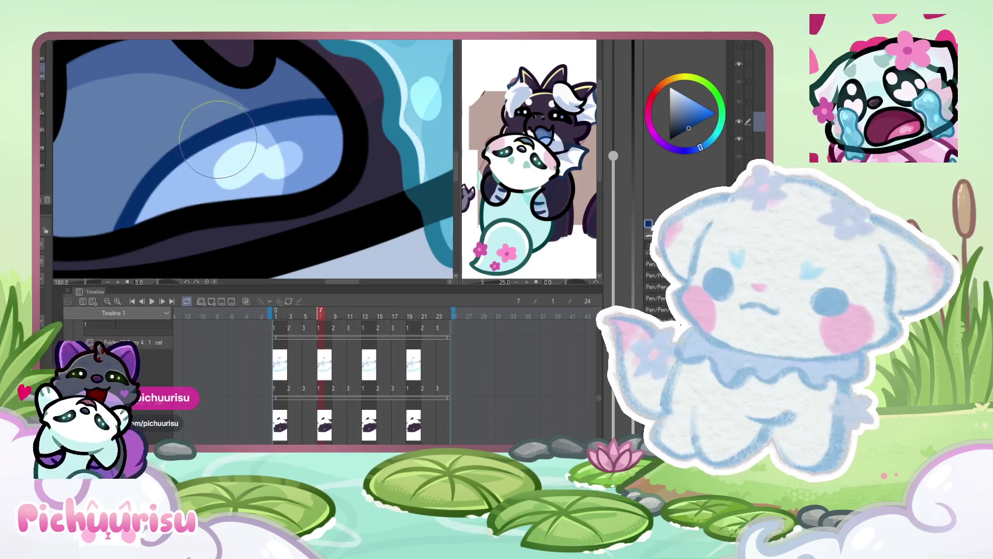
pyautogui.scroll(-6, 216, 140)
pyautogui.moveTo(321, 313)
pyautogui.mouseDown()
pyautogui.moveTo(284, 312)
pyautogui.moveTo(329, 309)
pyautogui.moveTo(291, 304)
pyautogui.moveTo(330, 299)
pyautogui.moveTo(304, 297)
pyautogui.moveTo(362, 296)
pyautogui.moveTo(305, 300)
pyautogui.moveTo(342, 298)
pyautogui.moveTo(305, 293)
pyautogui.moveTo(321, 294)
pyautogui.mouseUp()
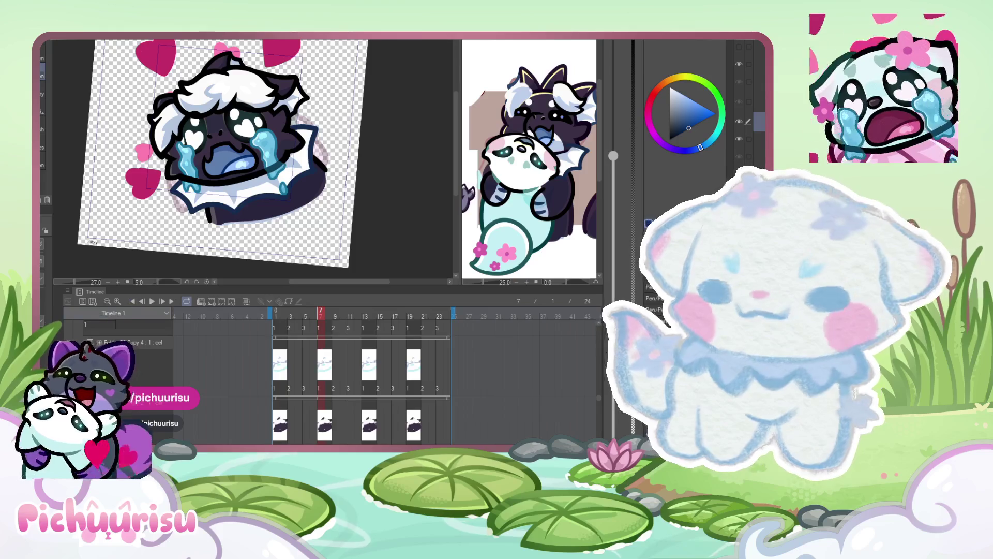
# - Select the yellow character's animation folder in the Timeline and scrub through its frames
pyautogui.scroll(1, 154, 391)
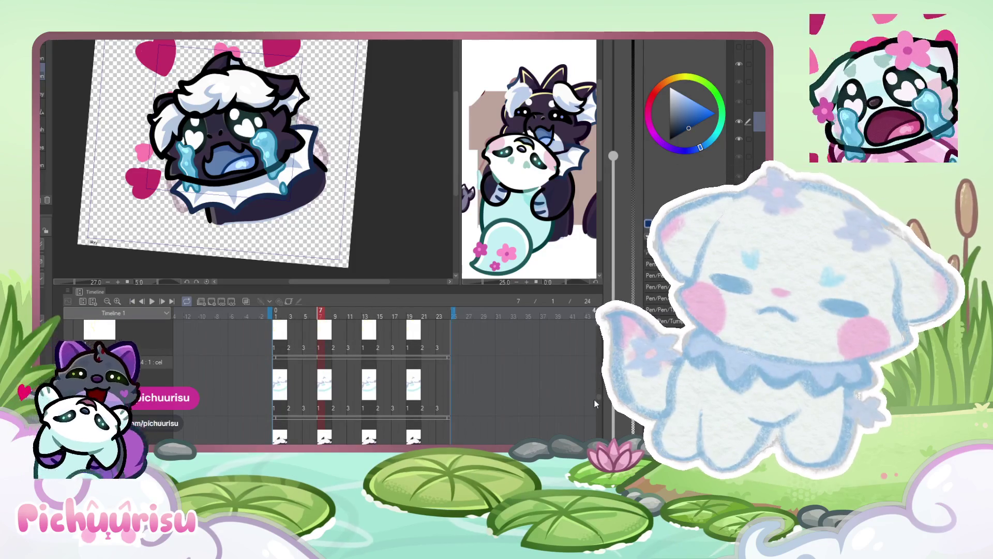
pyautogui.scroll(3, 602, 404)
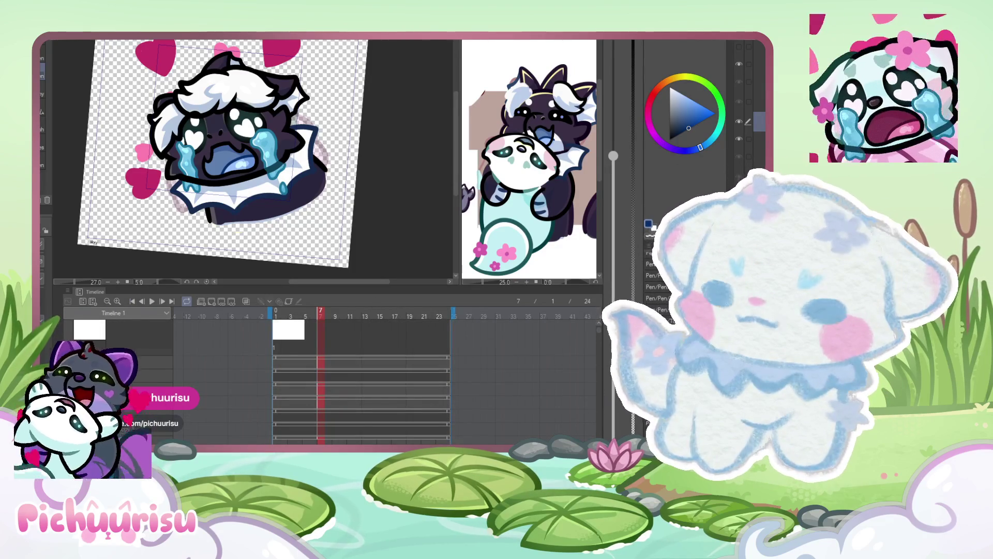
pyautogui.click(269, 340)
pyautogui.moveTo(320, 312)
pyautogui.mouseDown()
pyautogui.moveTo(392, 302)
pyautogui.moveTo(351, 299)
pyautogui.moveTo(387, 284)
pyautogui.mouseUp()
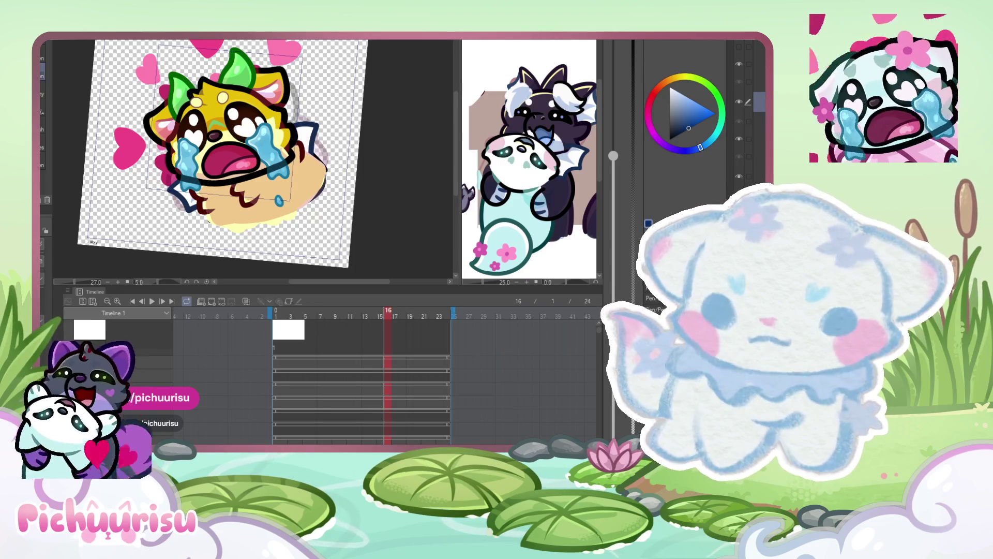
# - Paint the yellow character's eyes green on frame 16 and dark green on frame 17, then advance to frame 19
pyautogui.scroll(-1, 220, 169)
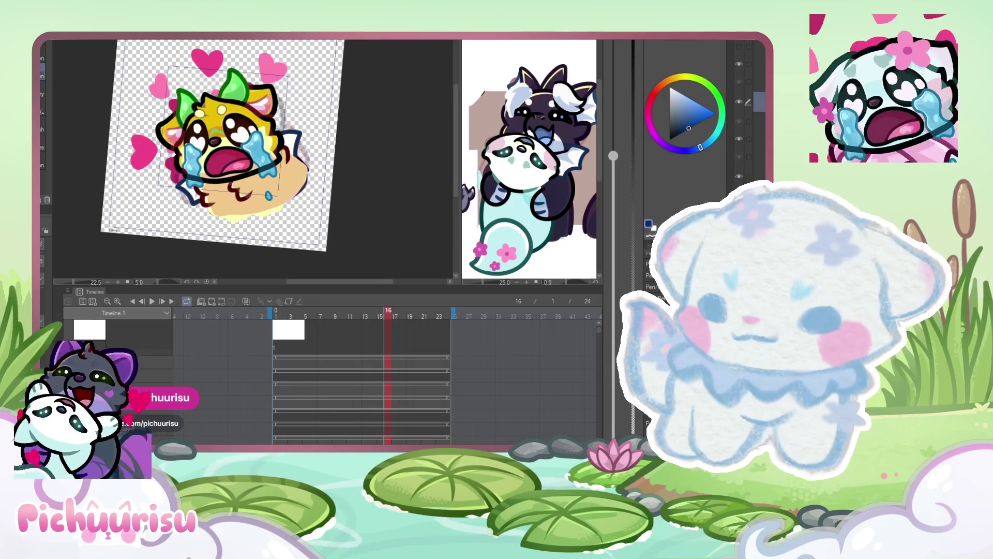
pyautogui.scroll(2, 248, 149)
pyautogui.scroll(2, 247, 149)
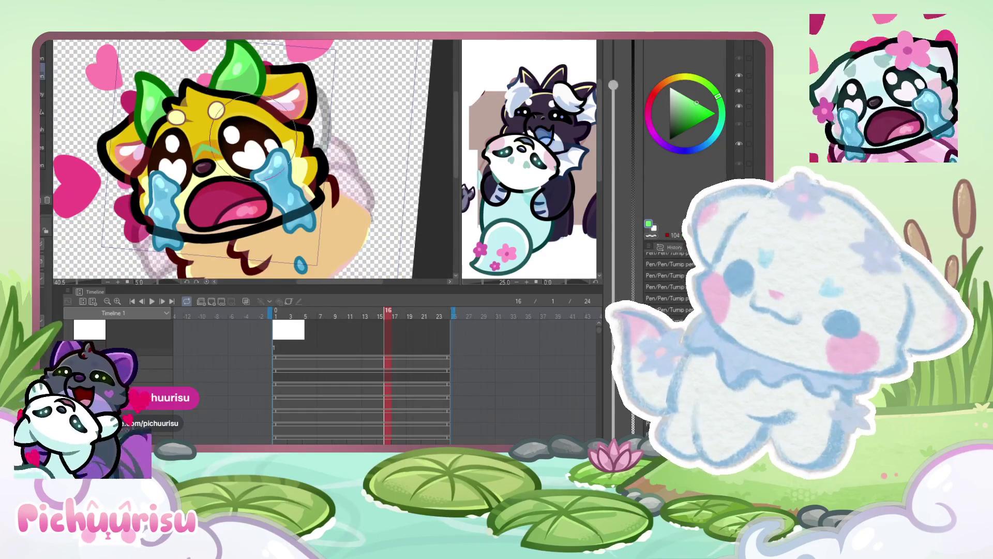
pyautogui.press(']')
pyautogui.press(']')
pyautogui.press(']')
pyautogui.moveTo(243, 142); pyautogui.dragTo(245, 147)
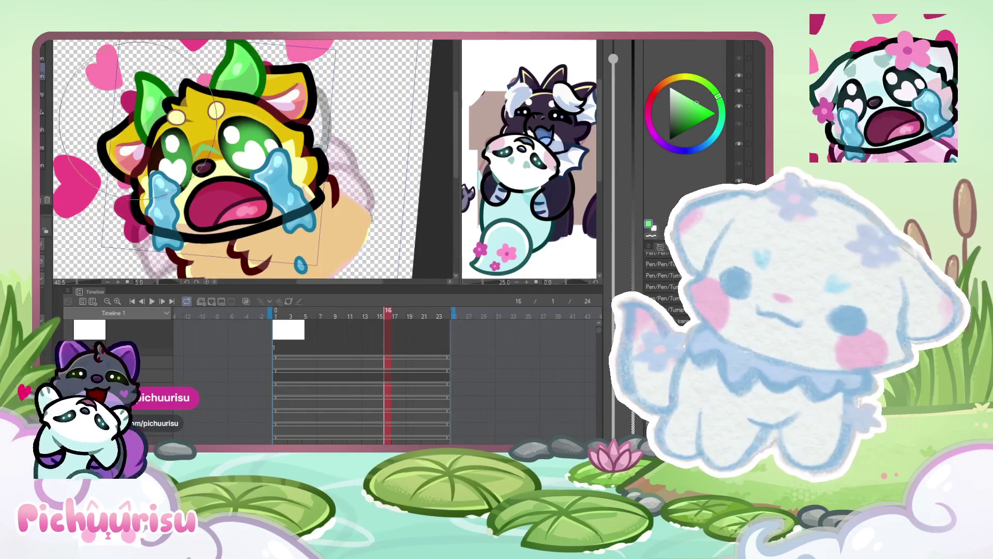
pyautogui.click(690, 123)
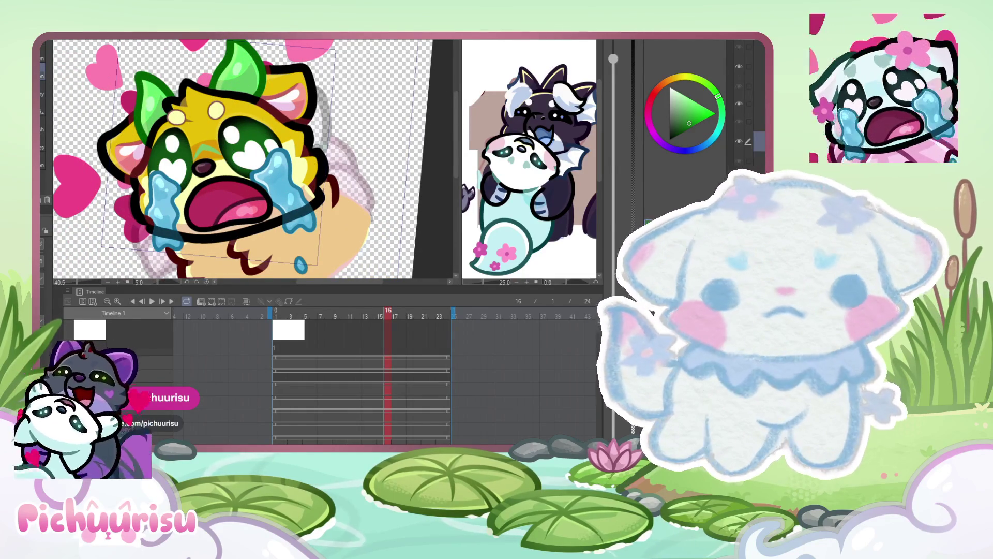
pyautogui.press('Right')
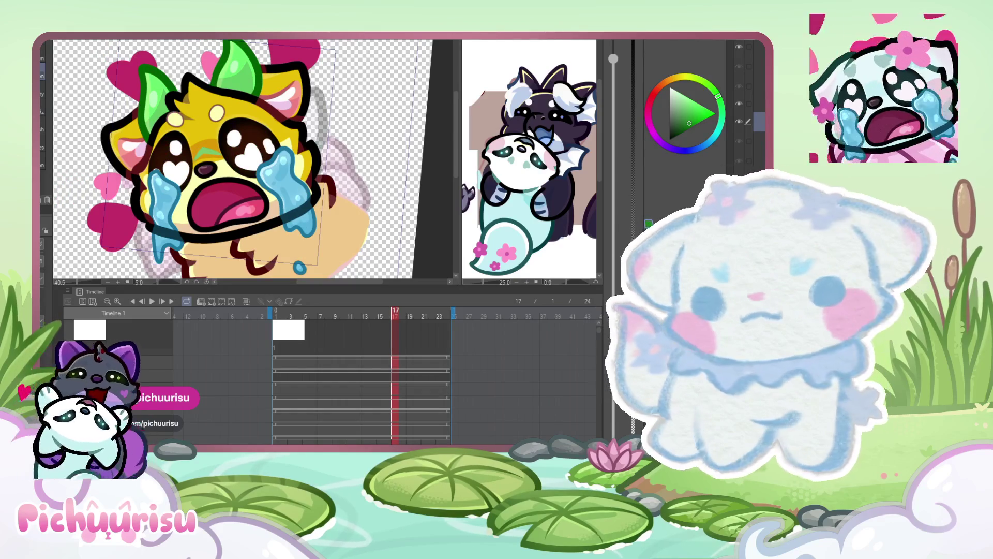
pyautogui.click(208, 118)
pyautogui.scroll(-5, 207, 119)
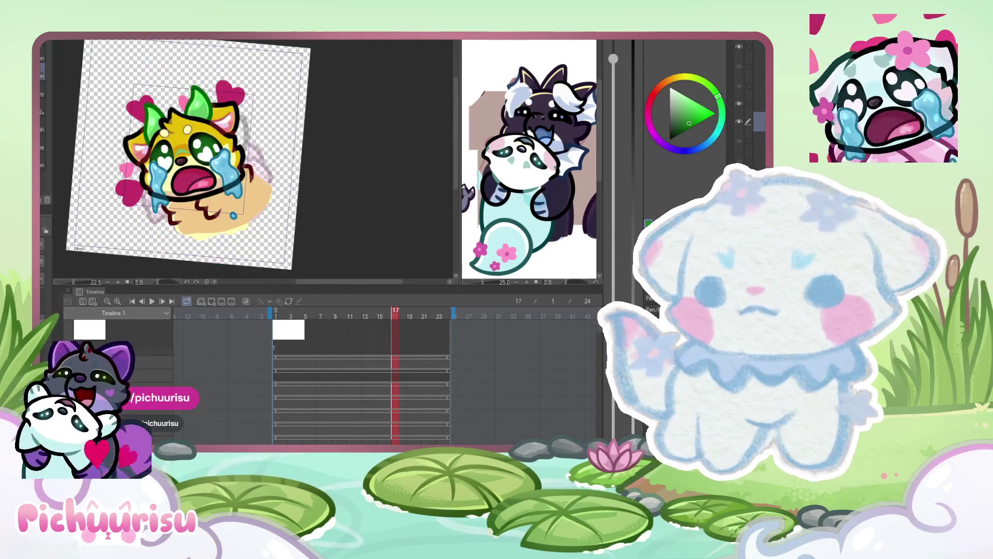
pyautogui.press('Right')
pyautogui.press('Right')
pyautogui.scroll(-3, 289, 96)
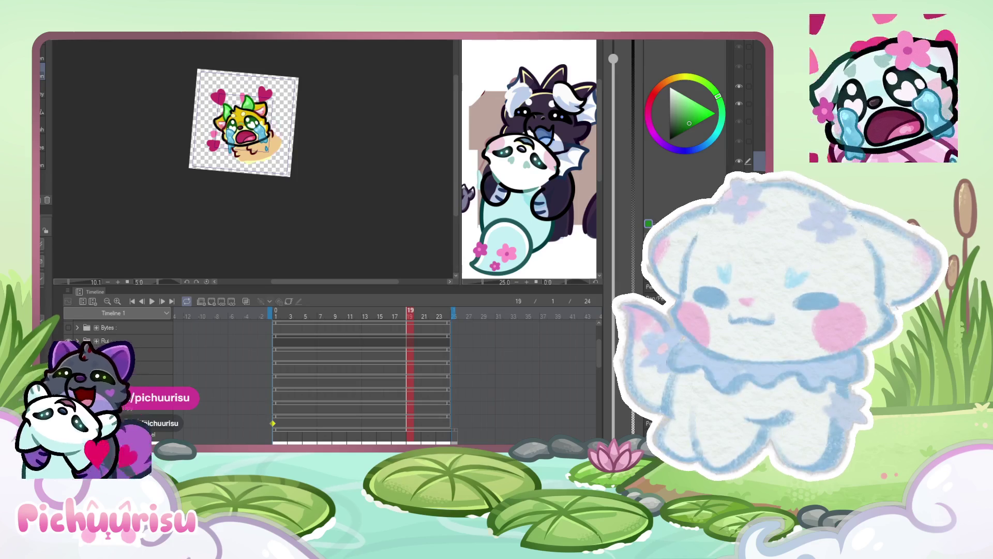
# - Step back one frame, play the yellow character's animation in a loop, then stop it at frame 1
pyautogui.click(144, 301)
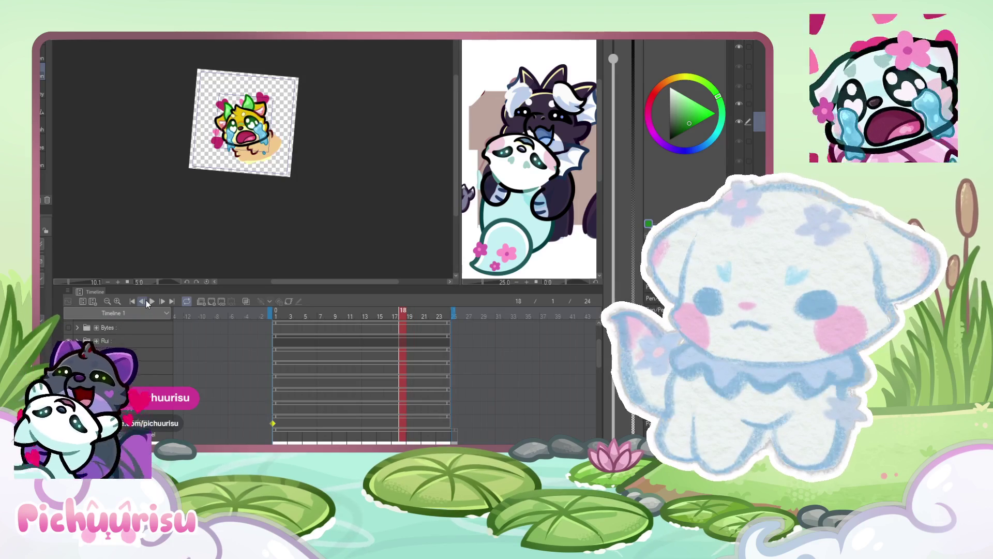
pyautogui.click(151, 301)
pyautogui.scroll(5, 200, 203)
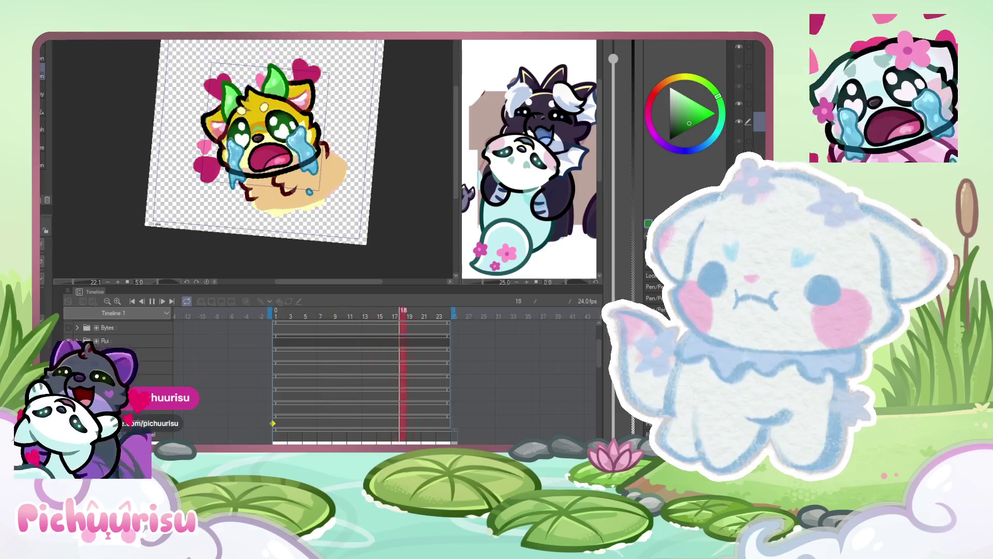
pyautogui.click(149, 301)
pyautogui.scroll(-2, 205, 154)
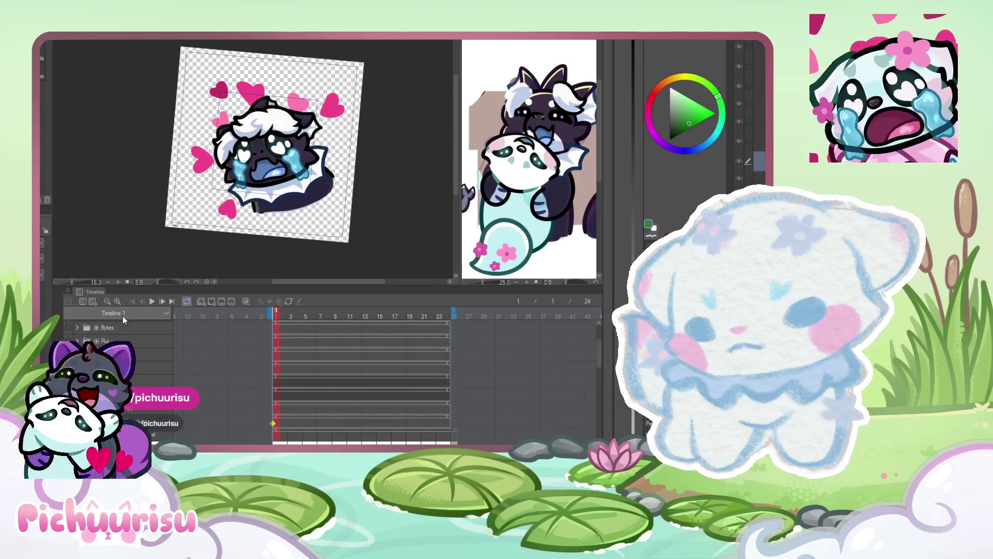
# - Look over the character reference sheet canvas for the fur outline colours
pyautogui.scroll(3, 278, 76)
pyautogui.click(538, 79)
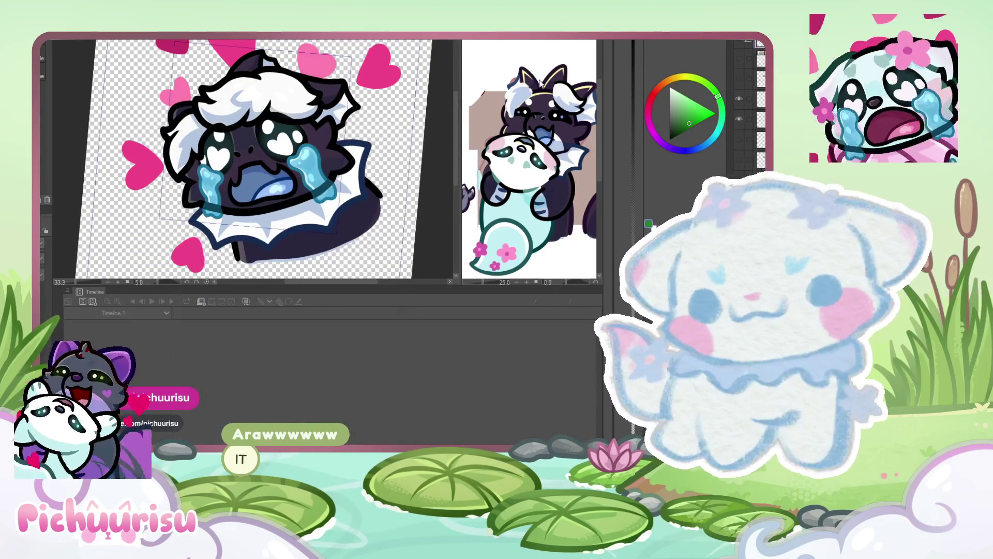
pyautogui.scroll(2, 586, 118)
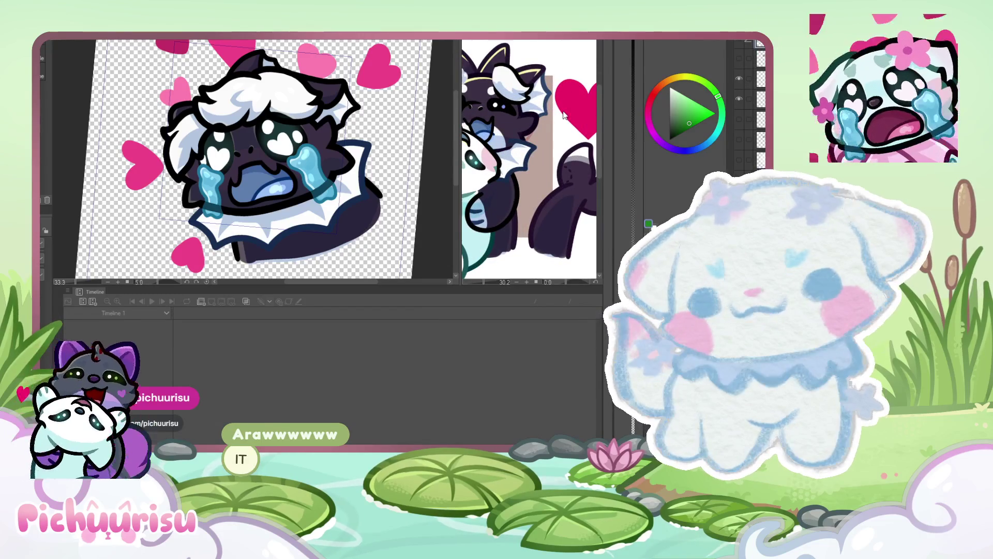
pyautogui.scroll(4, 549, 84)
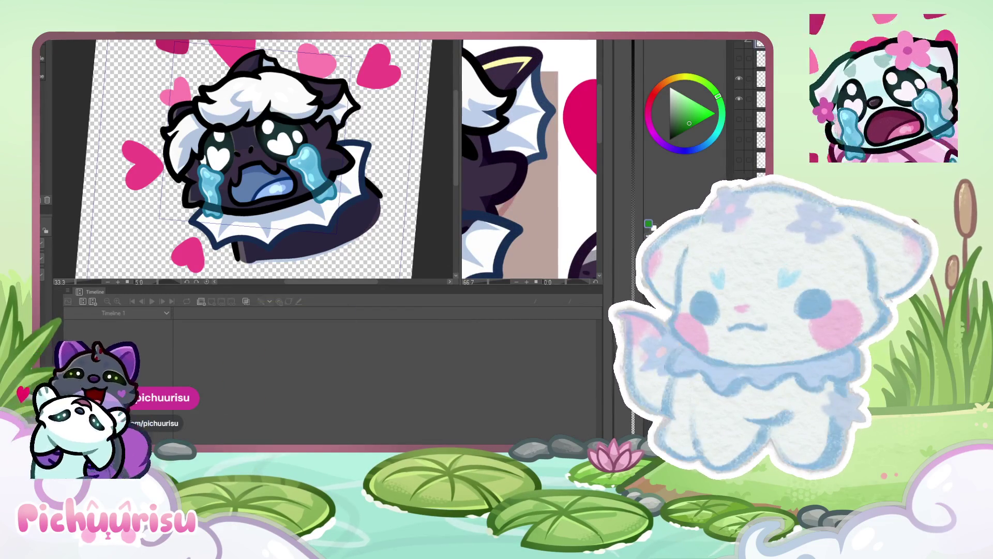
# - Back on the emote canvas, repaint the black fur-spike outline in dark blue and touch it up
pyautogui.keyDown('alt'); pyautogui.click(526, 107); pyautogui.keyUp('alt')
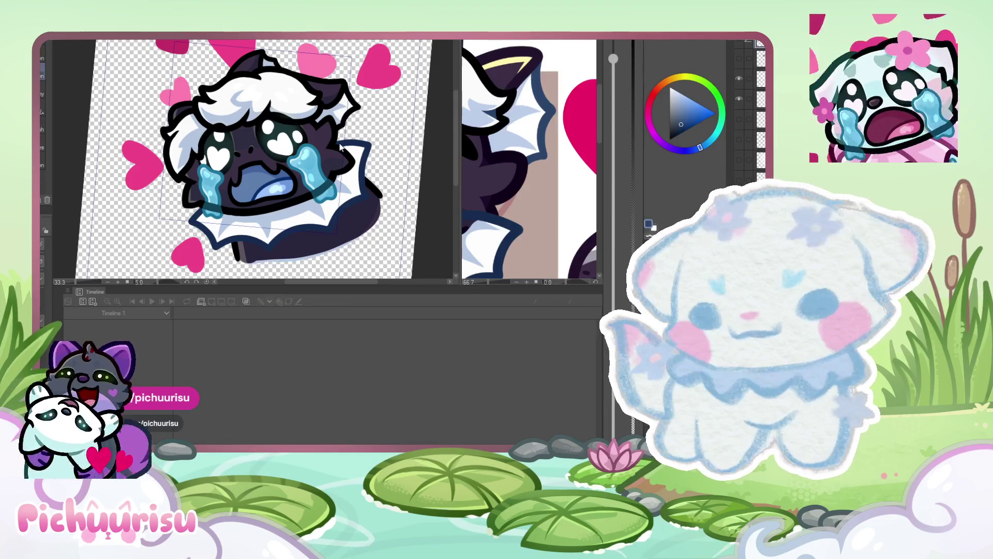
pyautogui.scroll(4, 324, 125)
pyautogui.scroll(2, 324, 124)
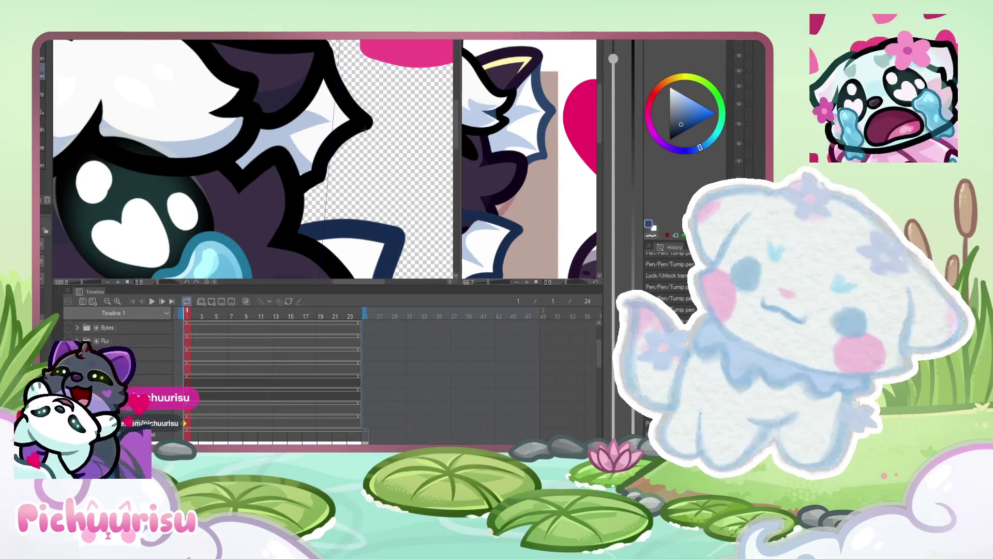
pyautogui.scroll(3, 324, 124)
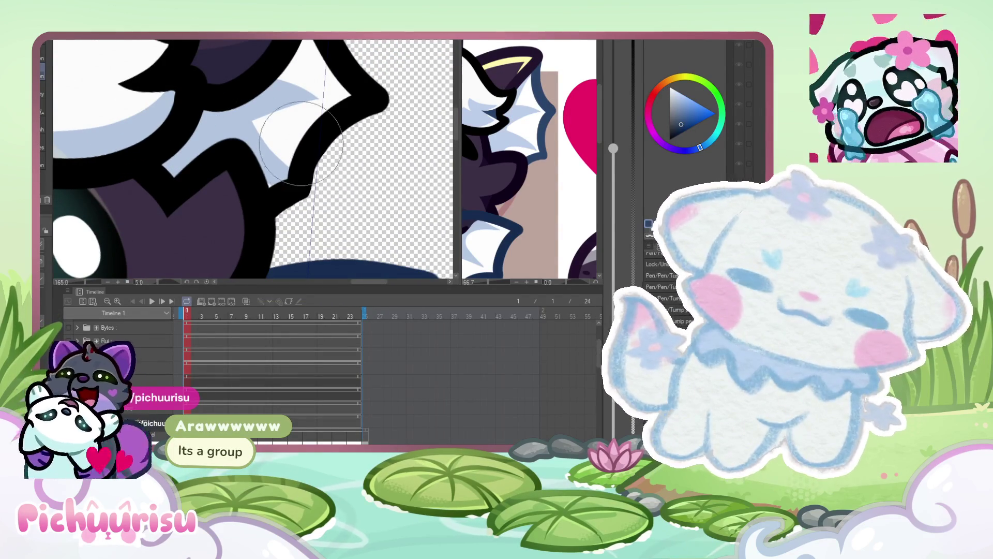
pyautogui.moveTo(312, 141); pyautogui.dragTo(261, 168)
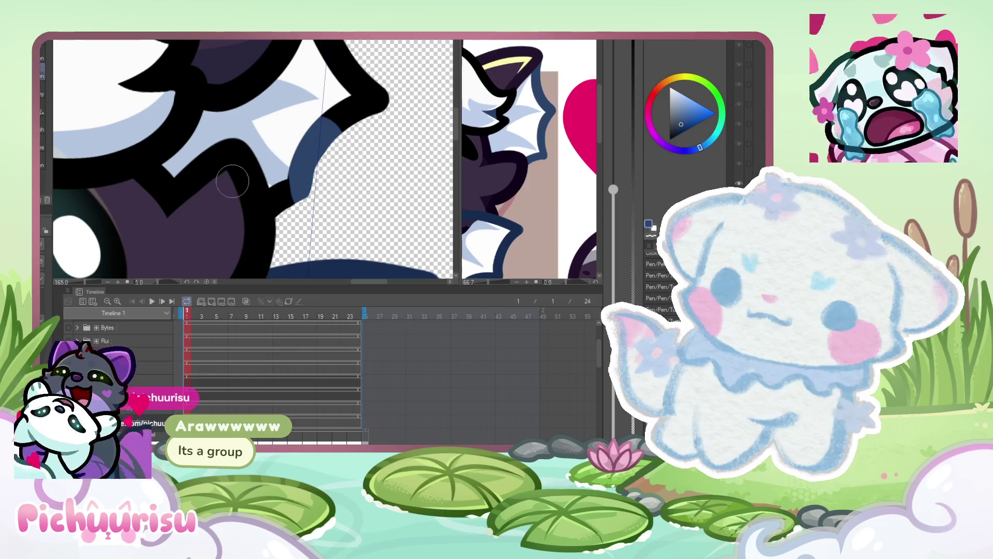
pyautogui.scroll(1, 299, 175)
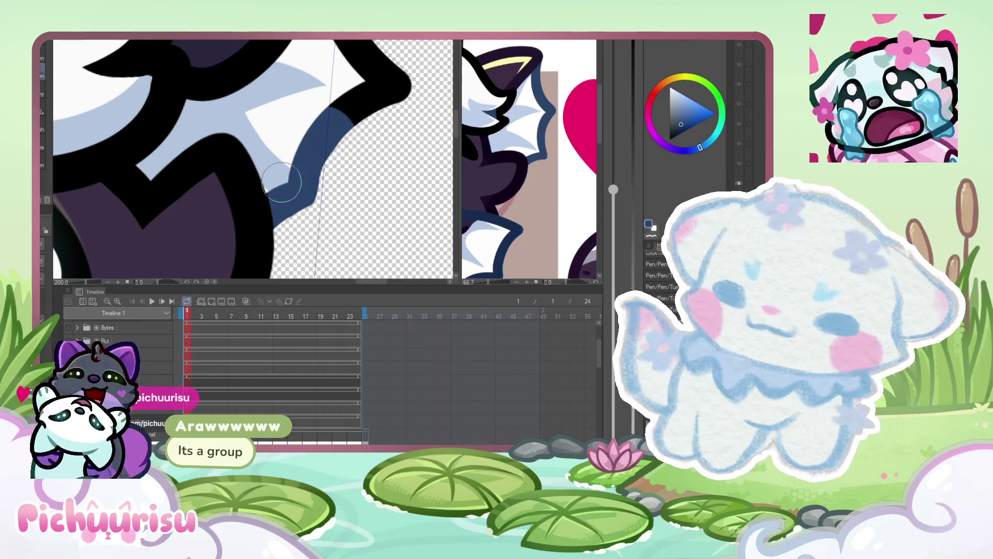
pyautogui.moveTo(281, 180); pyautogui.dragTo(273, 167)
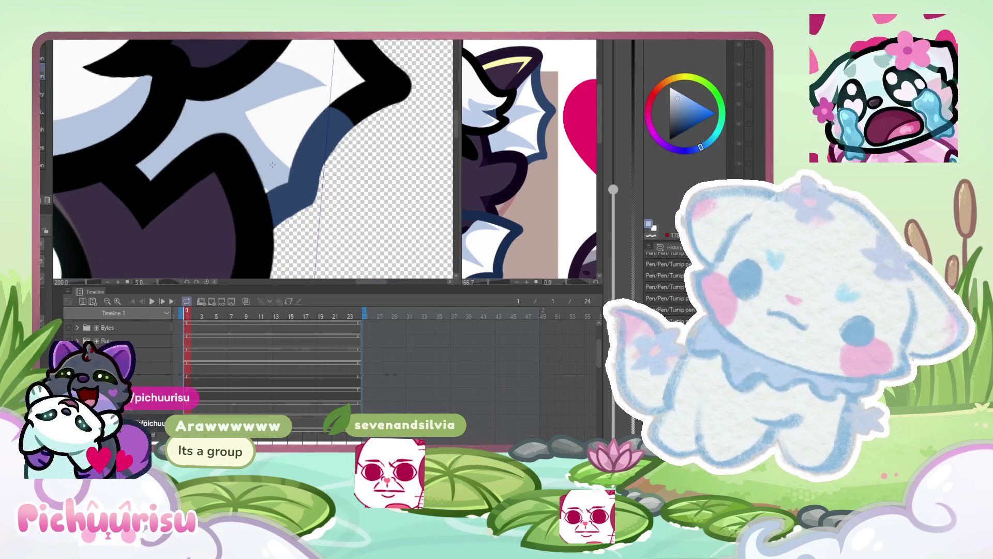
# - Paint the remaining black outline section beside the ear in dark blue
pyautogui.scroll(2, 272, 164)
pyautogui.scroll(-3, 291, 205)
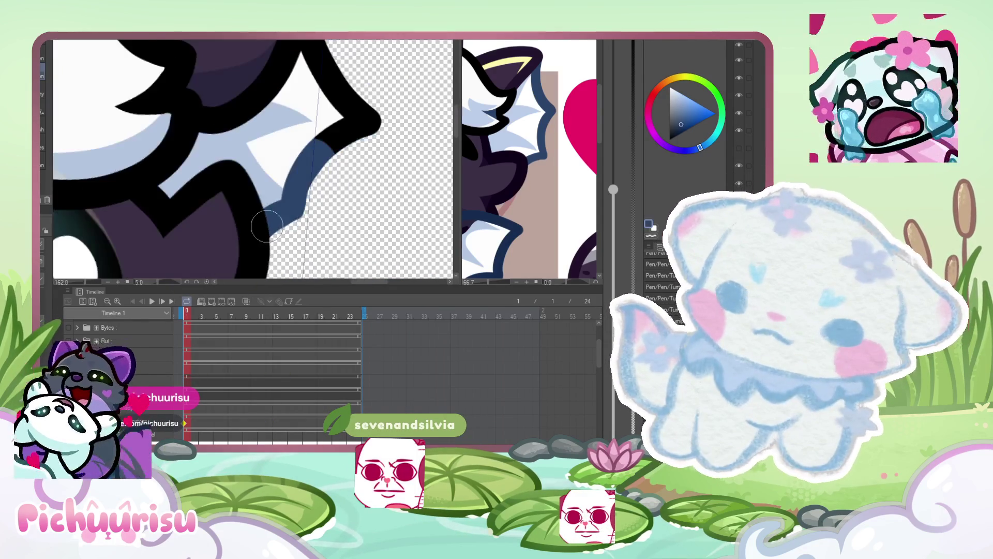
pyautogui.scroll(2, 299, 161)
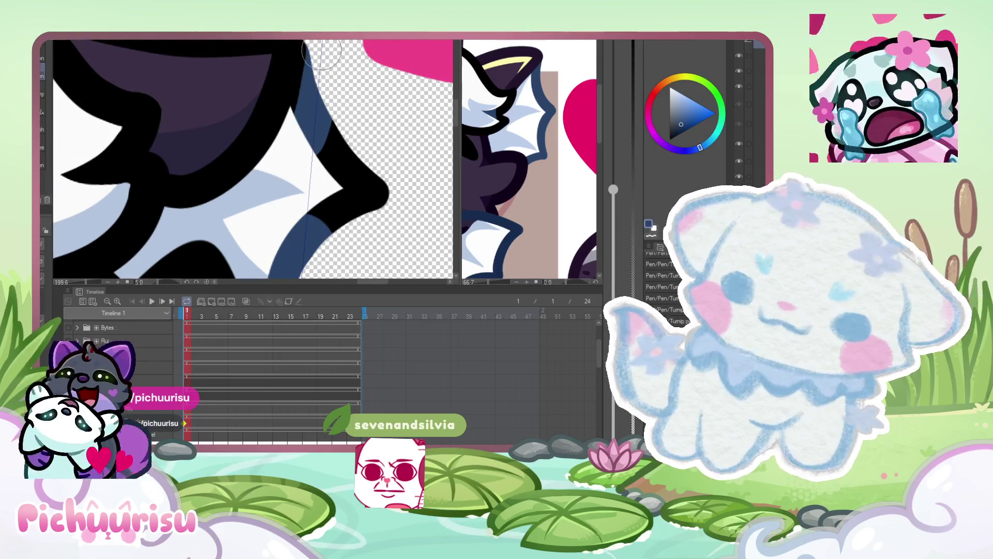
pyautogui.moveTo(322, 132); pyautogui.dragTo(368, 154)
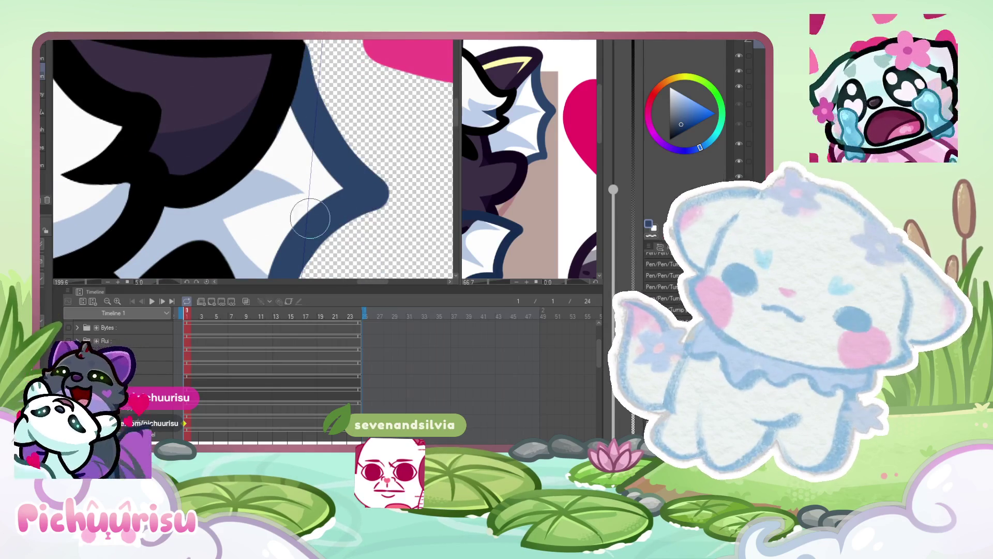
pyautogui.scroll(-1, 317, 211)
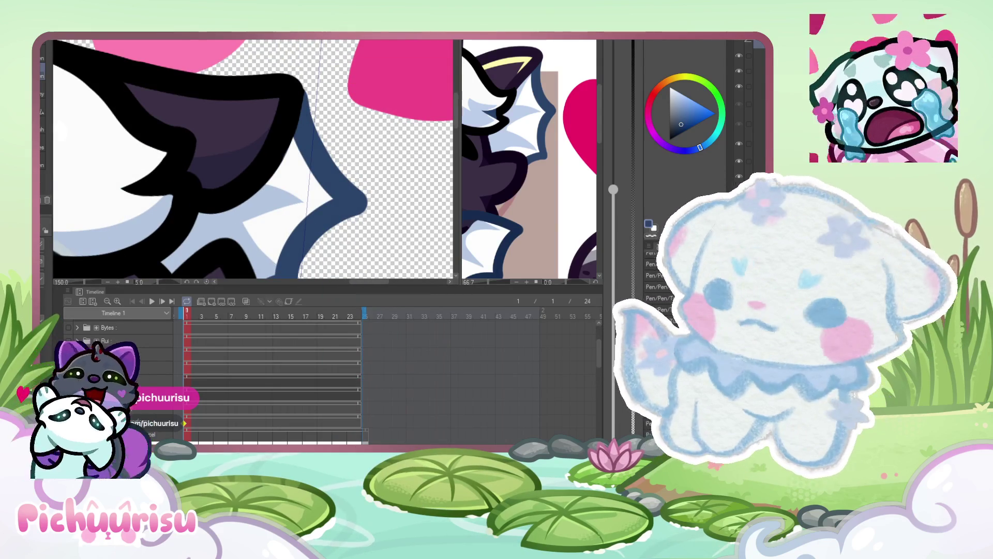
pyautogui.scroll(5, 179, 193)
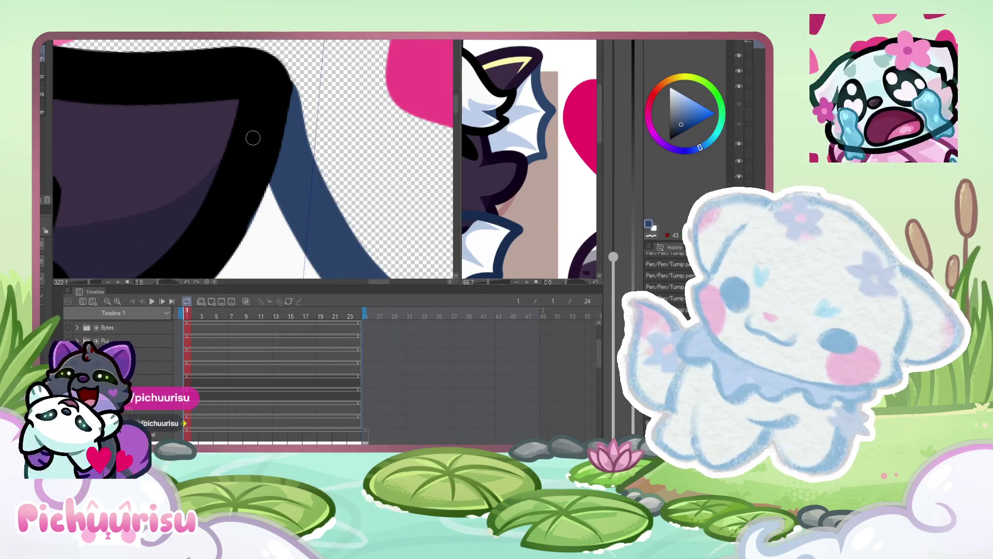
pyautogui.scroll(1, 300, 75)
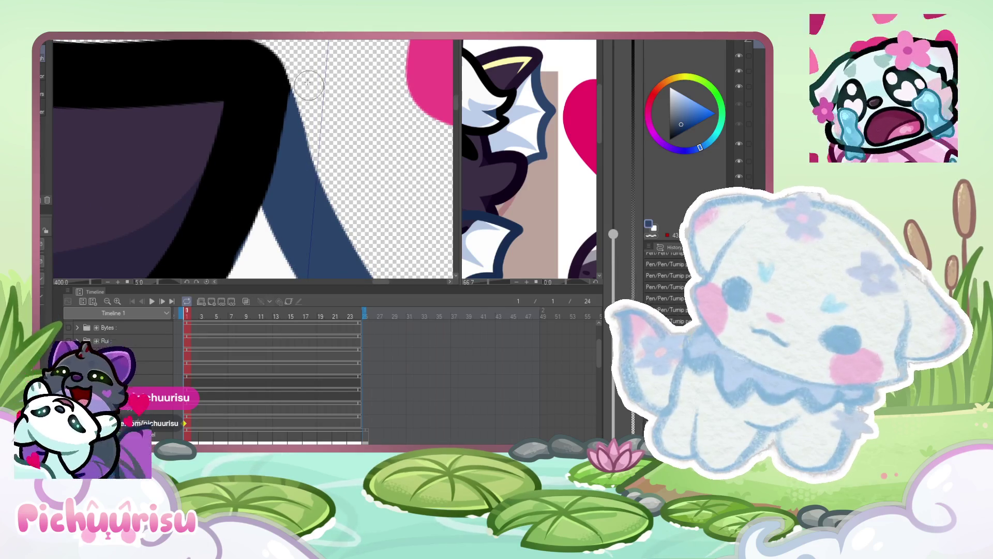
pyautogui.scroll(-5, 312, 95)
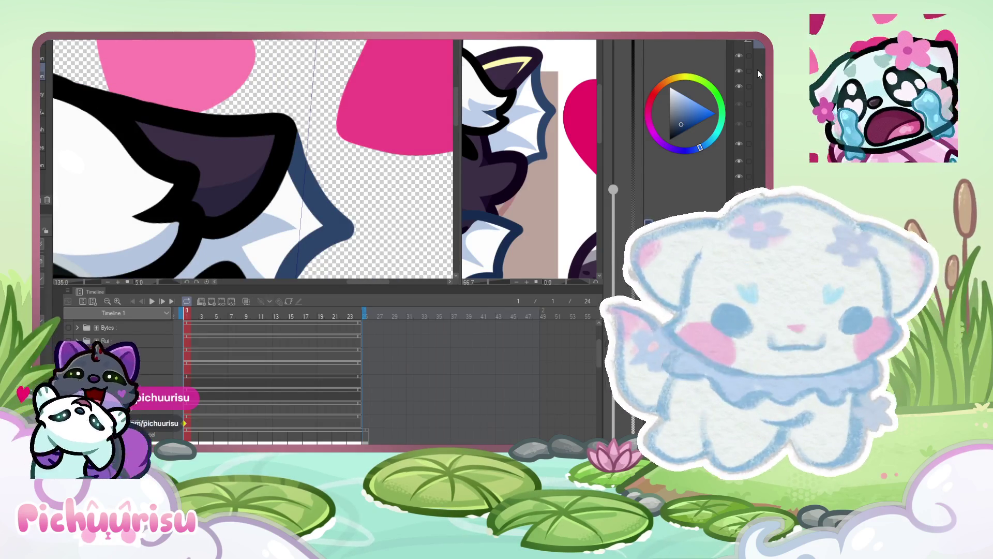
pyautogui.scroll(2, 298, 150)
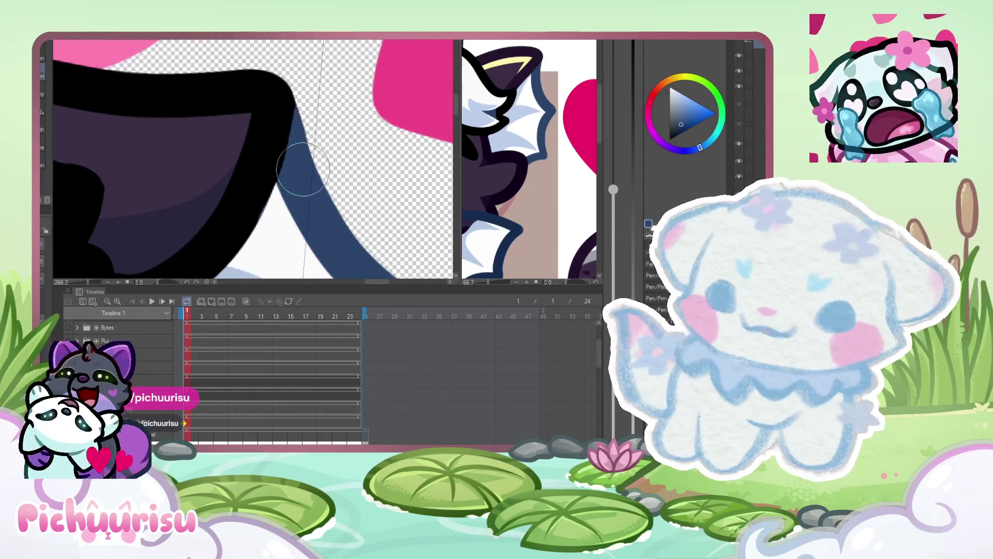
pyautogui.scroll(-2, 313, 115)
pyautogui.scroll(-6, 314, 114)
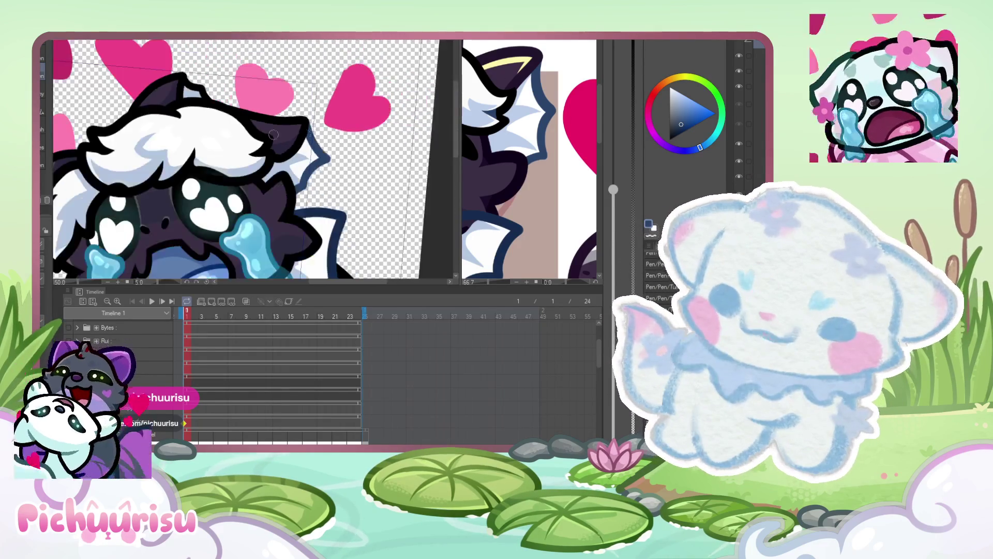
# - Zoom into the ear and paint out the stray blue oval dot
pyautogui.scroll(7, 141, 150)
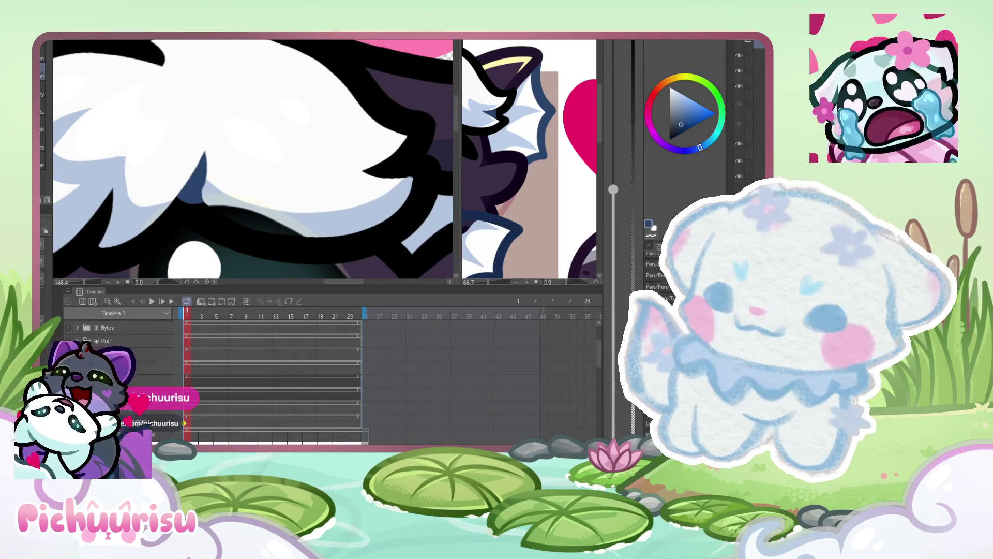
pyautogui.scroll(2, 206, 192)
pyautogui.scroll(1, 206, 193)
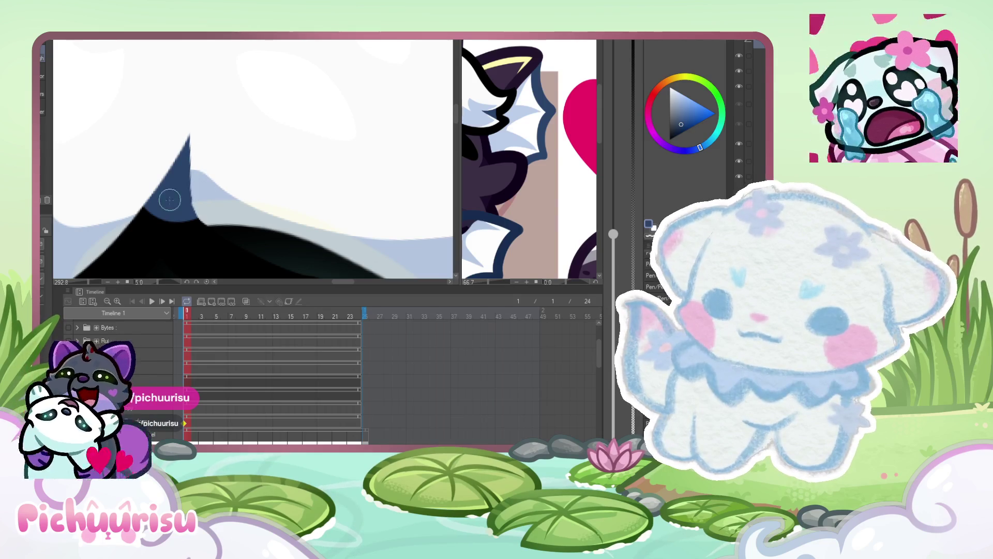
pyautogui.scroll(-7, 203, 189)
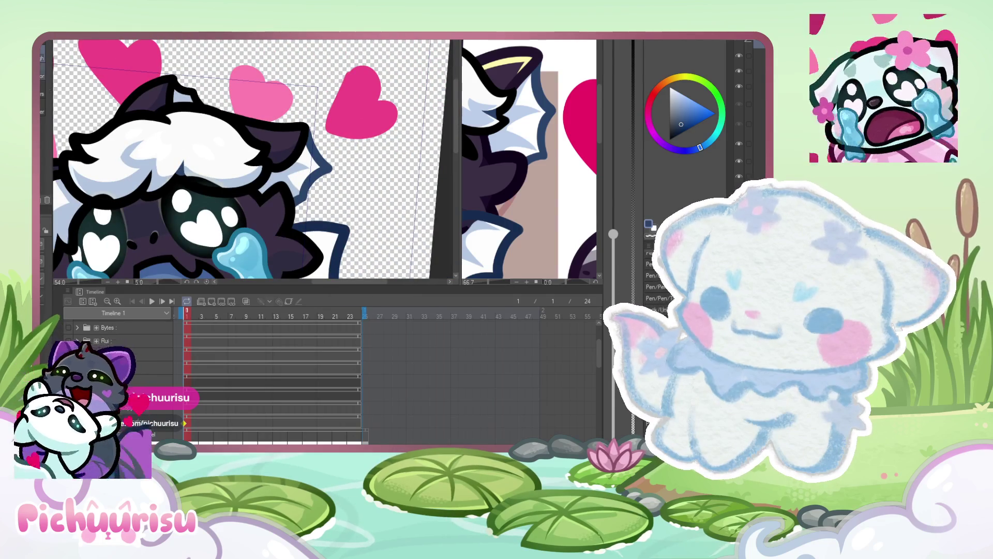
pyautogui.scroll(4, 233, 154)
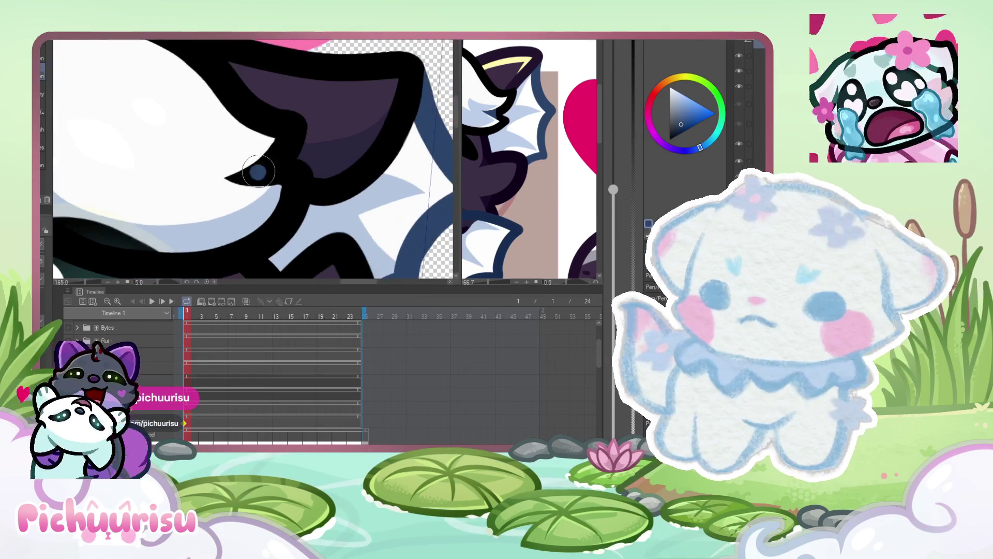
pyautogui.moveTo(256, 163); pyautogui.dragTo(262, 179)
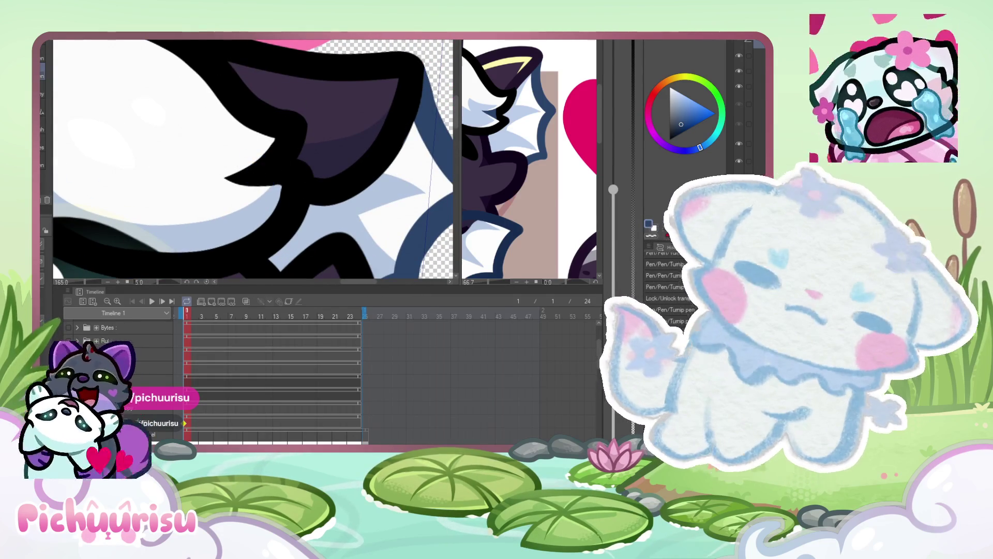
pyautogui.scroll(-4, 258, 184)
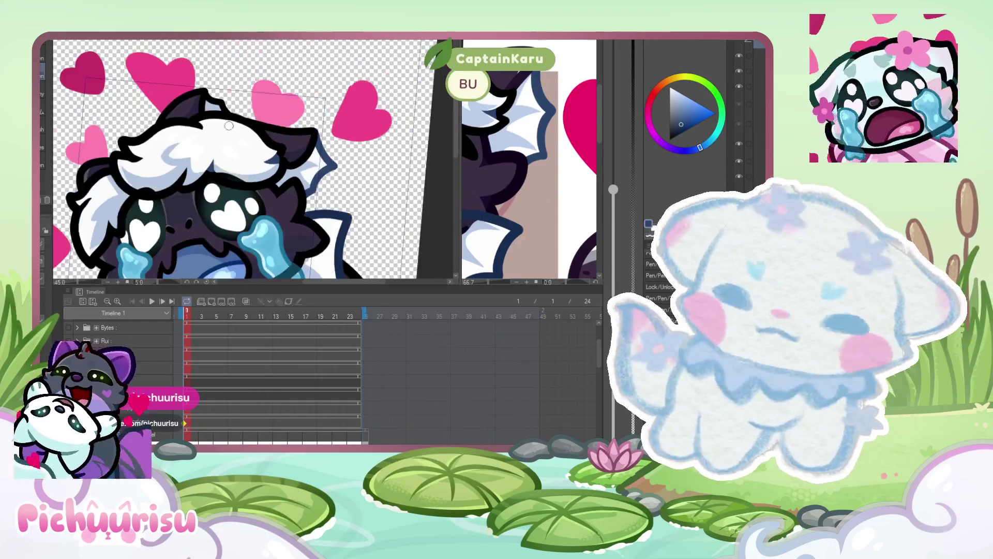
pyautogui.scroll(2, 181, 179)
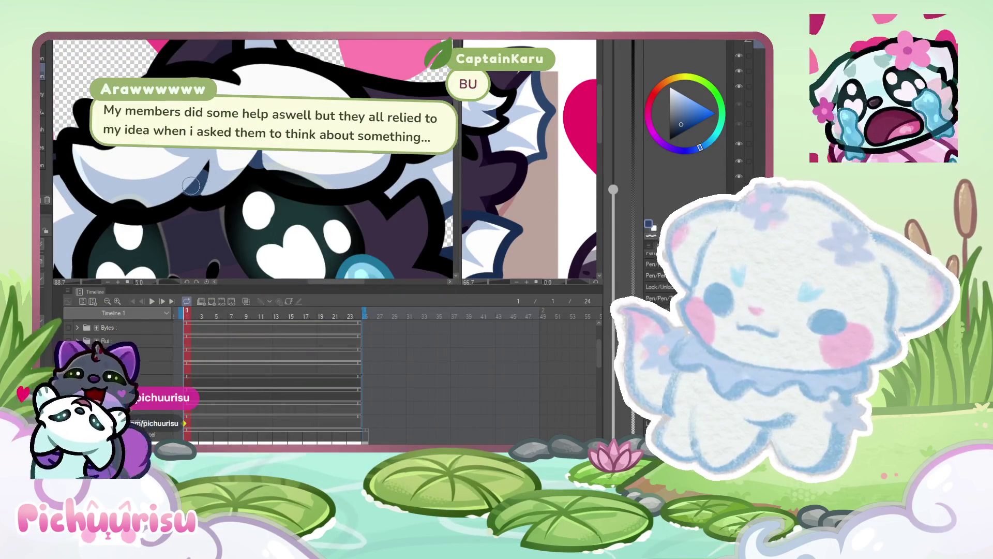
pyautogui.scroll(2, 292, 60)
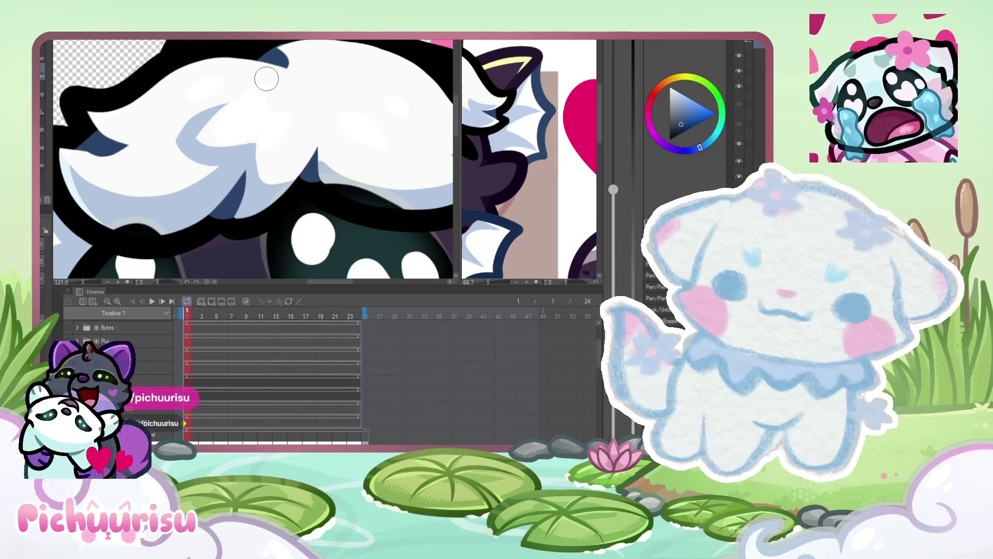
pyautogui.scroll(-2, 291, 91)
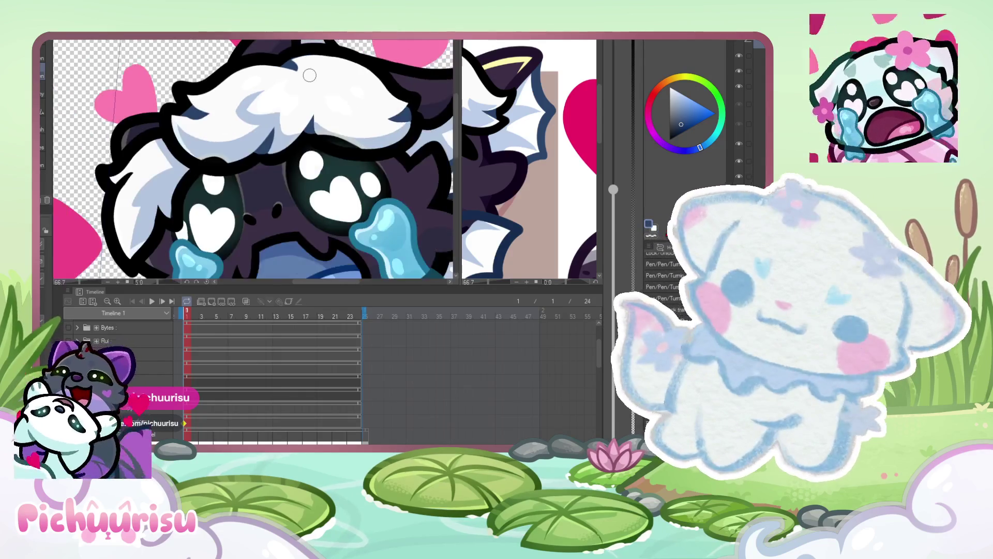
pyautogui.scroll(2, 187, 173)
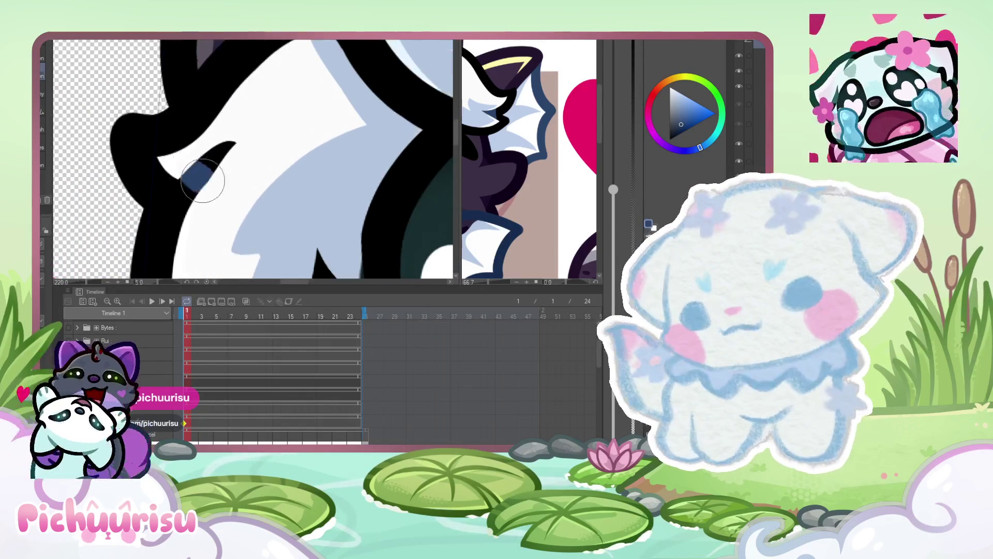
pyautogui.scroll(1, 278, 192)
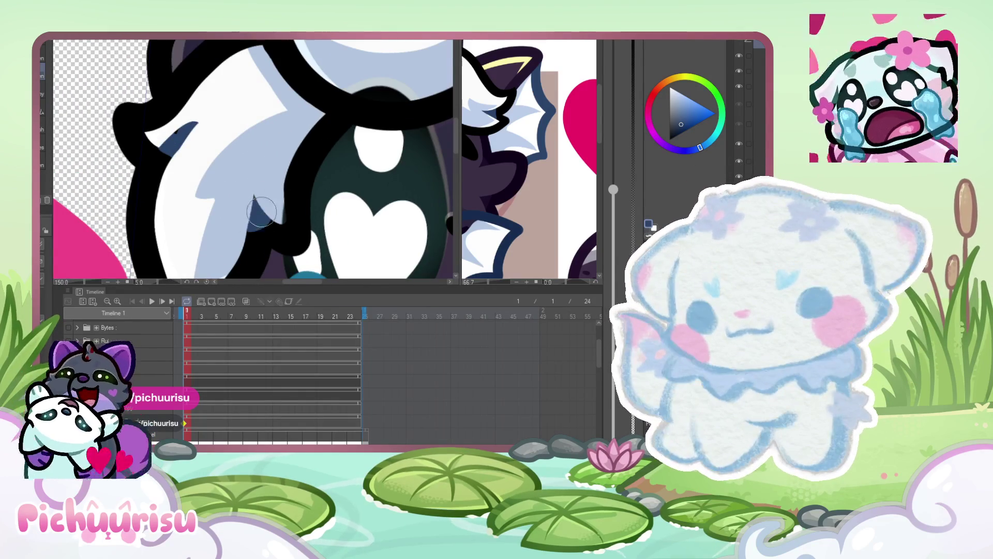
pyautogui.scroll(-1, 278, 191)
pyautogui.scroll(3, 278, 191)
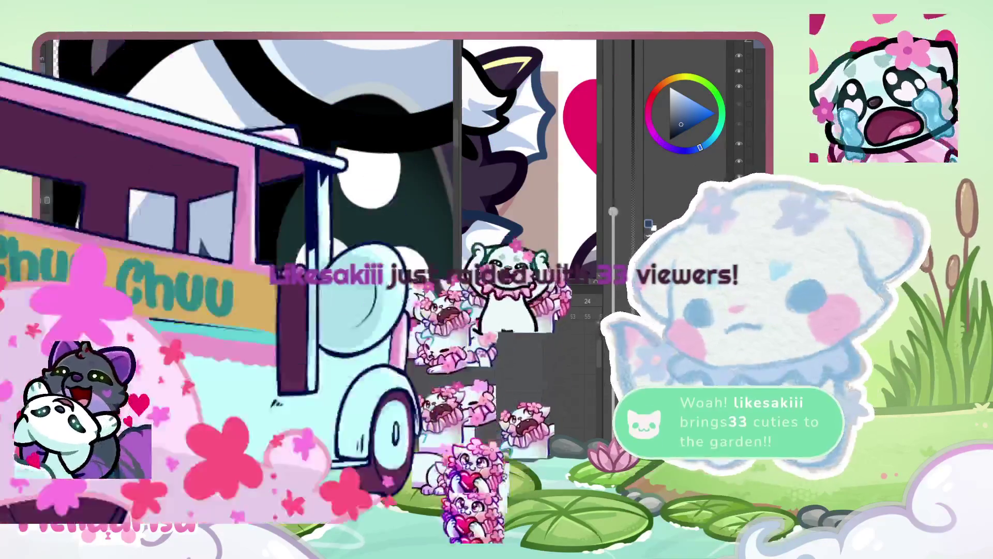
# - Eyedrop the near-black outline and light blue shading colours from the drawing
pyautogui.scroll(2, 305, 139)
pyautogui.scroll(2, 305, 138)
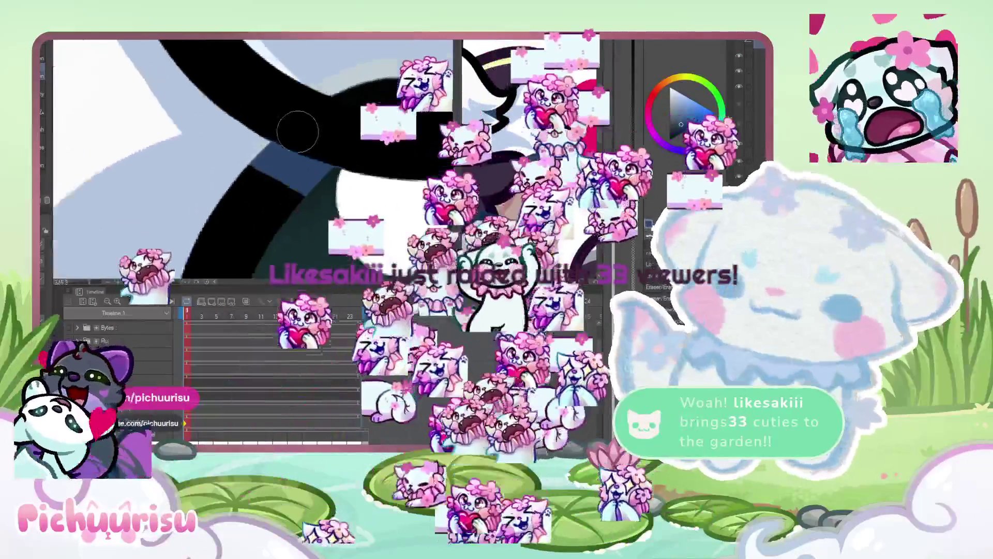
pyautogui.keyDown('alt'); pyautogui.click(261, 117); pyautogui.keyUp('alt')
pyautogui.keyDown('alt'); pyautogui.click(279, 166); pyautogui.keyUp('alt')
pyautogui.scroll(-3, 300, 209)
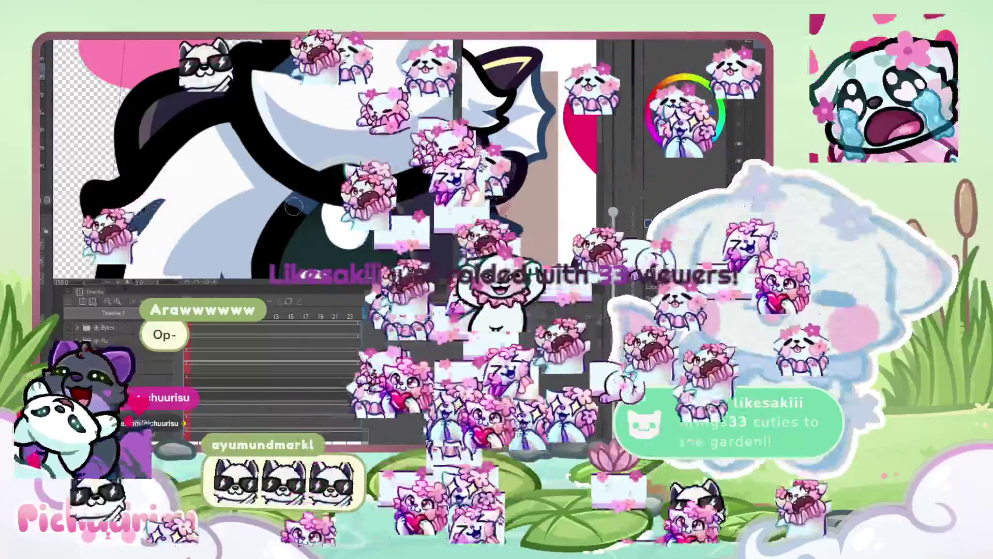
pyautogui.scroll(-2, 300, 209)
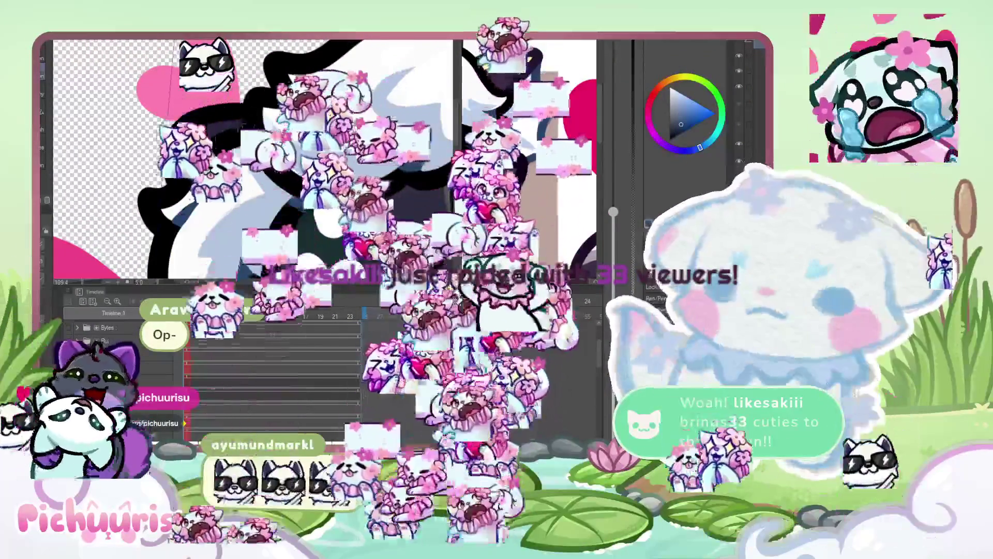
pyautogui.scroll(3, 300, 208)
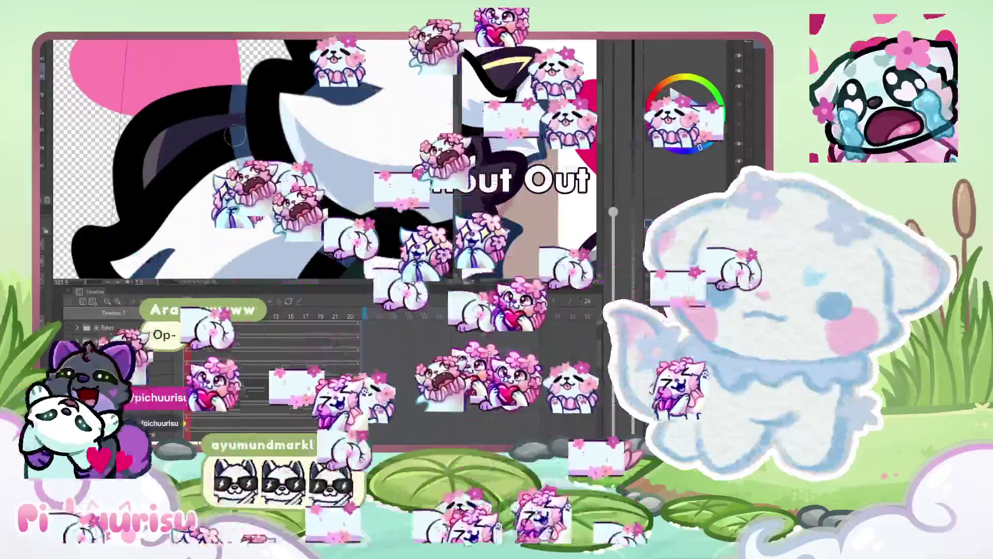
pyautogui.scroll(-3, 300, 209)
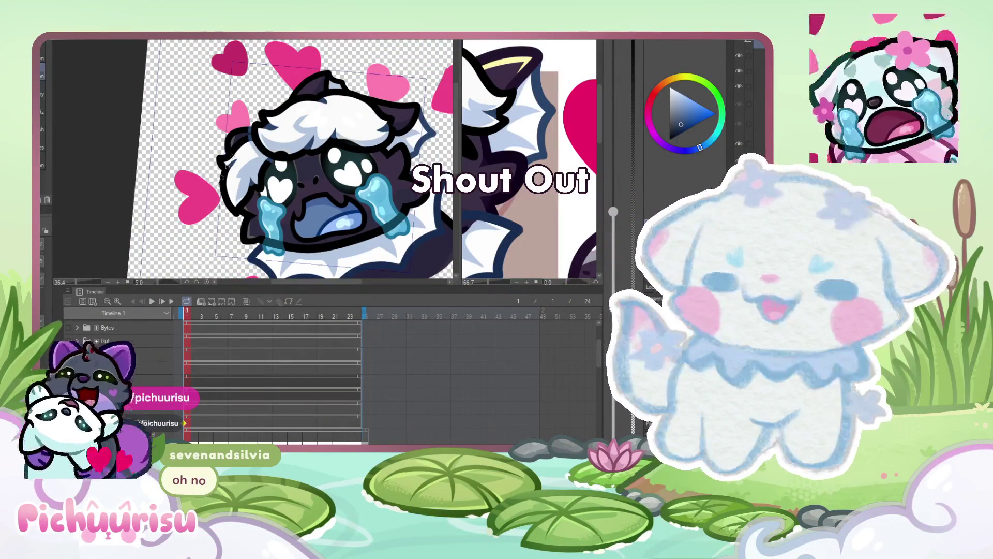
pyautogui.scroll(5, 193, 162)
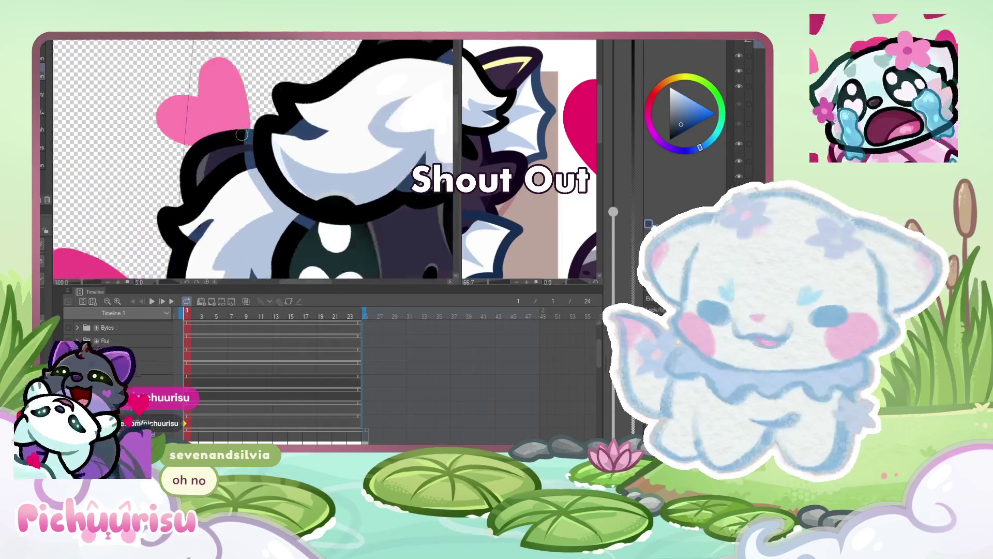
pyautogui.keyDown('alt'); pyautogui.click(246, 131); pyautogui.keyUp('alt')
pyautogui.keyDown('alt'); pyautogui.click(255, 141); pyautogui.keyUp('alt')
# - Sample a dark purple from the reference art, then settle on the artwork's blue
pyautogui.scroll(-5, 254, 141)
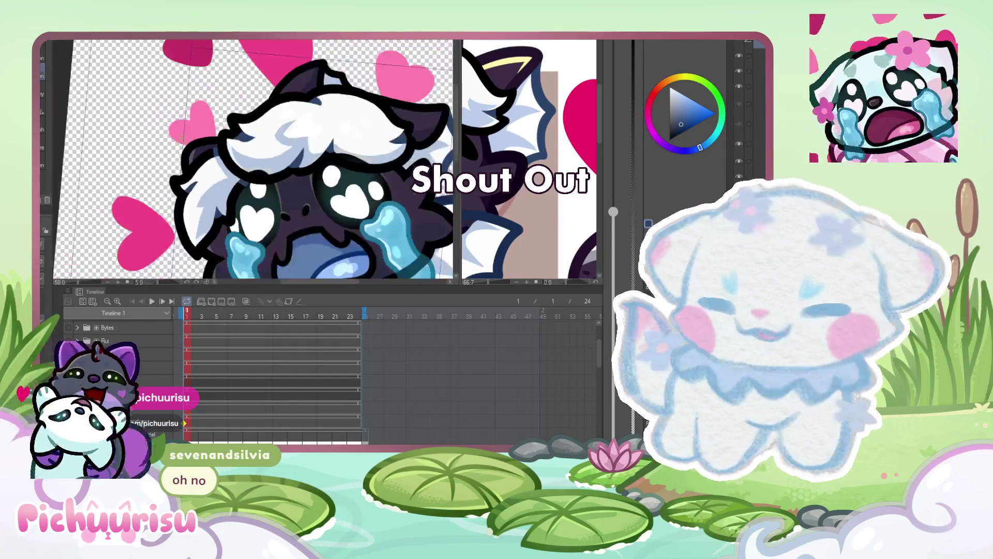
pyautogui.scroll(3, 327, 118)
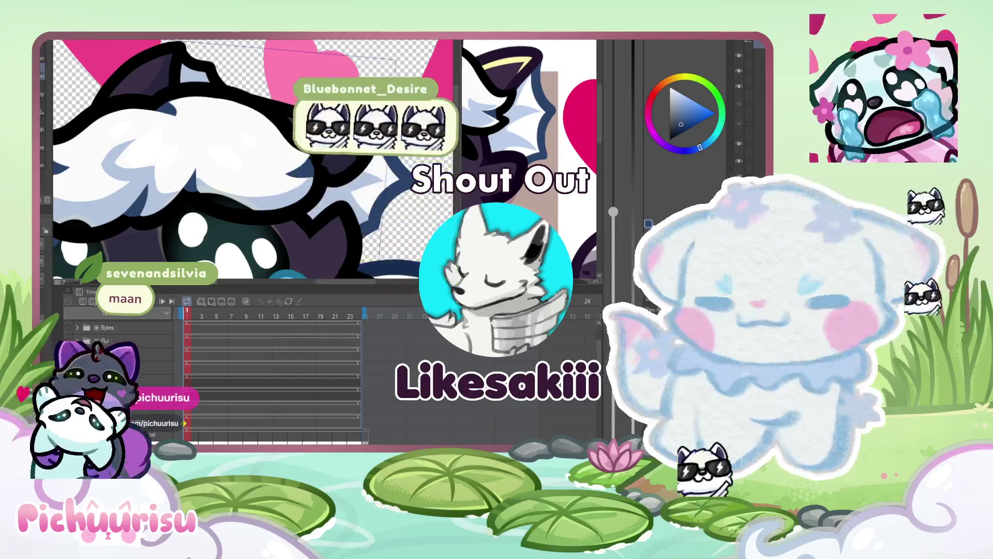
pyautogui.scroll(-2, 328, 118)
pyautogui.scroll(-2, 253, 161)
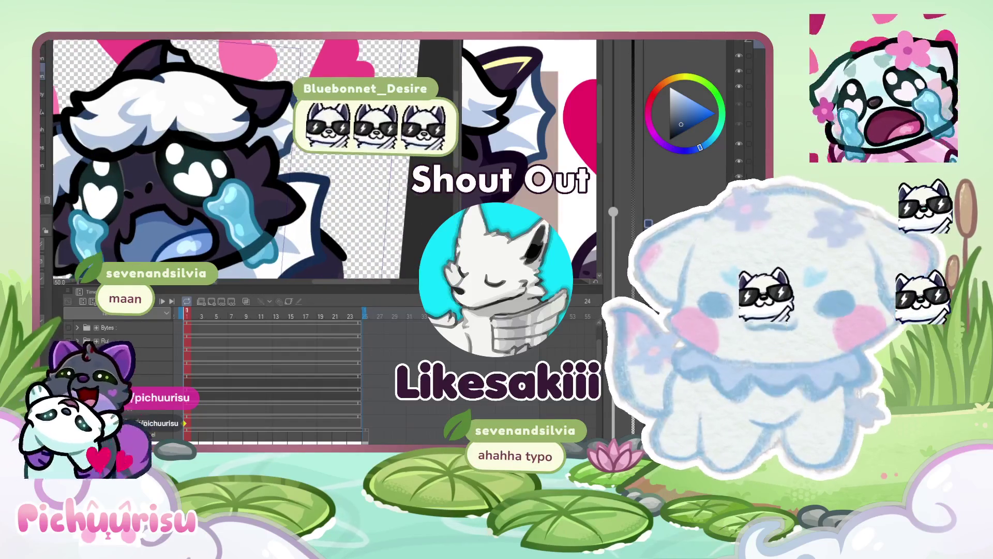
pyautogui.scroll(1, 254, 161)
pyautogui.scroll(1, 254, 160)
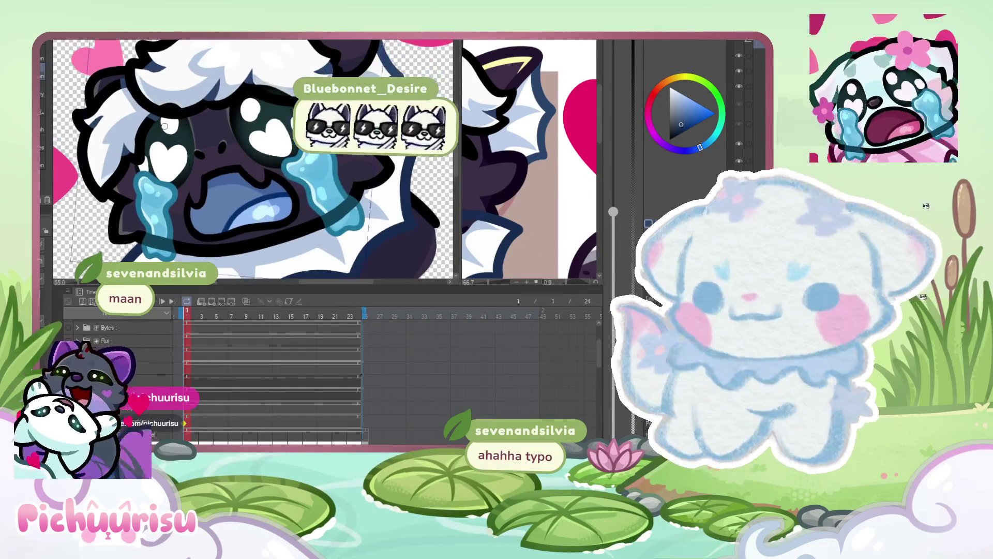
pyautogui.click(486, 159)
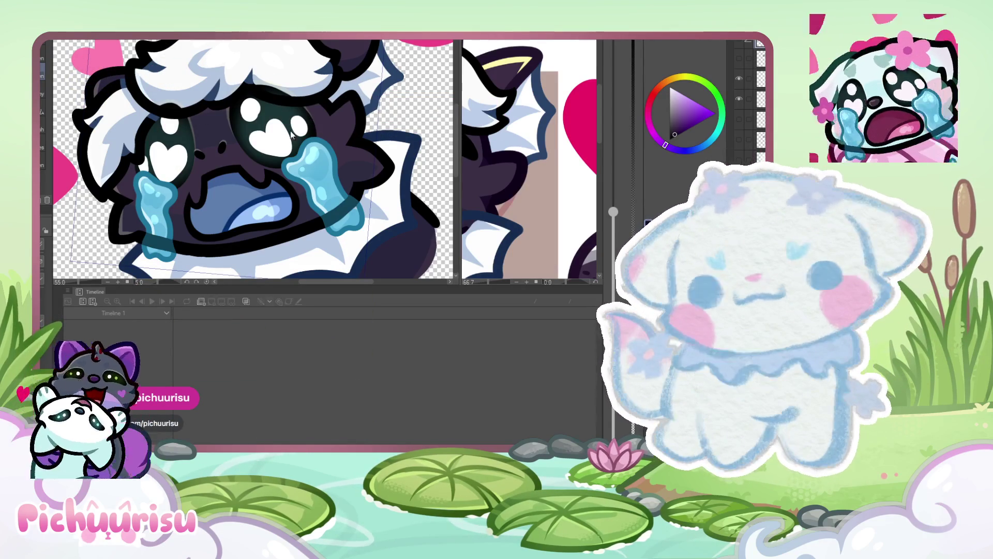
pyautogui.scroll(-3, 293, 131)
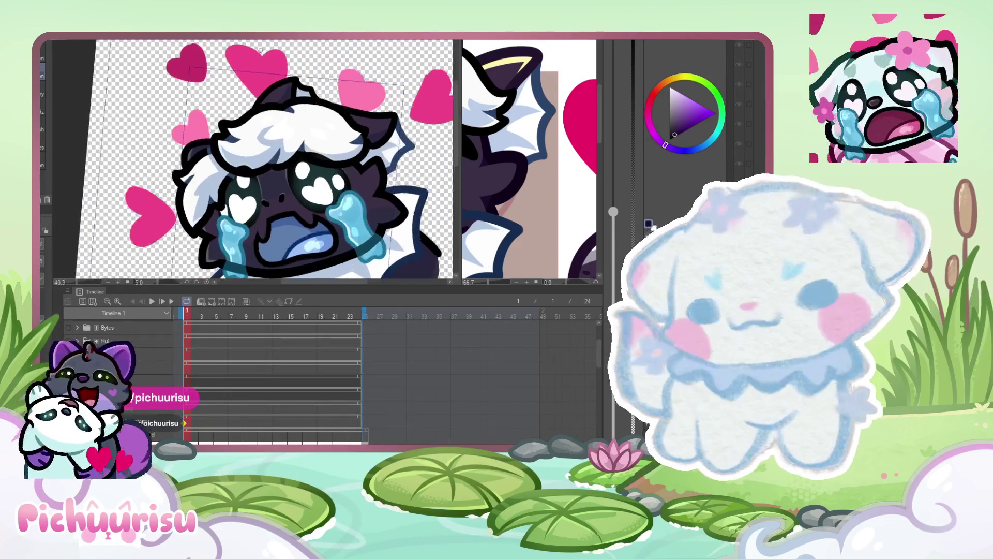
pyautogui.scroll(2, 299, 53)
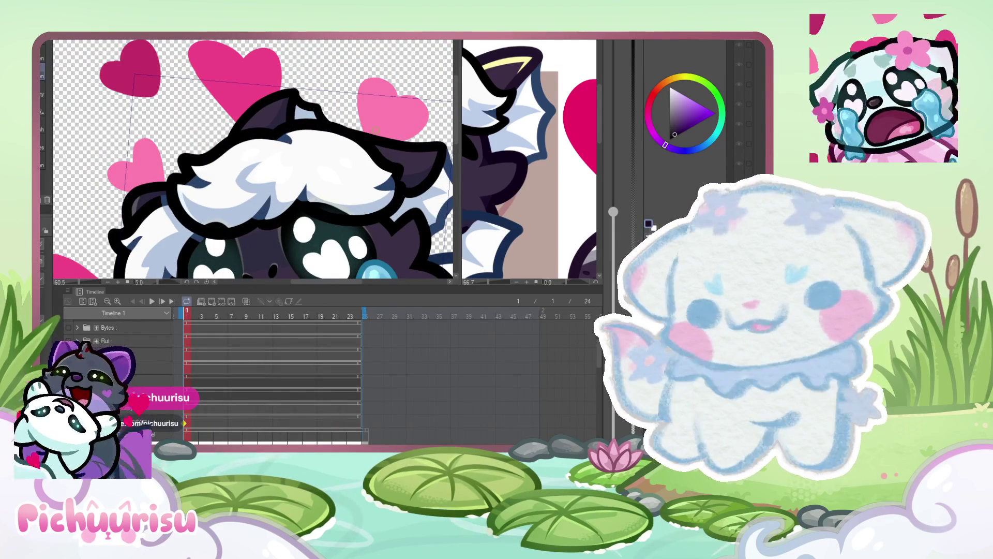
pyautogui.scroll(1, 305, 110)
pyautogui.keyDown('alt'); pyautogui.click(388, 145); pyautogui.keyUp('alt')
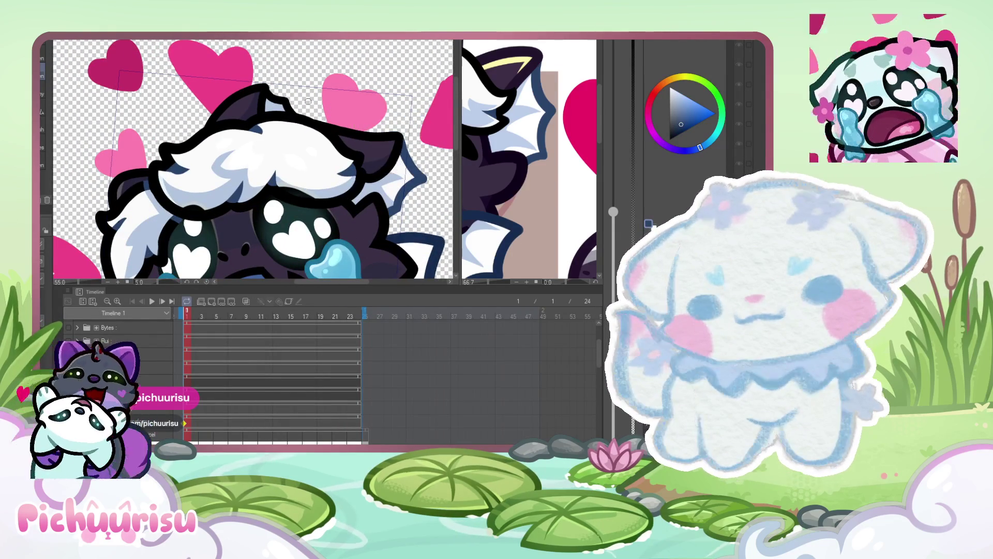
# - Brush blue shading along the ear outline, extending it toward the lower right
pyautogui.scroll(1, 212, 60)
pyautogui.scroll(2, 212, 60)
pyautogui.scroll(2, 325, 124)
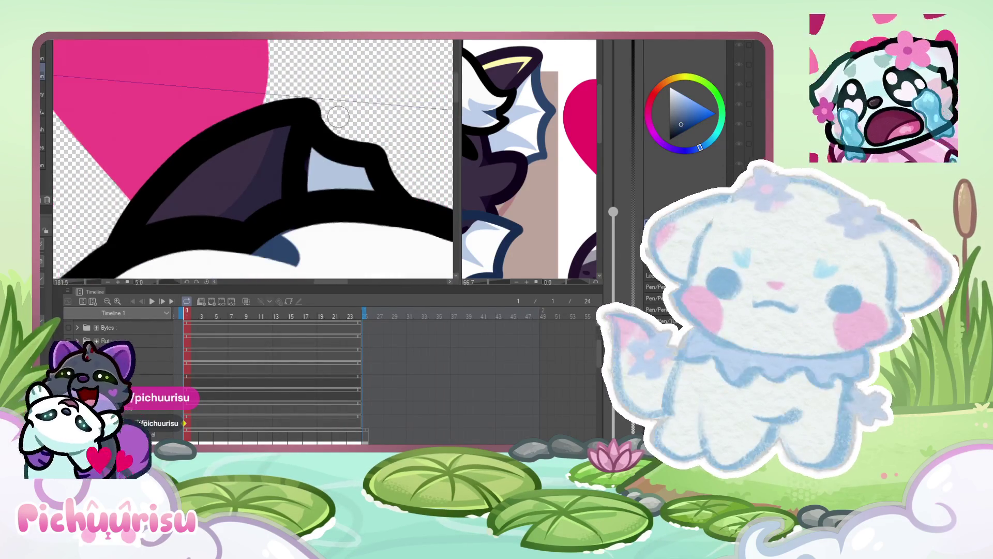
pyautogui.moveTo(323, 152)
pyautogui.mouseDown()
pyautogui.moveTo(357, 150)
pyautogui.moveTo(414, 171)
pyautogui.mouseUp()
pyautogui.scroll(2, 415, 175)
pyautogui.scroll(1, 415, 175)
pyautogui.moveTo(328, 168)
pyautogui.mouseDown()
pyautogui.moveTo(356, 187)
pyautogui.moveTo(423, 199)
pyautogui.mouseUp()
pyautogui.scroll(-5, 423, 199)
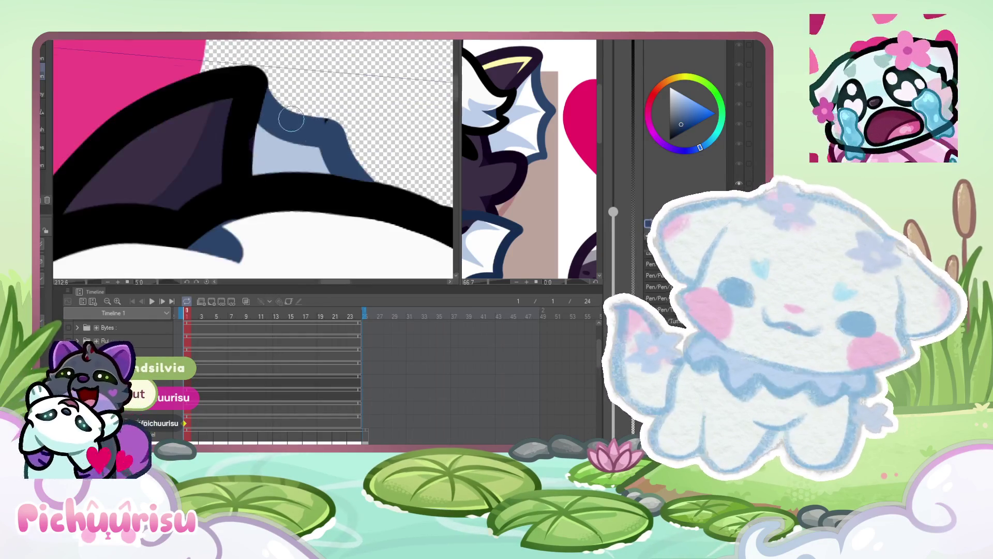
pyautogui.scroll(-4, 267, 84)
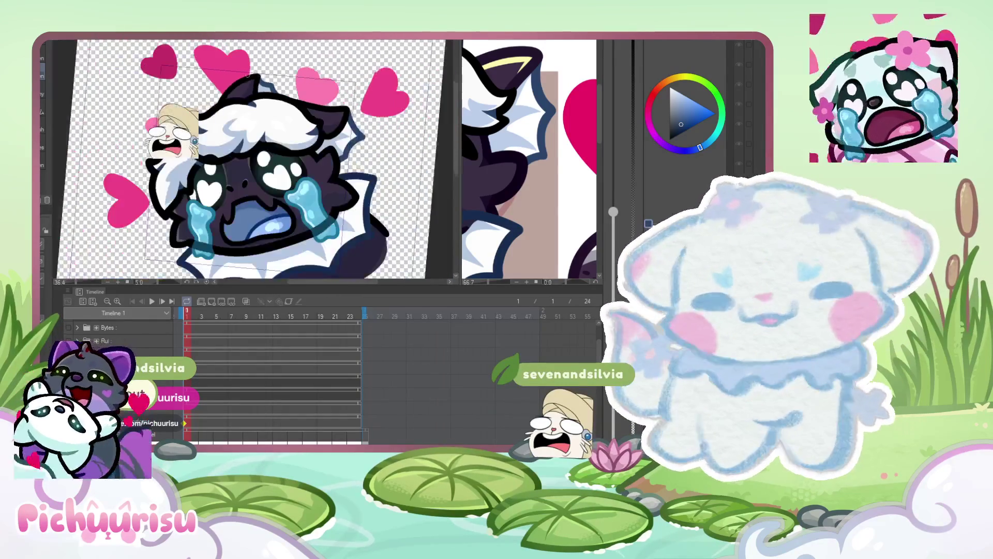
pyautogui.click(482, 163)
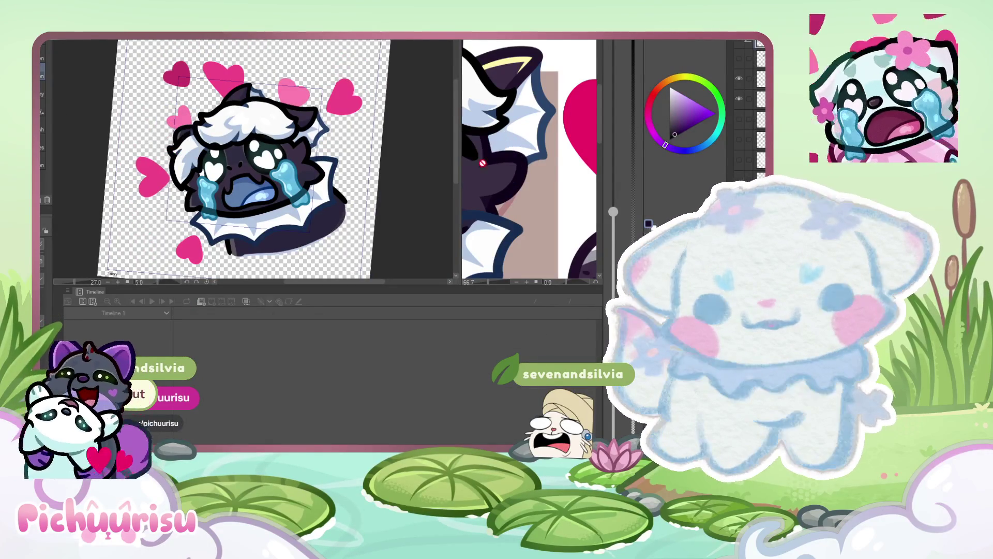
# - Paint a short dark purple stroke over the head's black outline
pyautogui.scroll(5, 274, 143)
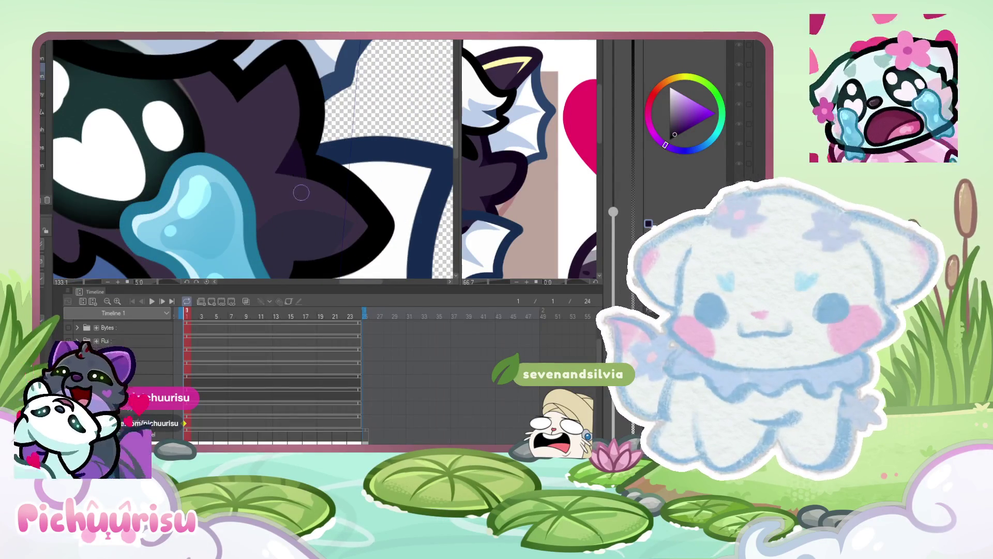
pyautogui.scroll(3, 247, 146)
pyautogui.moveTo(247, 146); pyautogui.dragTo(245, 149)
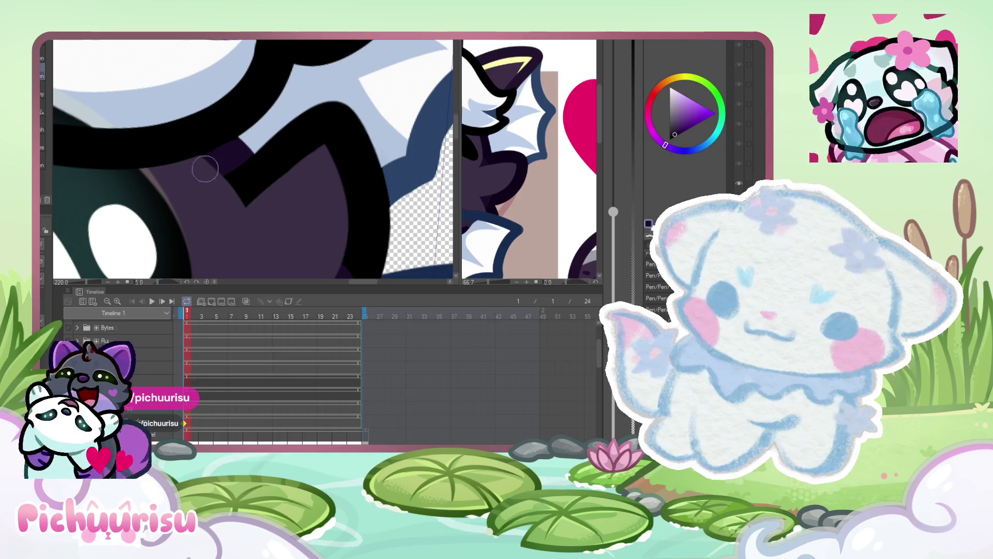
pyautogui.scroll(-5, 217, 180)
pyautogui.scroll(3, 138, 164)
pyautogui.scroll(3, 138, 165)
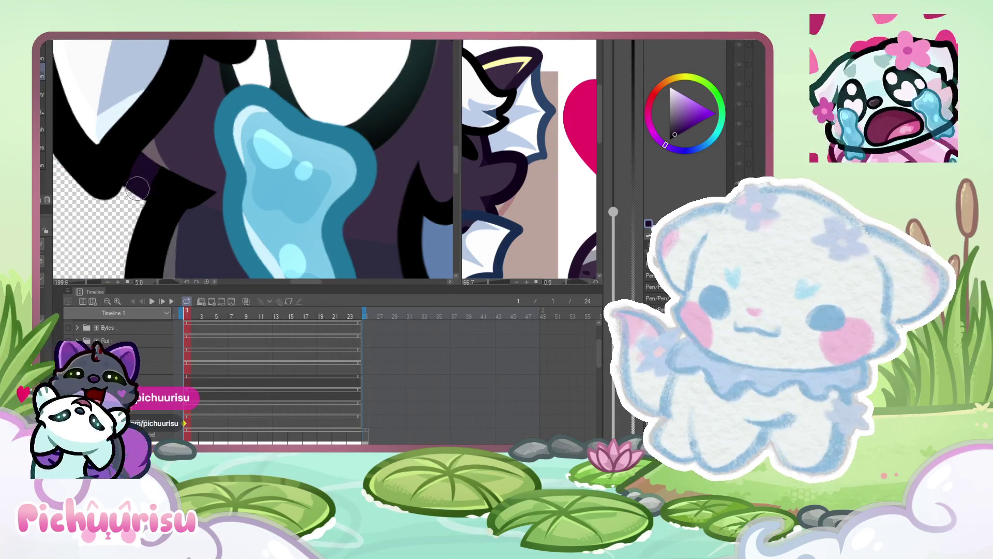
pyautogui.scroll(-5, 163, 199)
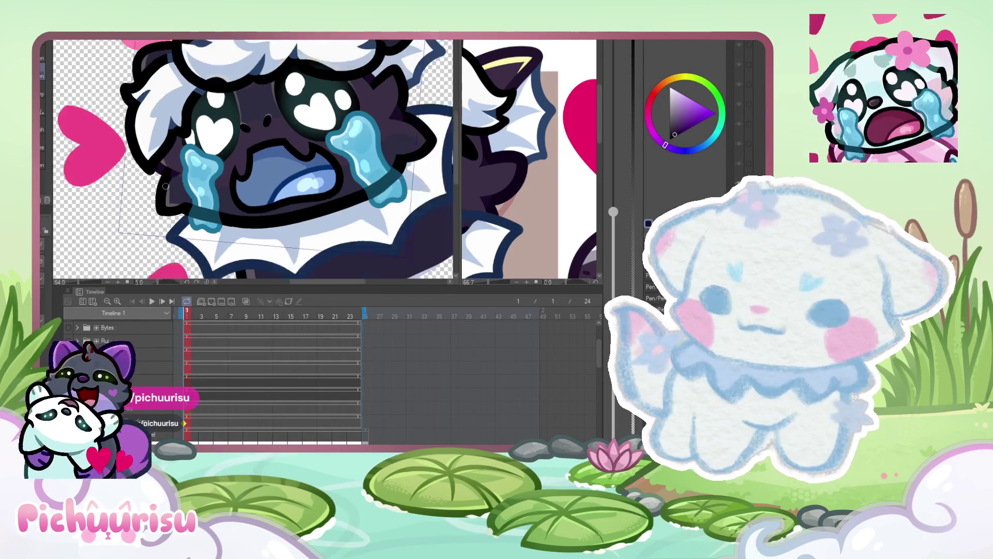
pyautogui.scroll(-1, 254, 161)
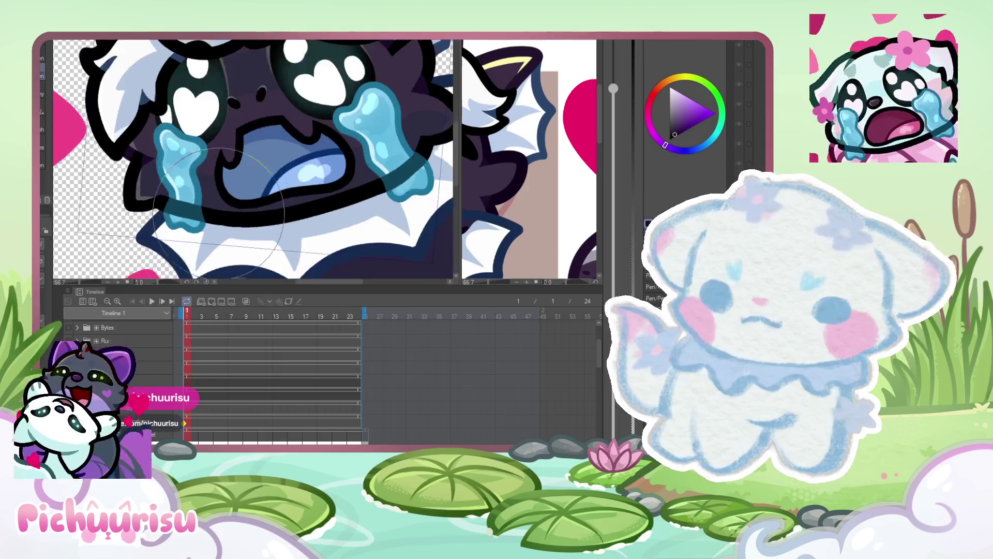
pyautogui.scroll(-1, 252, 138)
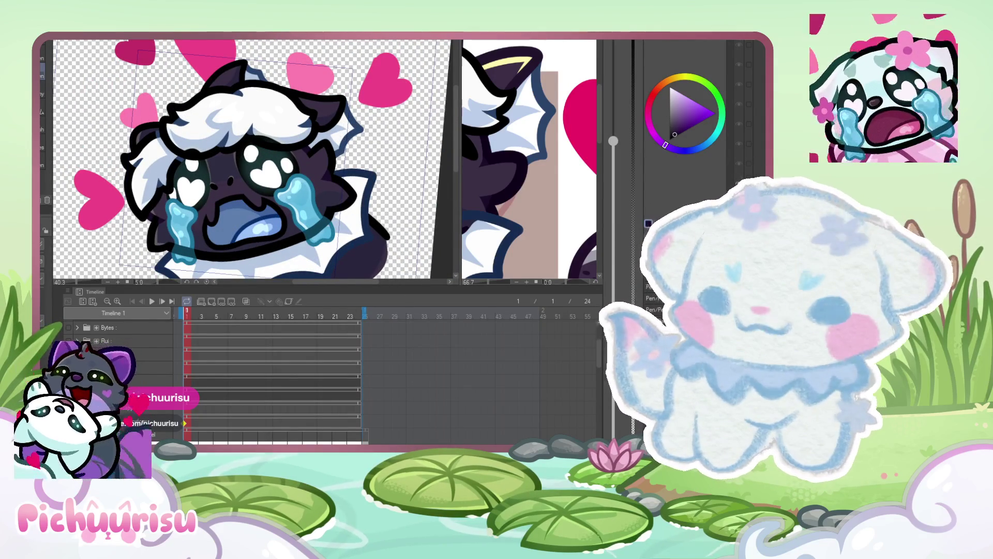
pyautogui.scroll(5, 290, 149)
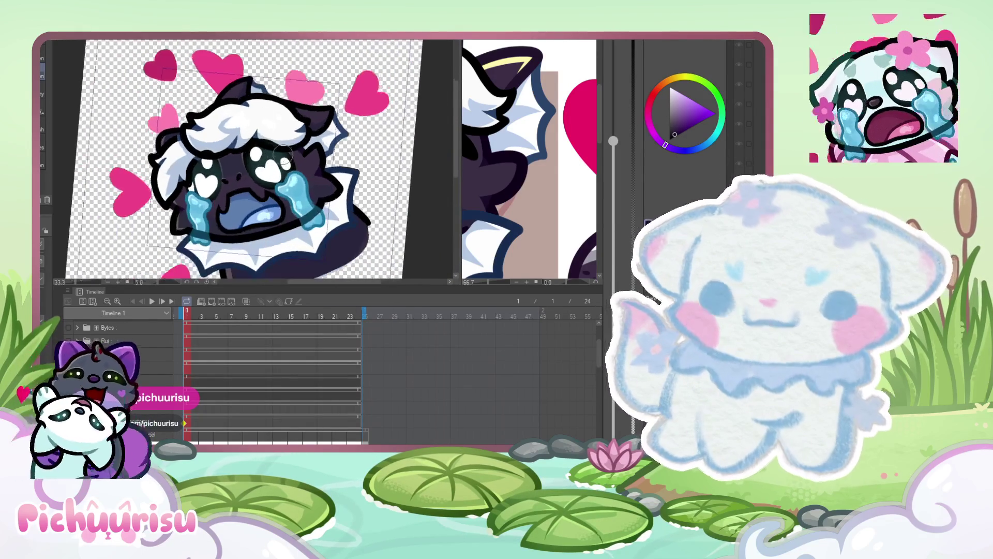
pyautogui.scroll(4, 253, 137)
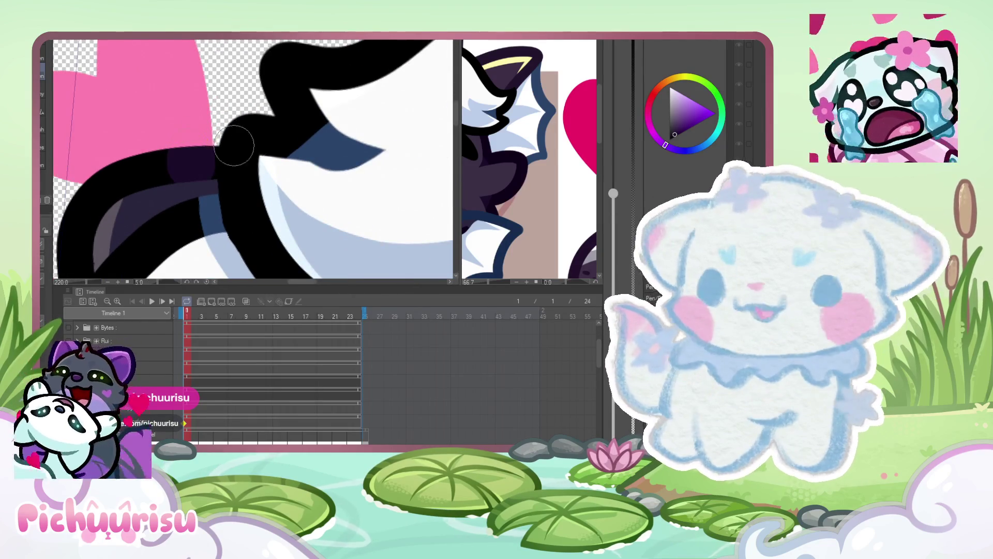
pyautogui.scroll(2, 243, 140)
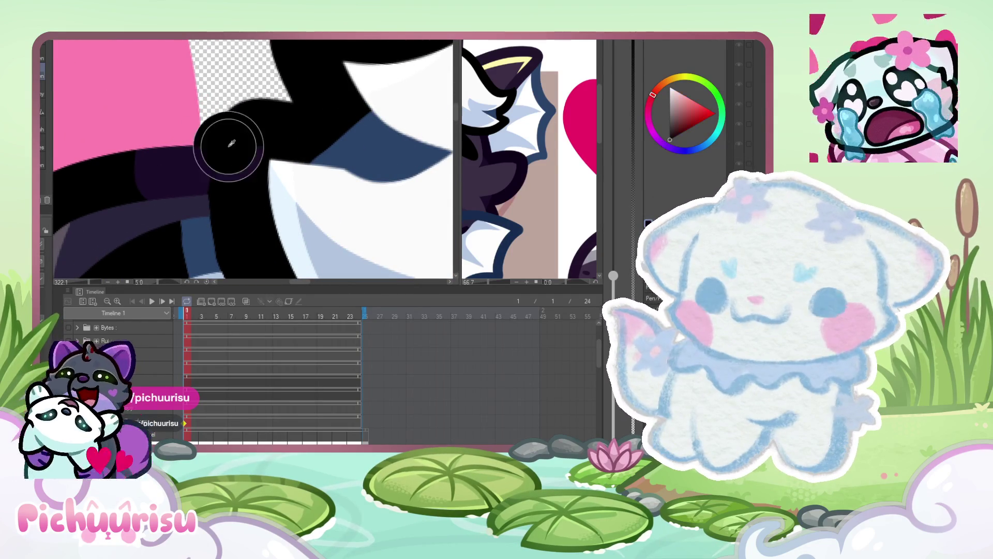
# - Eyedrop dark purple from the artwork and shade the outline's left and top edges
pyautogui.keyDown('alt'); pyautogui.click(191, 160); pyautogui.keyUp('alt')
pyautogui.scroll(-4, 191, 160)
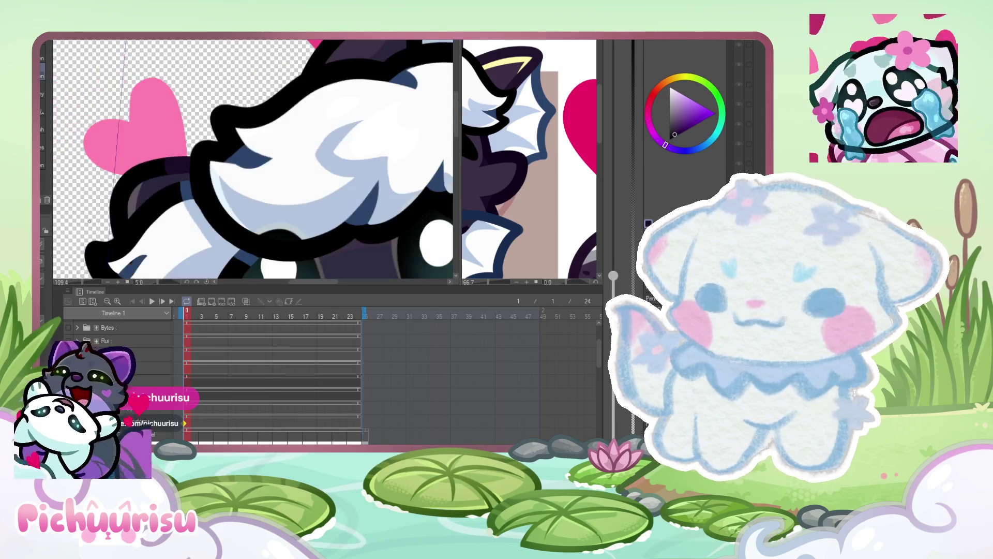
pyautogui.scroll(3, 253, 138)
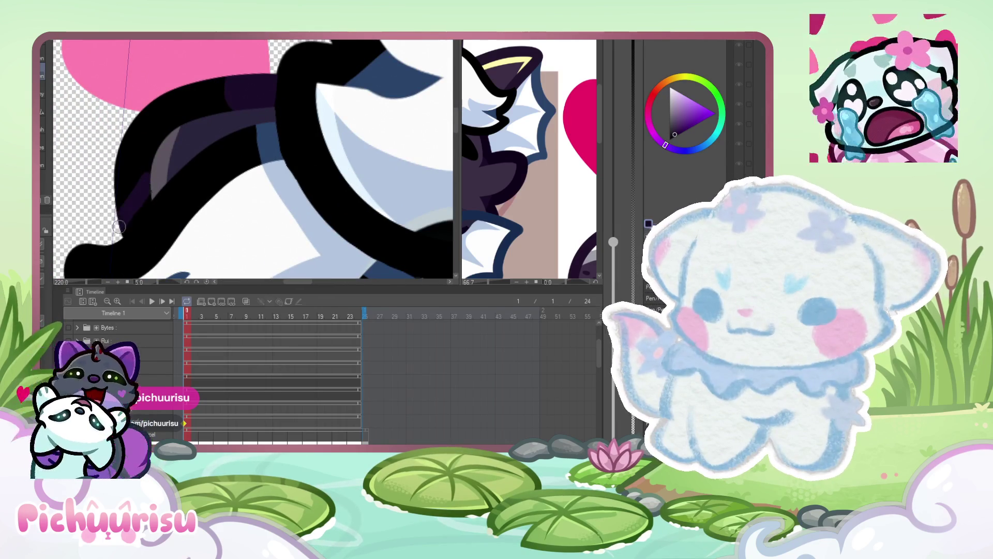
pyautogui.moveTo(131, 209); pyautogui.dragTo(134, 123)
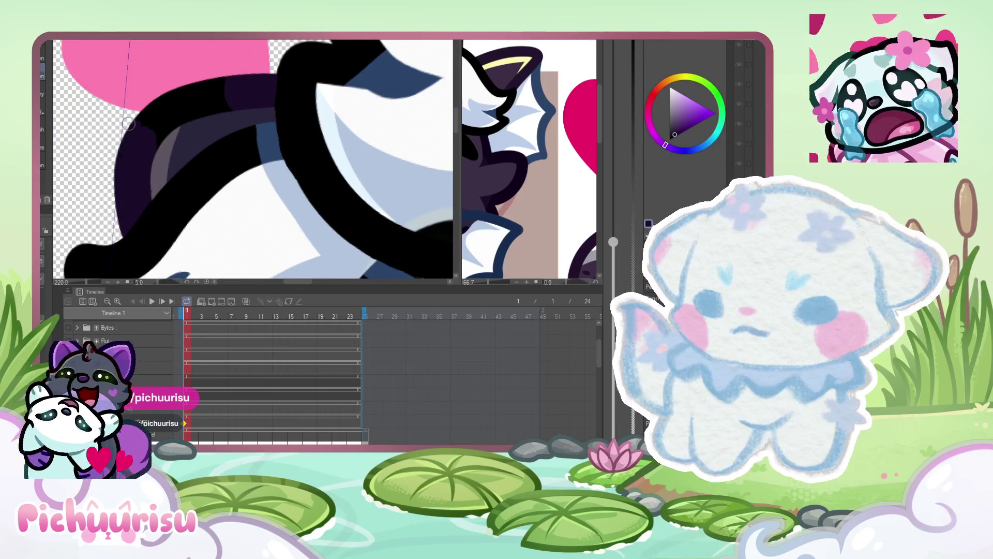
pyautogui.moveTo(165, 84); pyautogui.dragTo(214, 97)
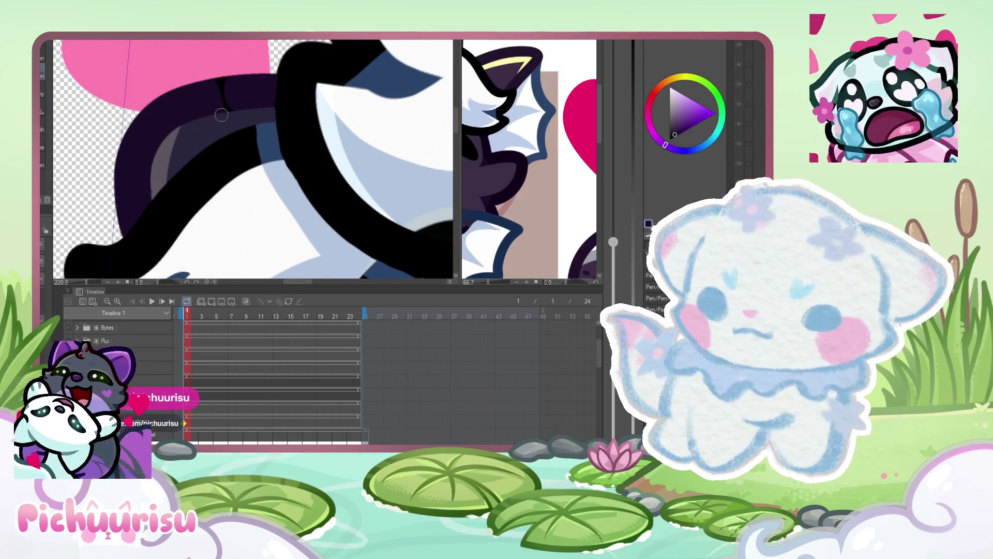
pyautogui.keyDown('alt'); pyautogui.click(512, 62); pyautogui.keyUp('alt')
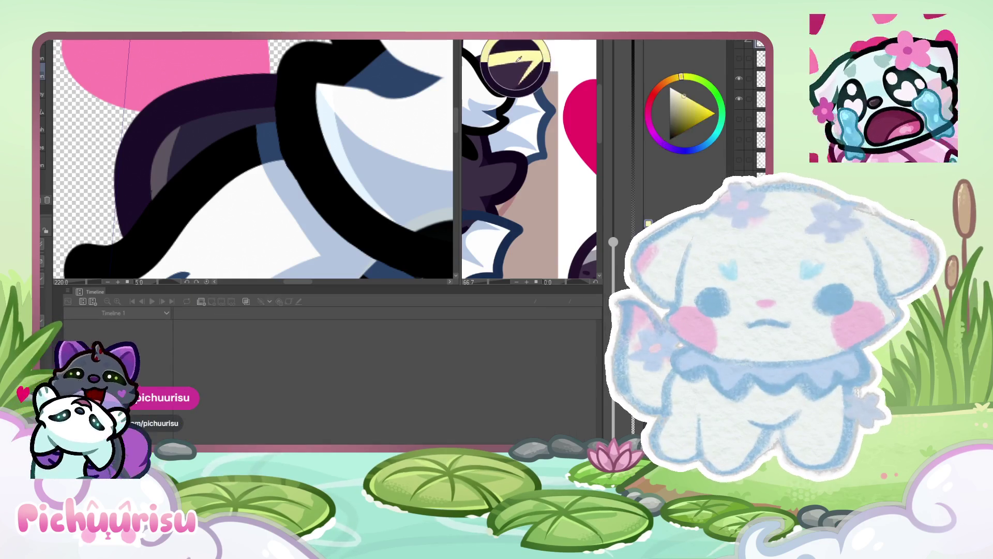
# - Sample the ear's dark purple and paint it over the ear's black line
pyautogui.scroll(1, 152, 161)
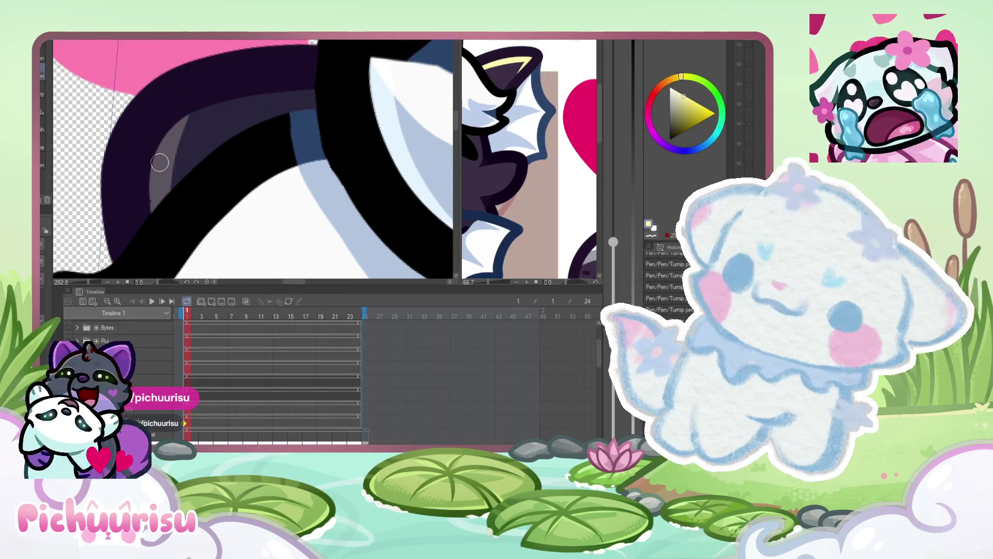
pyautogui.scroll(2, 160, 163)
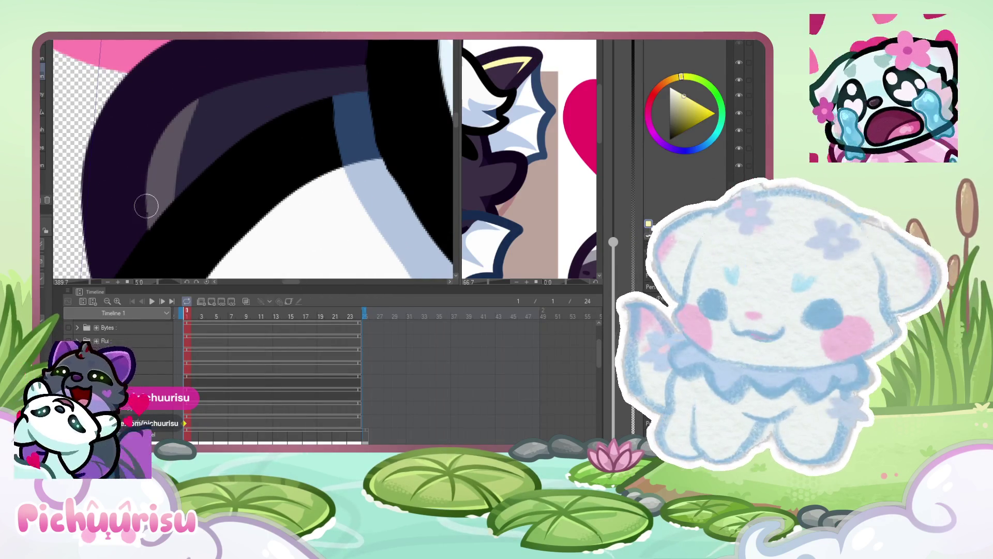
pyautogui.keyDown('alt'); pyautogui.click(120, 169); pyautogui.keyUp('alt')
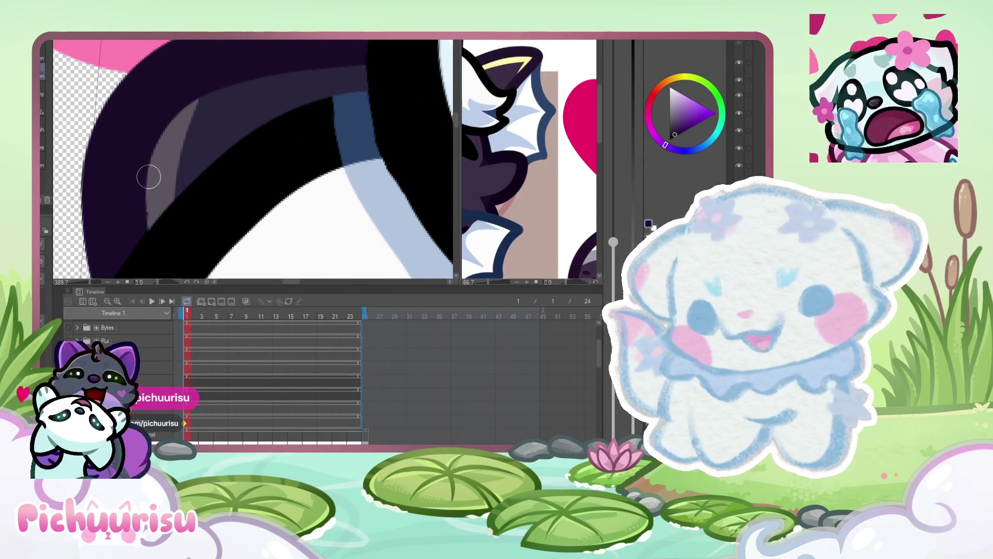
pyautogui.scroll(-10, 128, 198)
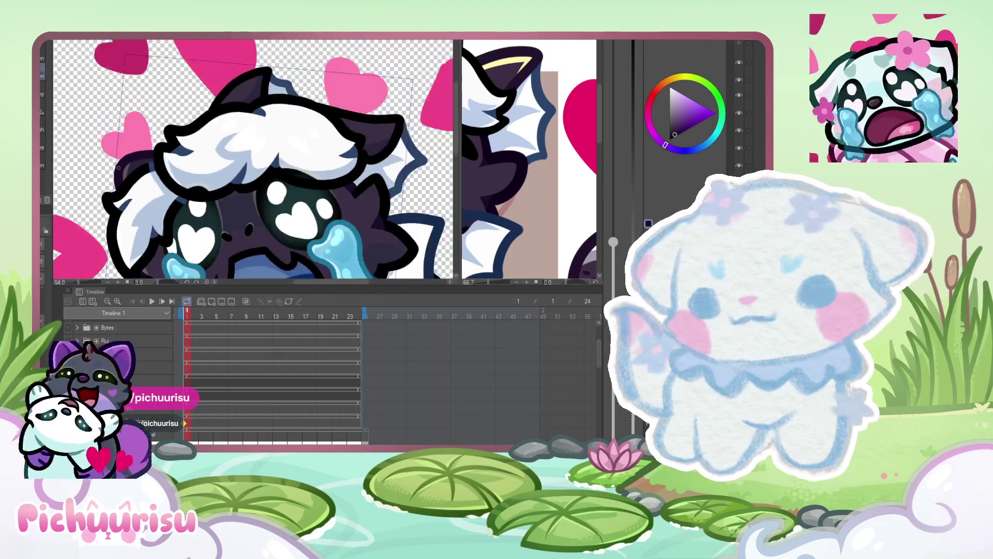
pyautogui.scroll(8, 195, 157)
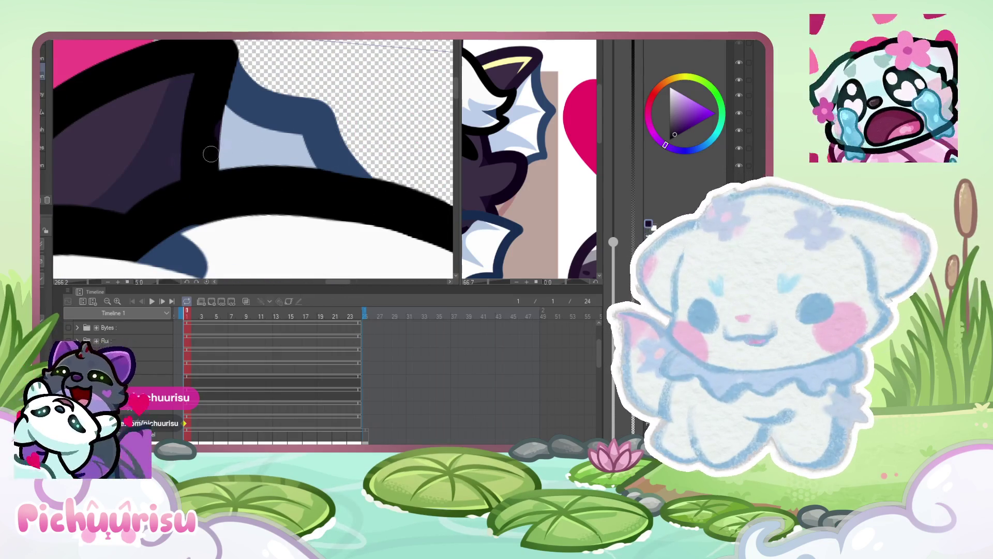
pyautogui.scroll(-5, 209, 127)
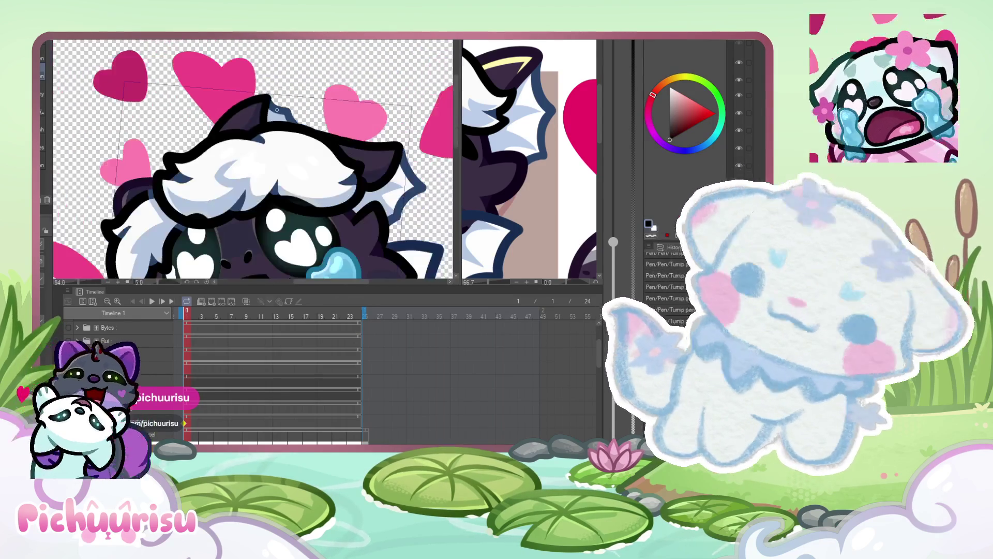
pyautogui.keyDown('alt'); pyautogui.click(124, 182); pyautogui.keyUp('alt')
pyautogui.scroll(5, 321, 110)
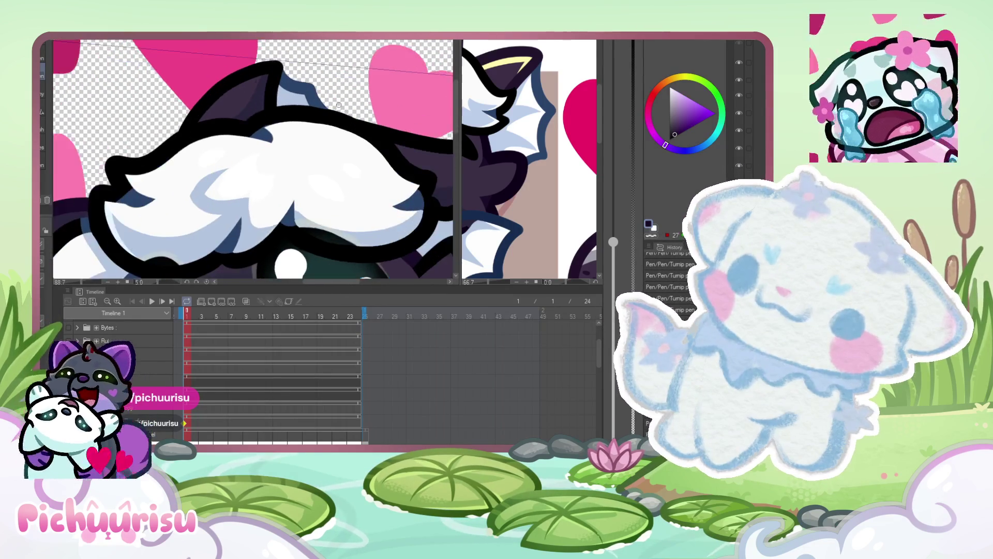
pyautogui.scroll(4, 220, 98)
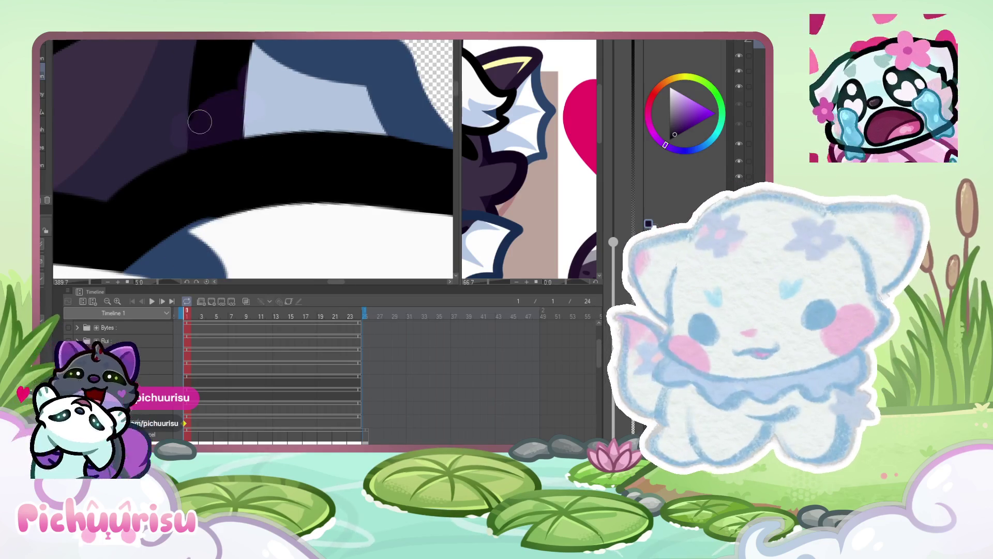
pyautogui.scroll(-4, 231, 88)
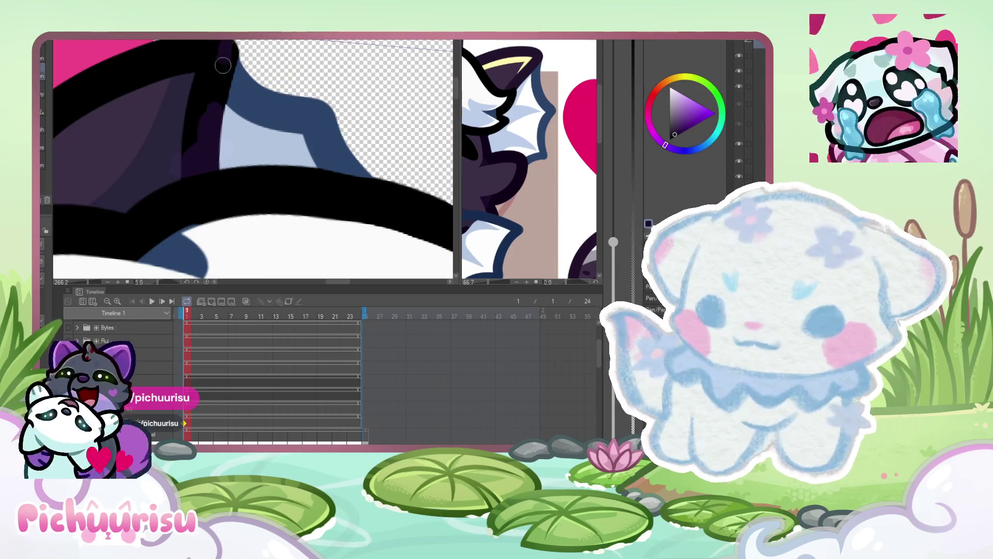
pyautogui.moveTo(212, 88); pyautogui.dragTo(200, 108)
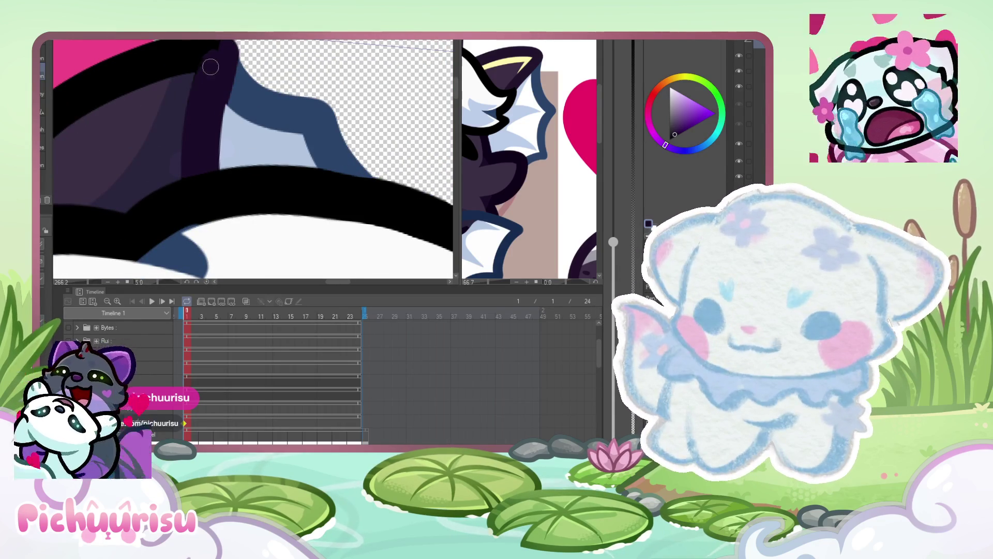
# - Resample the ear's dark purple, trying a slightly different shade
pyautogui.scroll(-2, 210, 47)
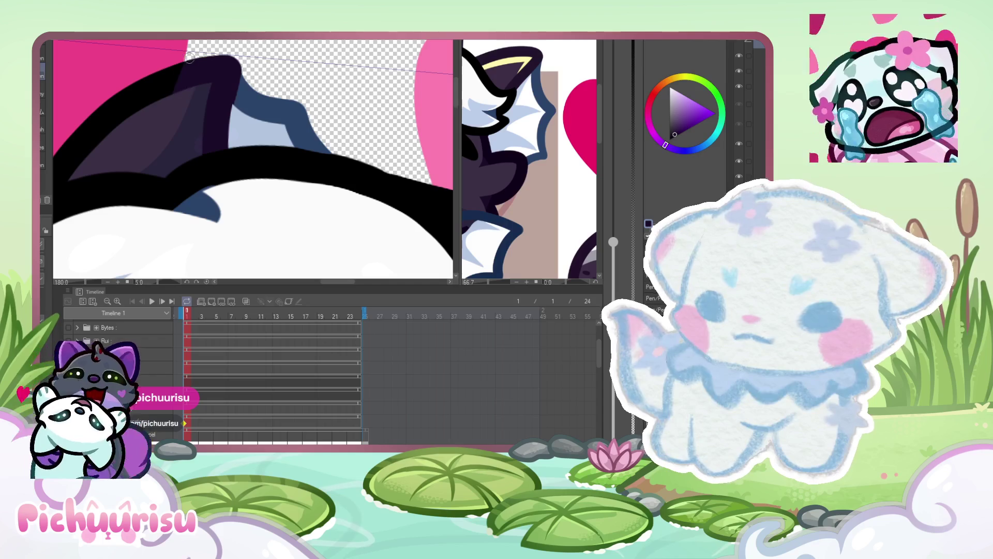
pyautogui.scroll(2, 136, 92)
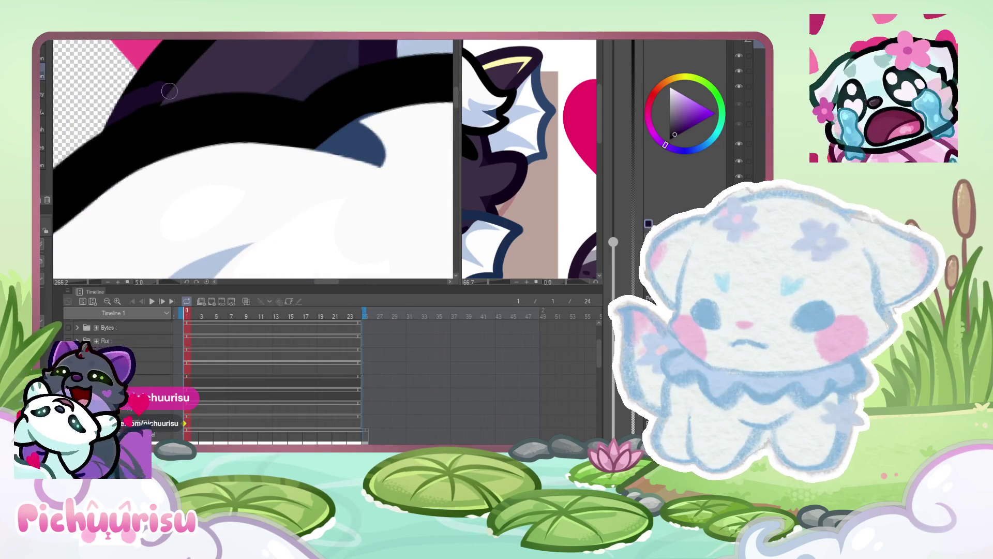
pyautogui.scroll(-2, 163, 92)
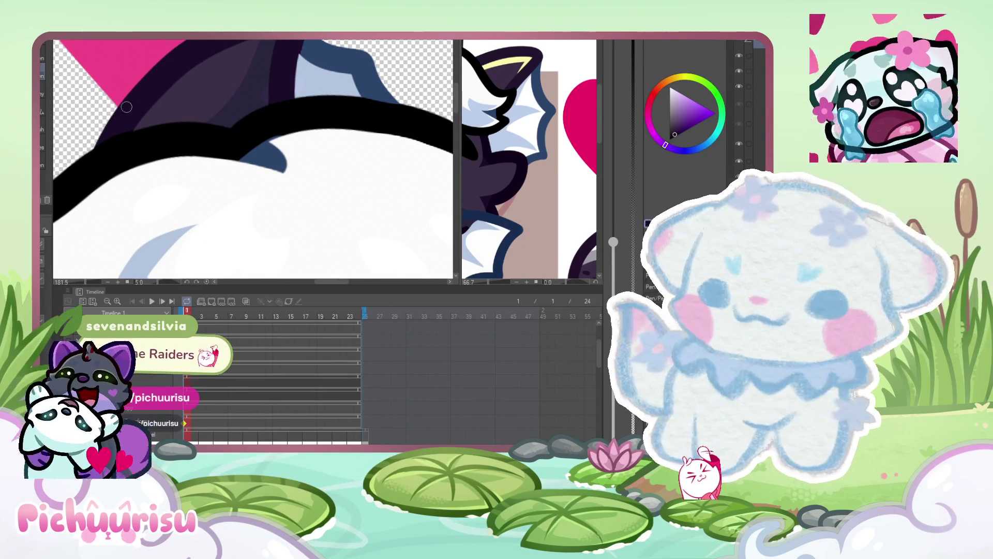
pyautogui.scroll(4, 313, 95)
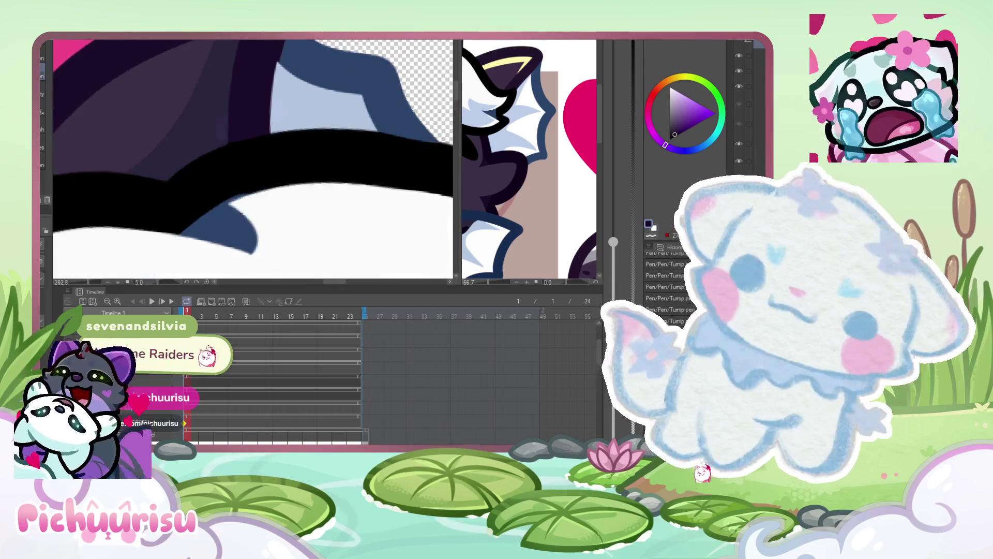
pyautogui.scroll(2, 233, 148)
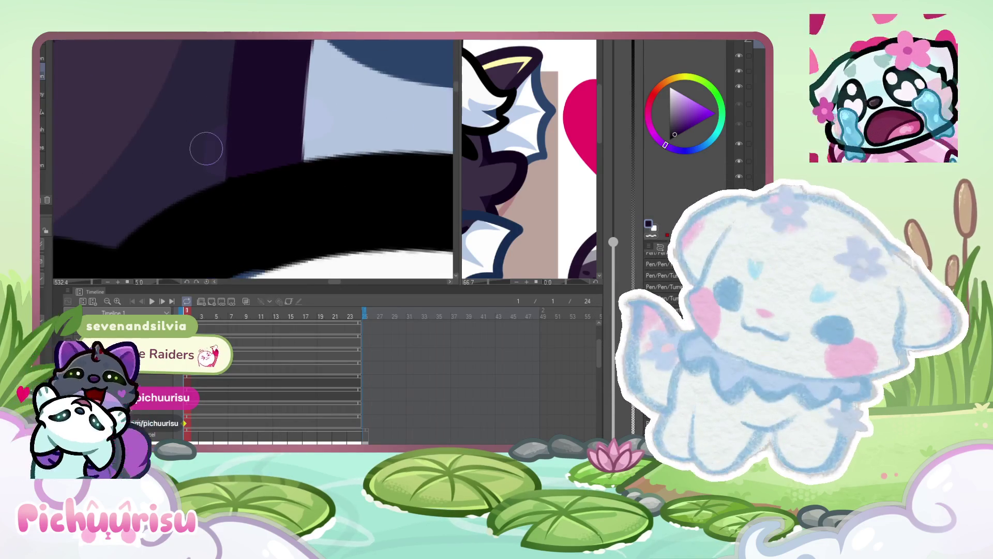
pyautogui.keyDown('alt'); pyautogui.click(208, 149); pyautogui.keyUp('alt')
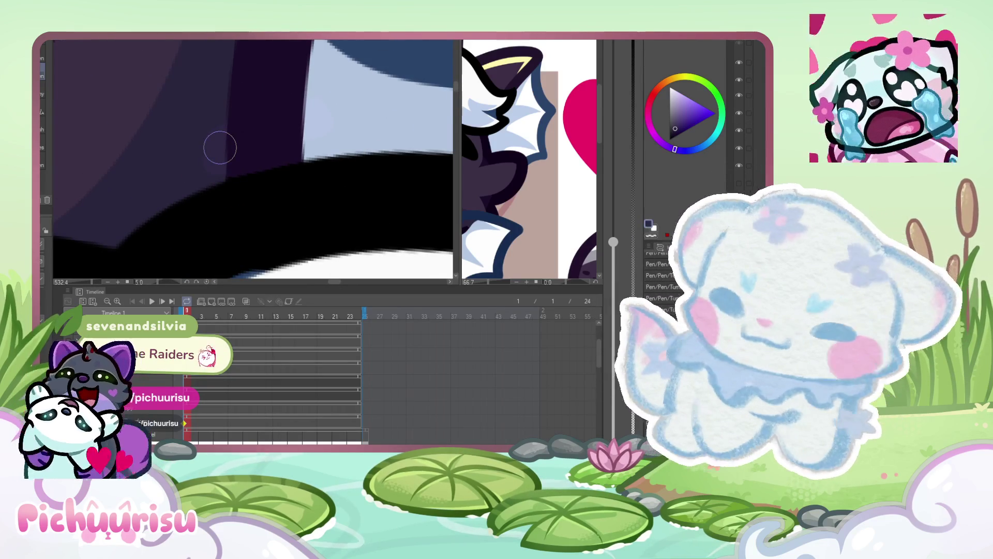
pyautogui.scroll(-10, 243, 180)
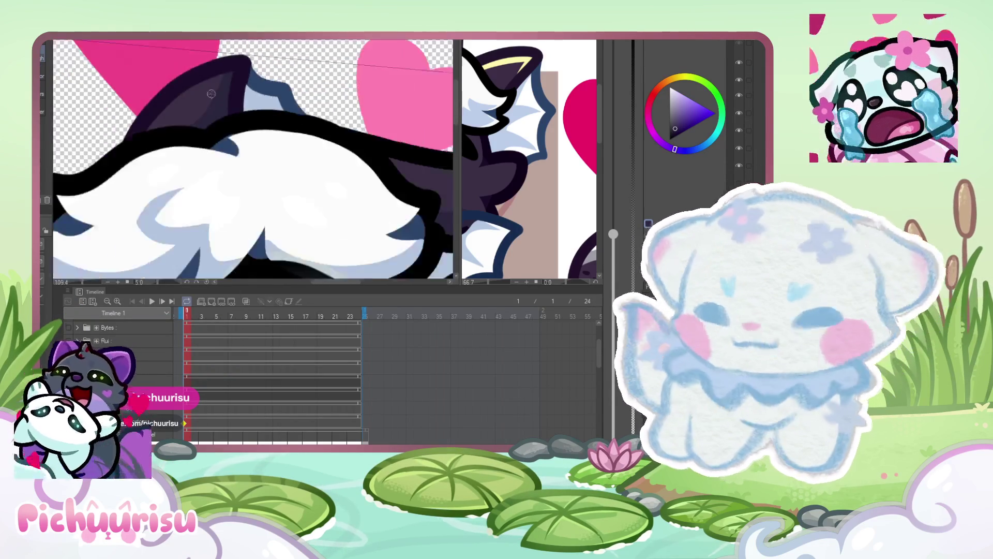
pyautogui.keyDown('alt'); pyautogui.click(178, 97); pyautogui.keyUp('alt')
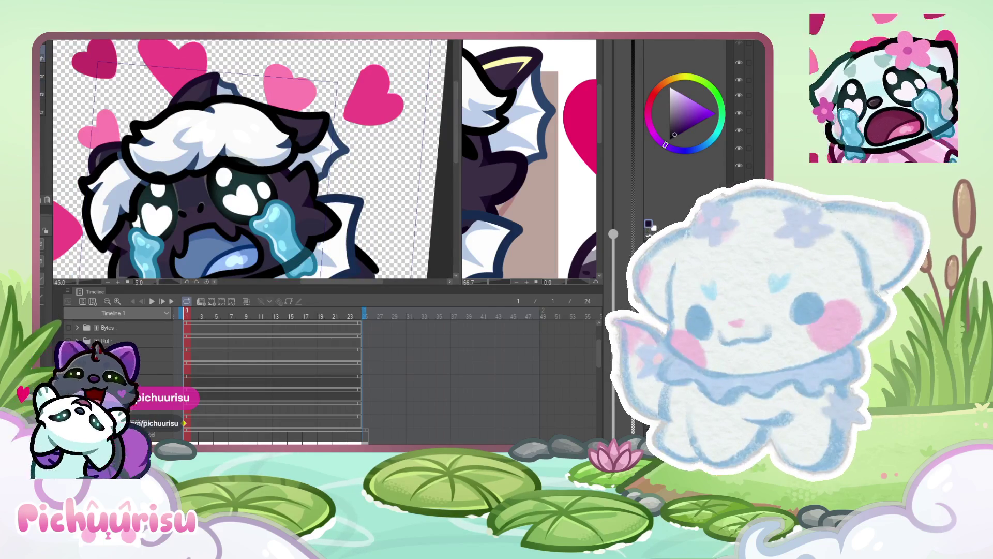
pyautogui.scroll(6, 314, 113)
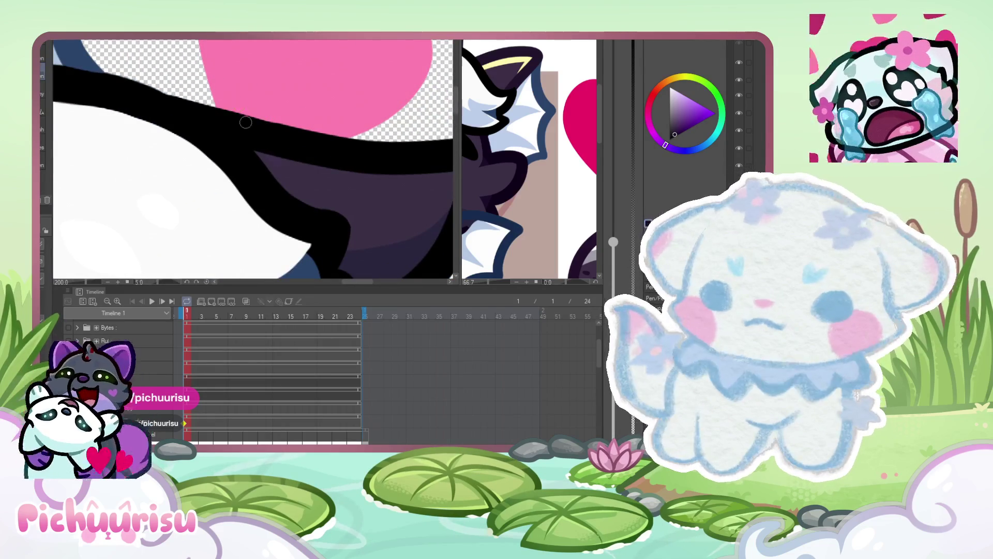
pyautogui.scroll(-3, 264, 145)
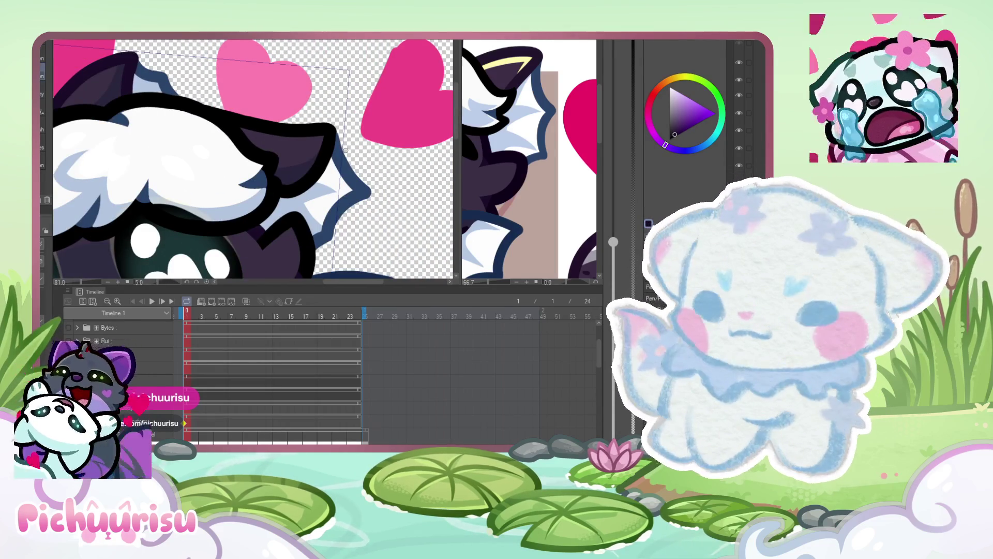
pyautogui.scroll(3, 382, 127)
pyautogui.scroll(-3, 258, 129)
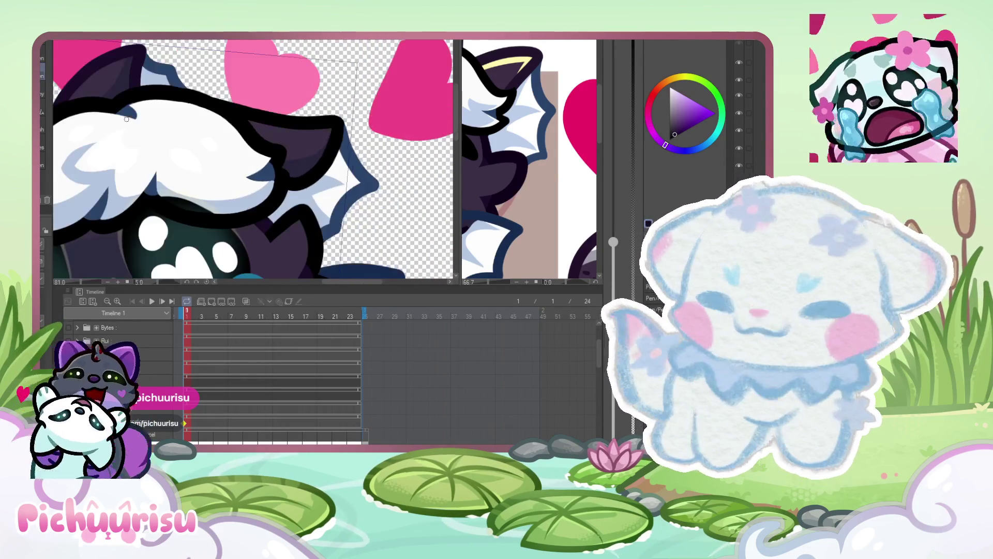
pyautogui.scroll(1, 135, 90)
pyautogui.scroll(5, 349, 155)
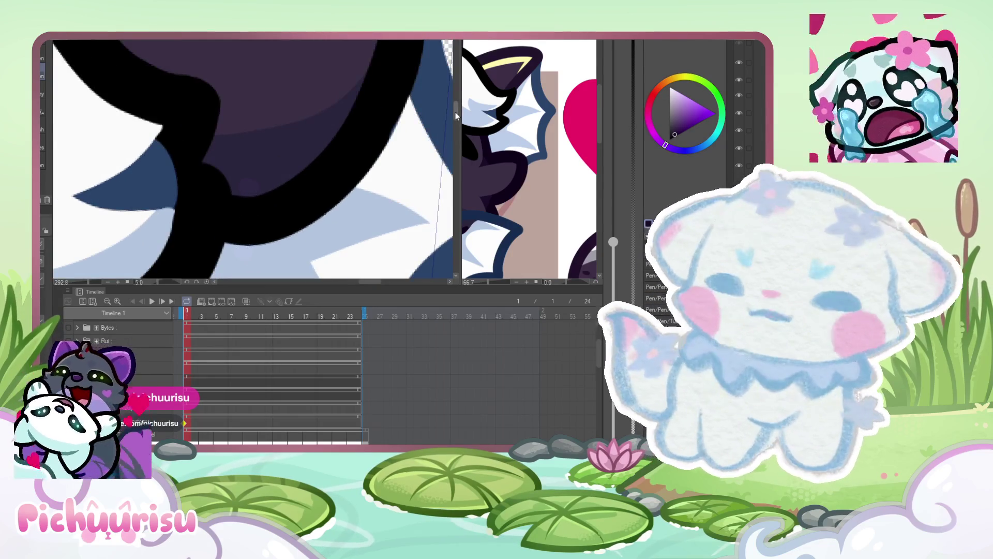
pyautogui.scroll(-5, 421, 121)
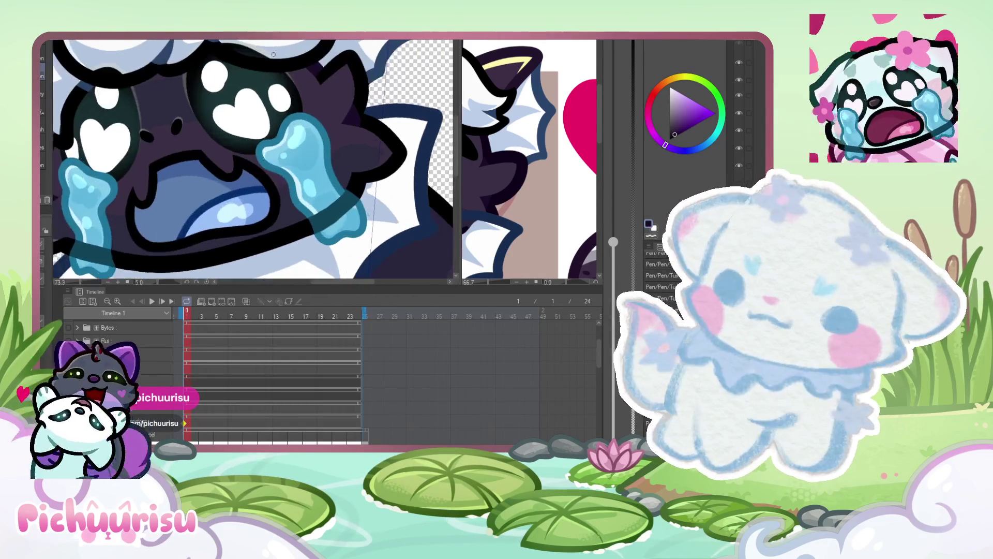
pyautogui.scroll(-2, 331, 155)
pyautogui.scroll(4, 321, 131)
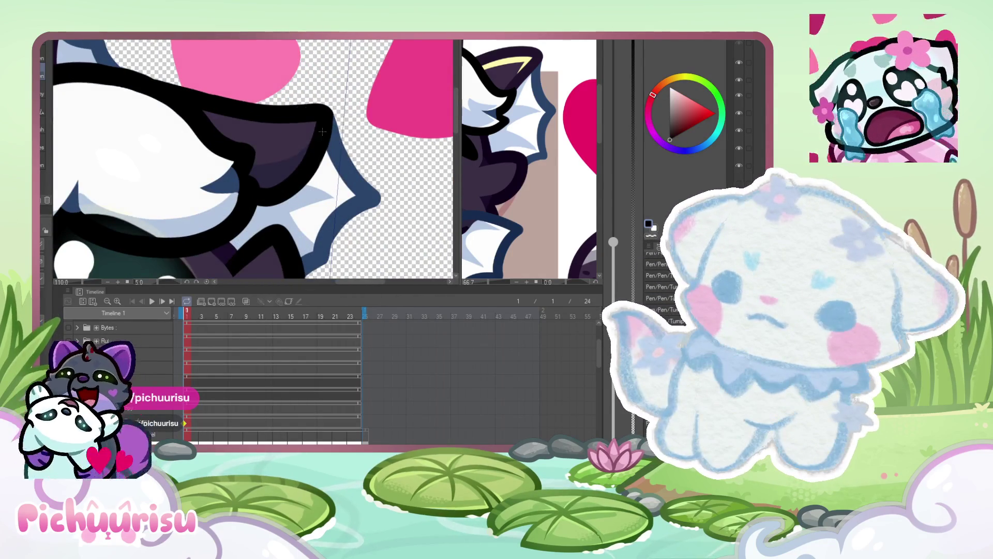
pyautogui.scroll(4, 322, 132)
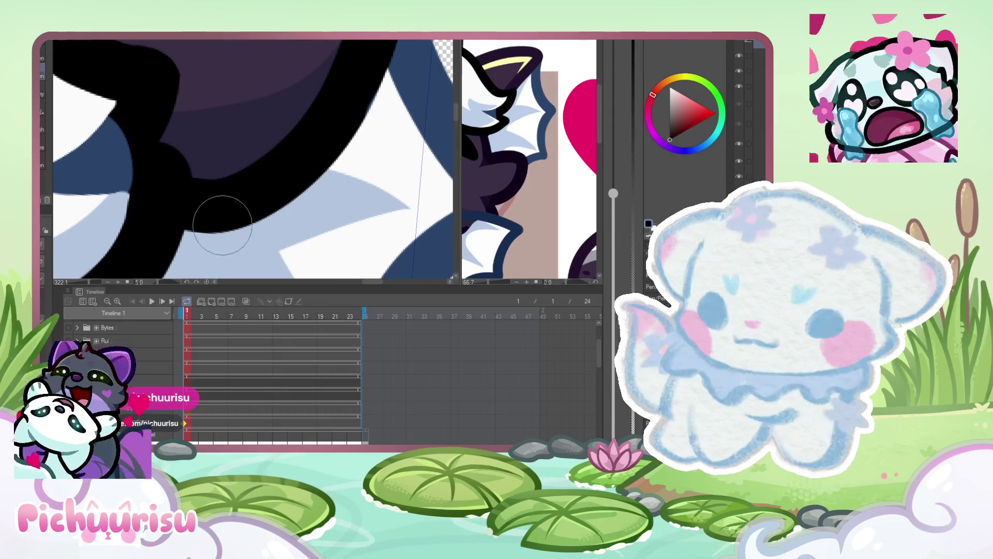
pyautogui.scroll(-2, 239, 189)
pyautogui.scroll(-2, 359, 168)
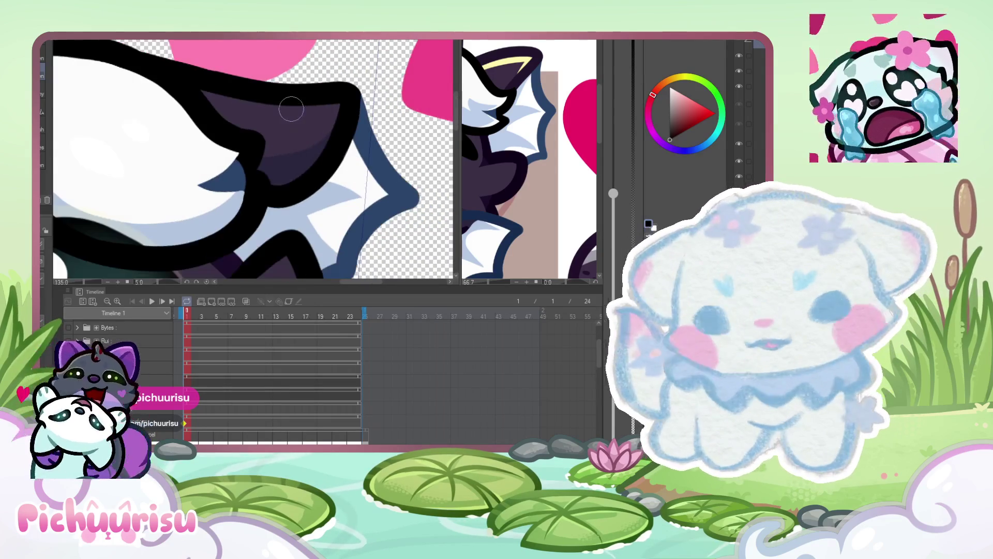
pyautogui.scroll(-1, 117, 86)
# - Paint dark purple along the ear's upper edge, covering the black band inside the ear
pyautogui.keyDown('alt'); pyautogui.click(93, 46); pyautogui.keyUp('alt')
pyautogui.scroll(4, 247, 191)
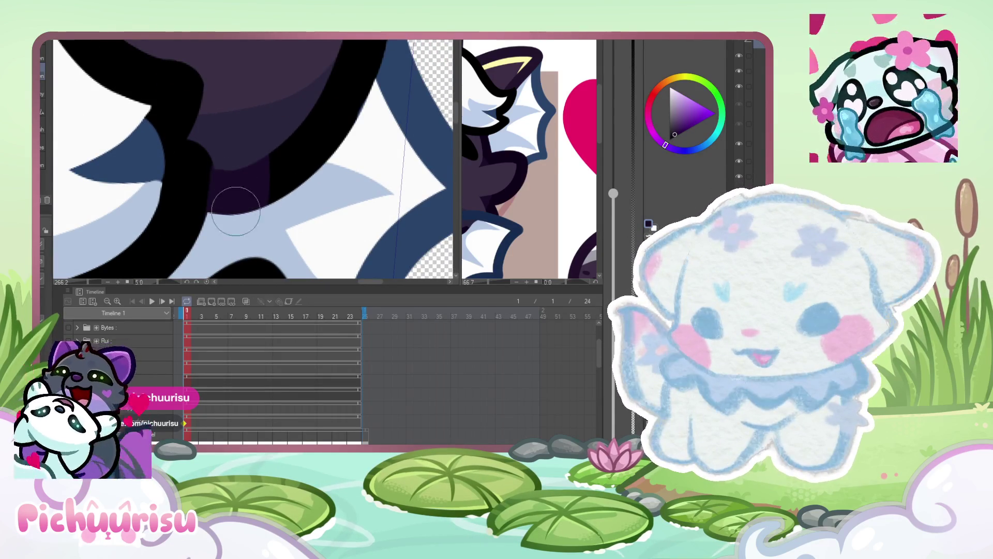
pyautogui.moveTo(310, 122); pyautogui.dragTo(348, 49)
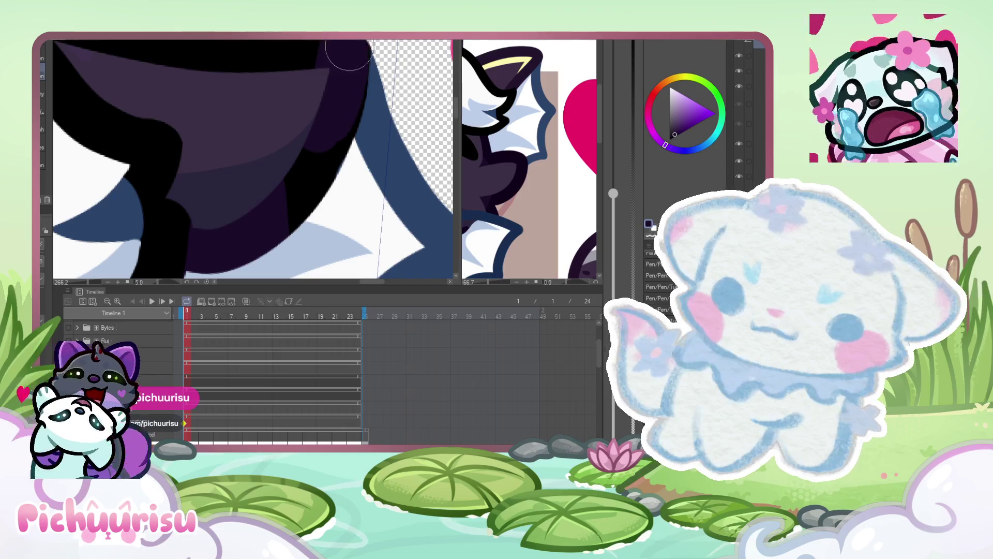
pyautogui.moveTo(342, 90)
pyautogui.mouseDown()
pyautogui.moveTo(322, 166)
pyautogui.moveTo(310, 160)
pyautogui.moveTo(342, 87)
pyautogui.mouseUp()
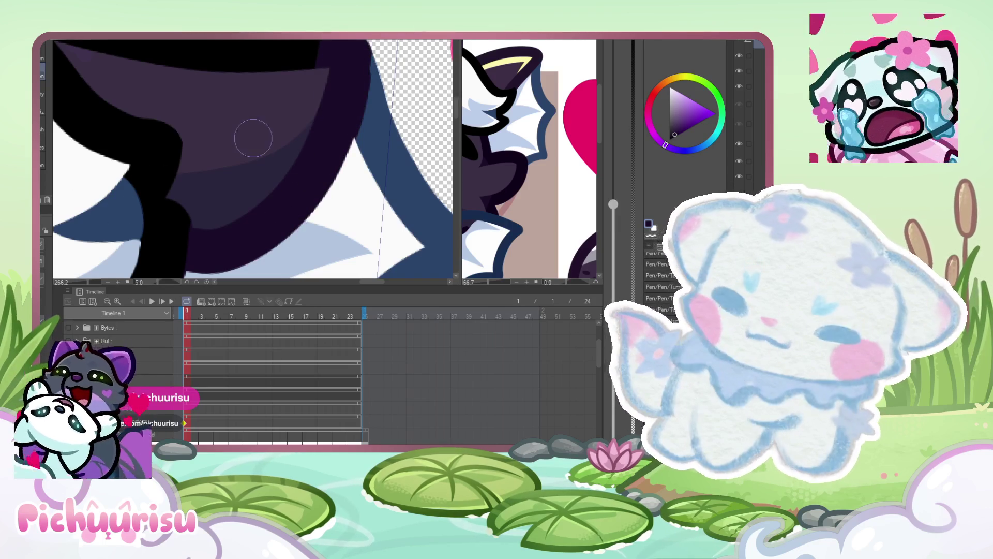
pyautogui.scroll(1, 388, 98)
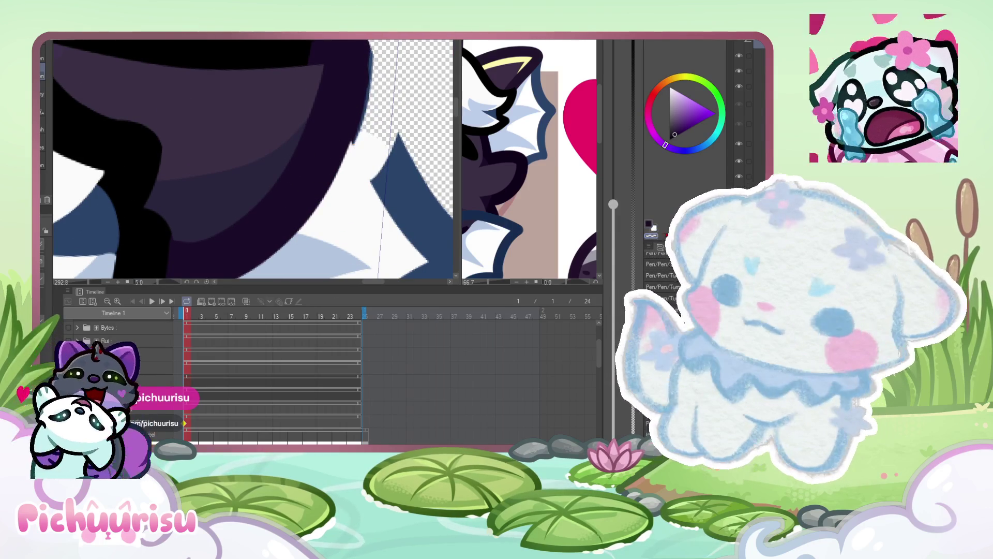
pyautogui.keyDown('alt'); pyautogui.click(380, 155); pyautogui.keyUp('alt')
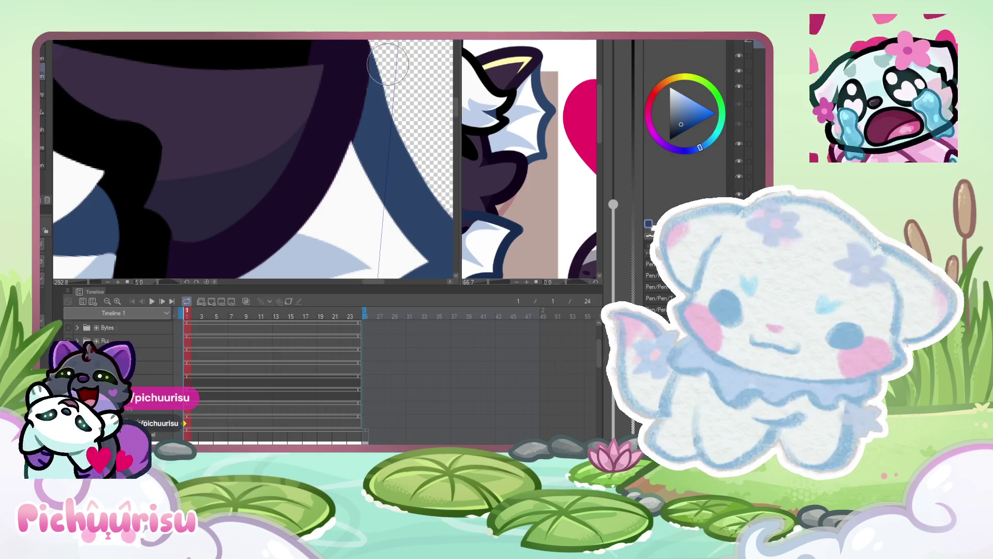
pyautogui.keyDown('alt'); pyautogui.click(344, 106); pyautogui.keyUp('alt')
# - Zoom out and play the animation from frame 1
pyautogui.scroll(-5, 344, 106)
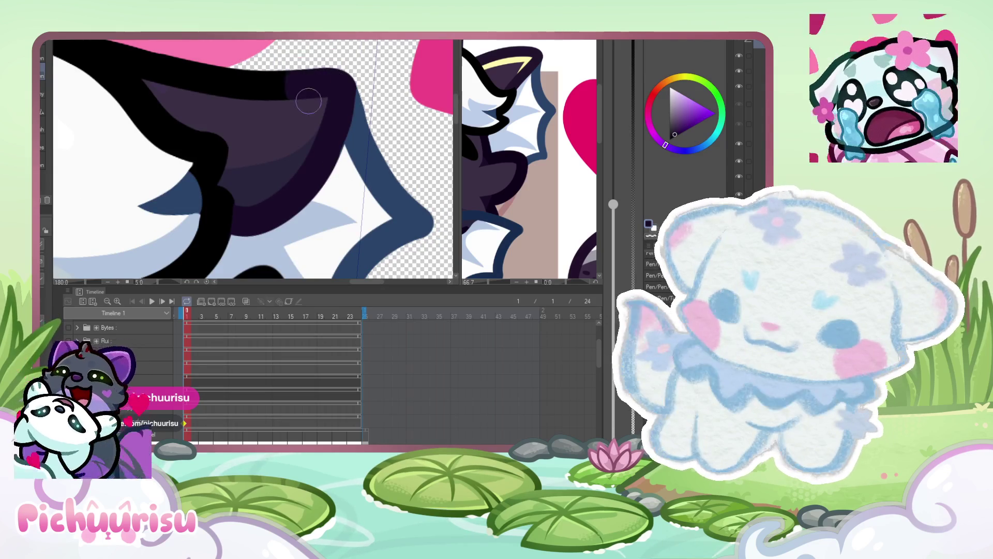
pyautogui.scroll(2, 171, 70)
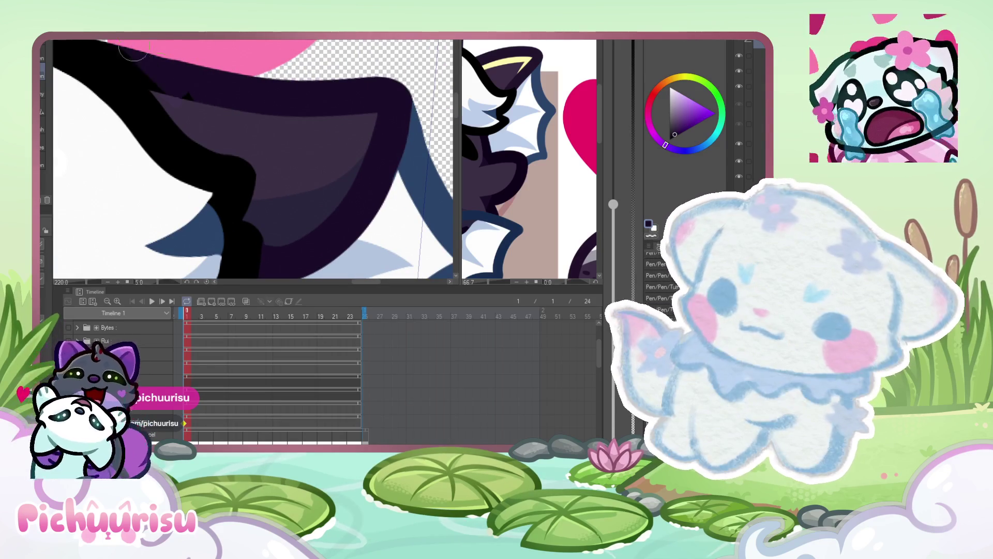
pyautogui.scroll(-6, 295, 49)
pyautogui.scroll(-3, 296, 49)
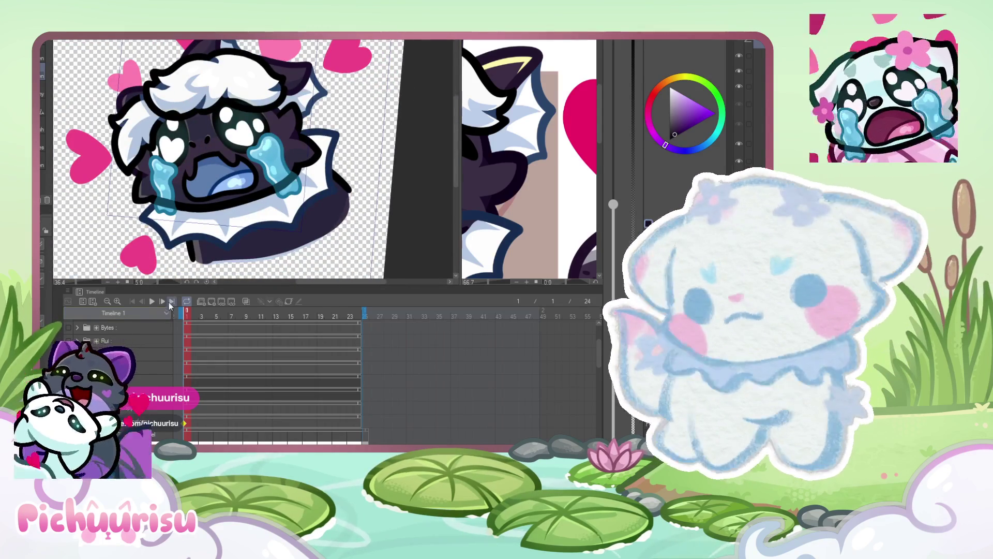
pyautogui.click(153, 302)
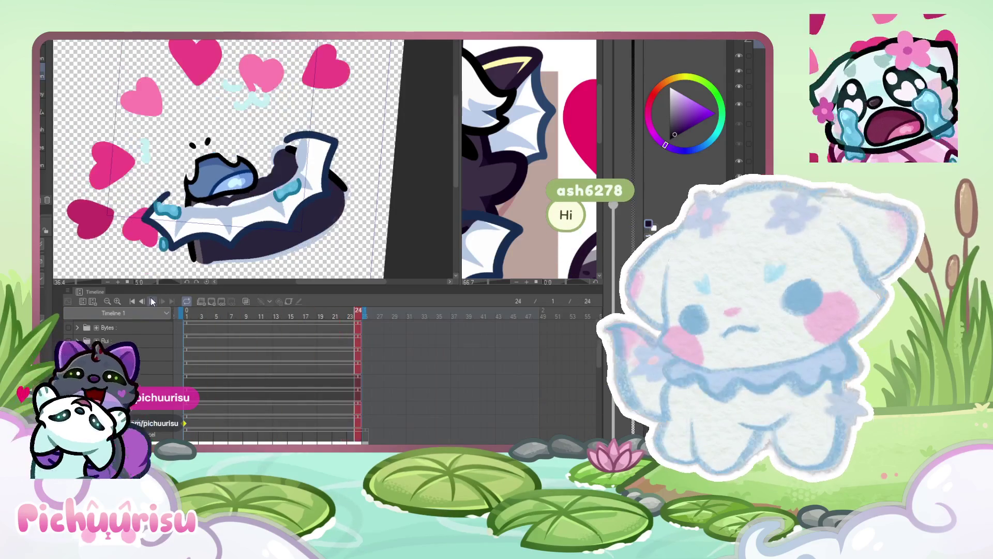
# - Return to frame 1, sample the eye's dark teal, select several layers and zoom to fit
pyautogui.click(180, 313)
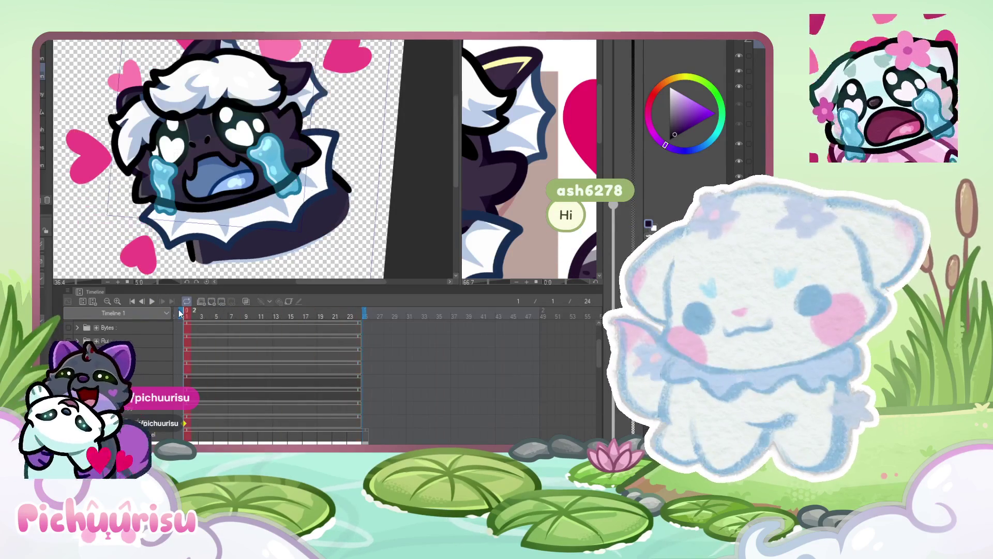
pyautogui.scroll(2, 318, 91)
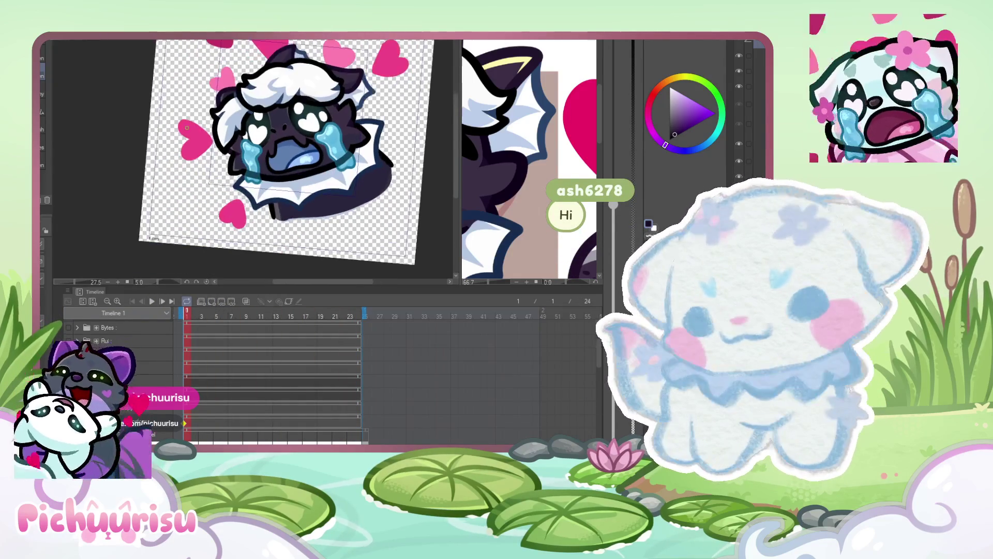
pyautogui.scroll(3, 318, 91)
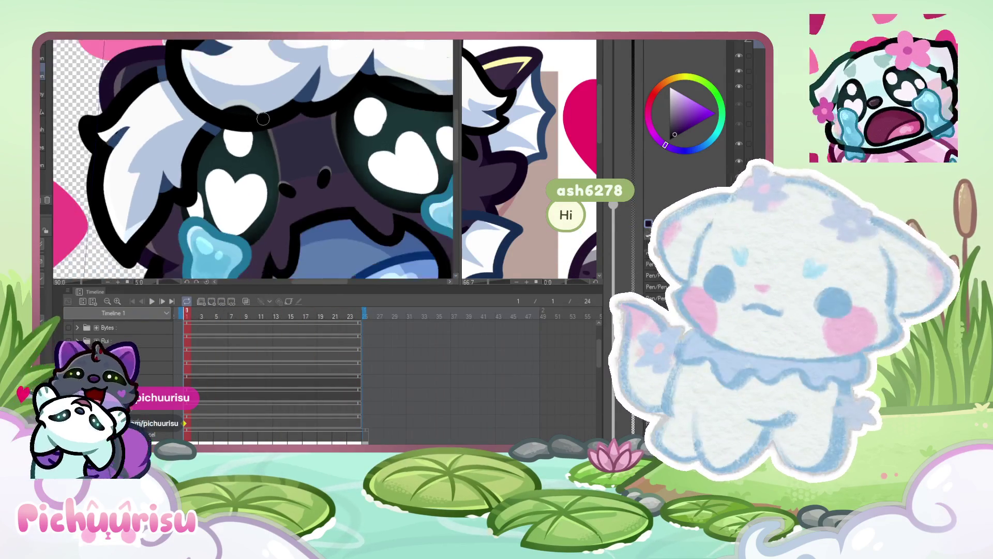
pyautogui.keyDown('alt'); pyautogui.click(260, 151); pyautogui.keyUp('alt')
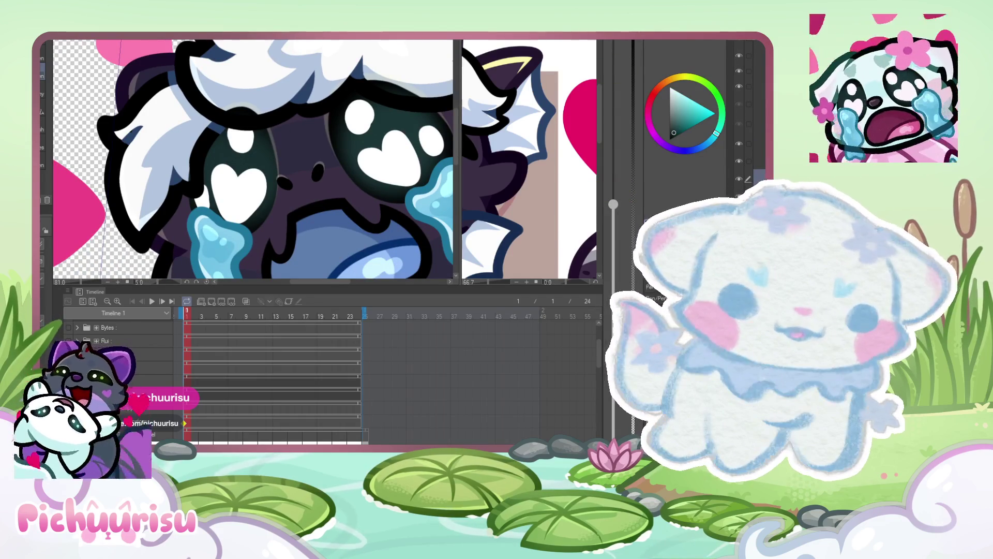
pyautogui.click(760, 71)
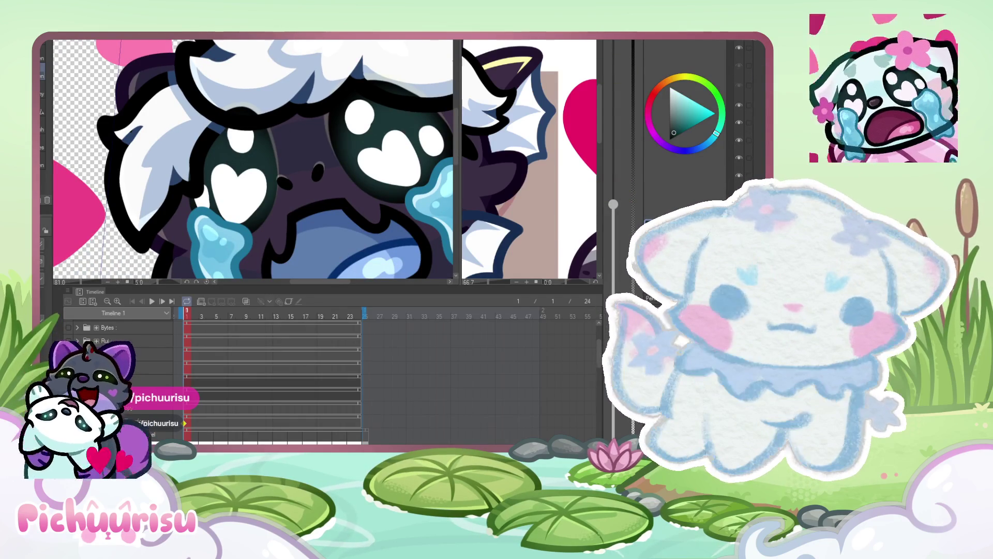
pyautogui.keyDown('shift'); pyautogui.click(744, 175); pyautogui.keyUp('shift')
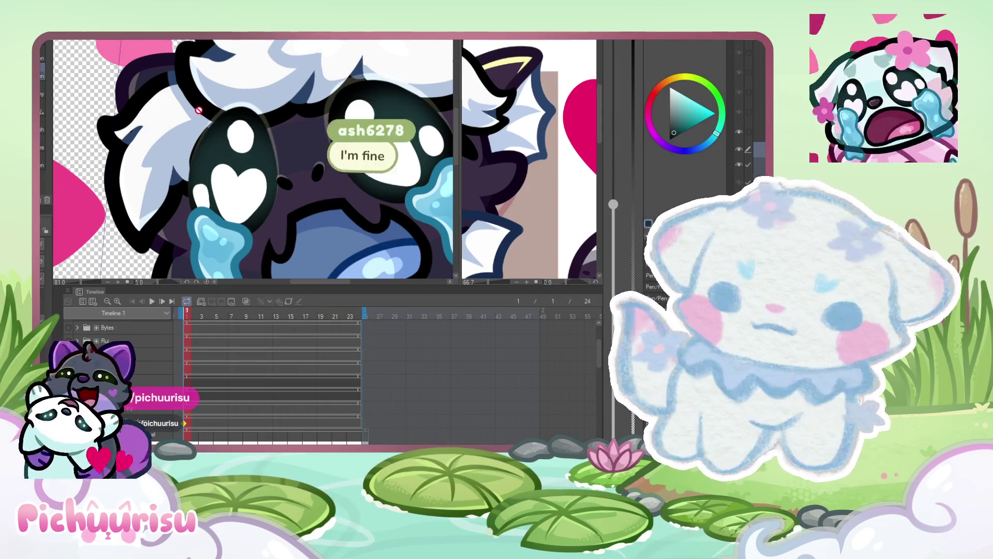
pyautogui.hotkey('ctrl', '0')
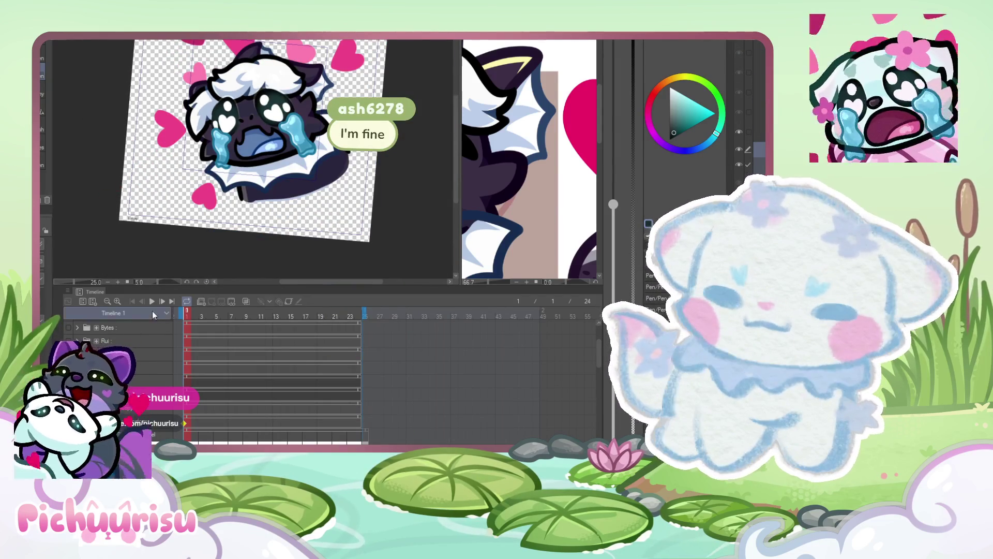
# - Play the animation to preview the moving hearts, then sample a dark red from the reference
pyautogui.click(154, 302)
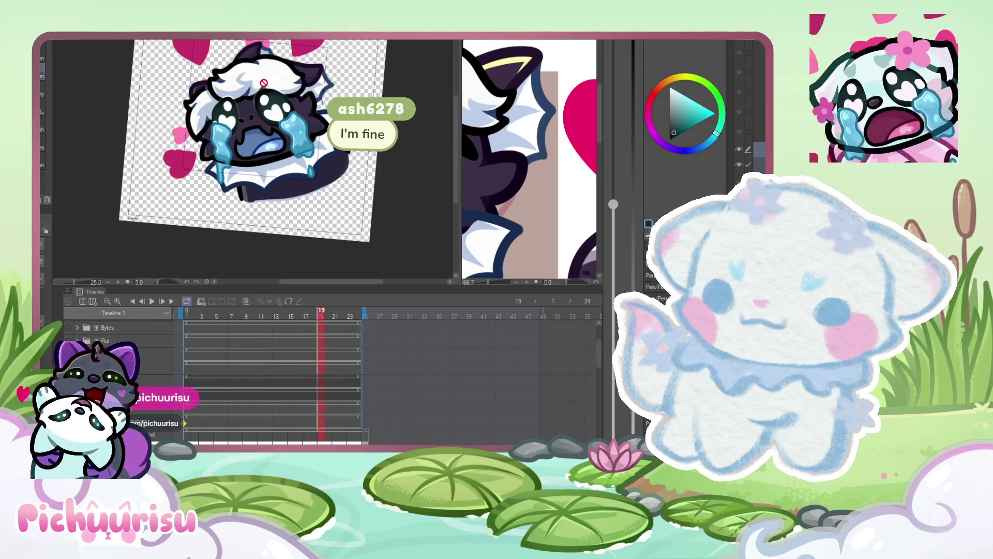
pyautogui.scroll(3, 263, 90)
pyautogui.scroll(-3, 279, 83)
pyautogui.scroll(4, 264, 91)
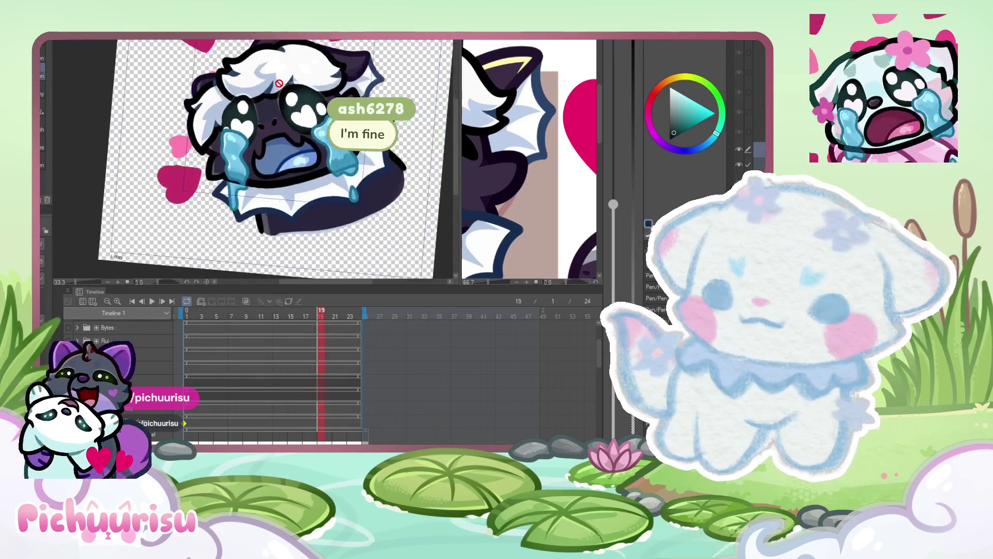
pyautogui.scroll(3, 255, 105)
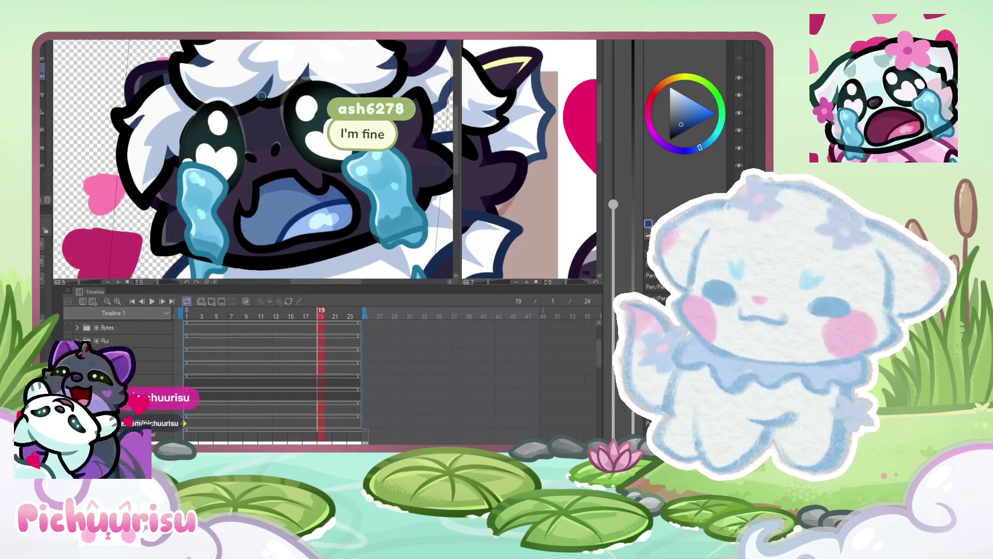
pyautogui.scroll(-2, 258, 101)
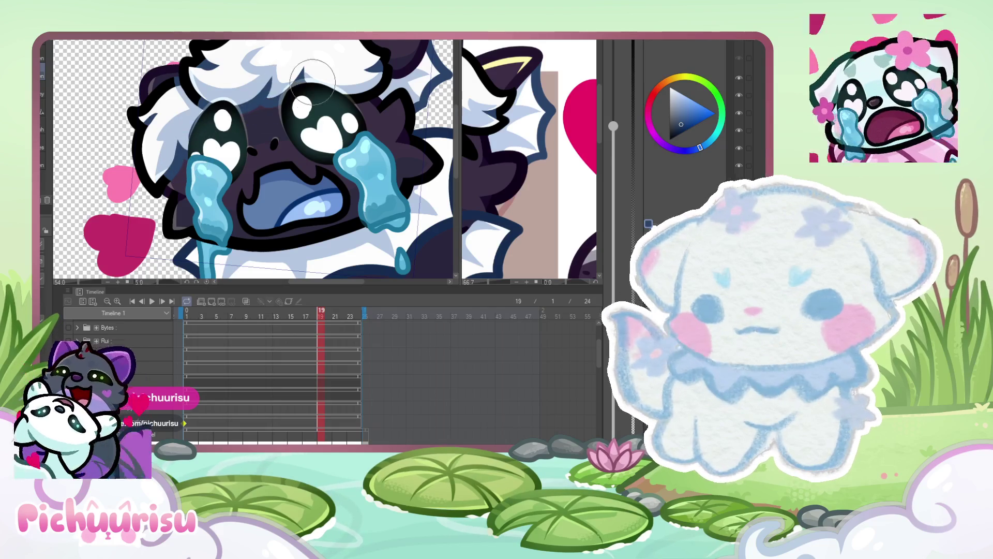
pyautogui.scroll(-3, 346, 107)
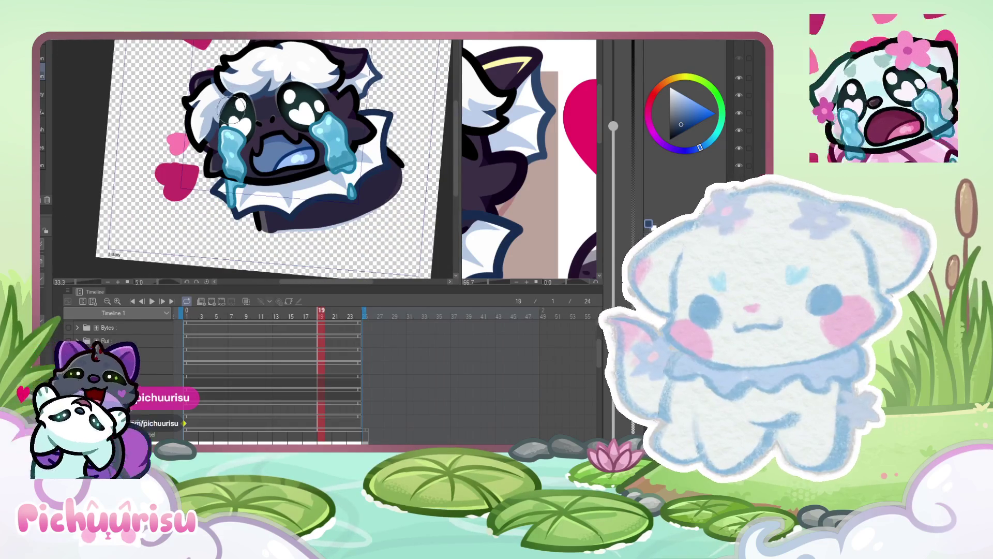
pyautogui.scroll(-3, 228, 78)
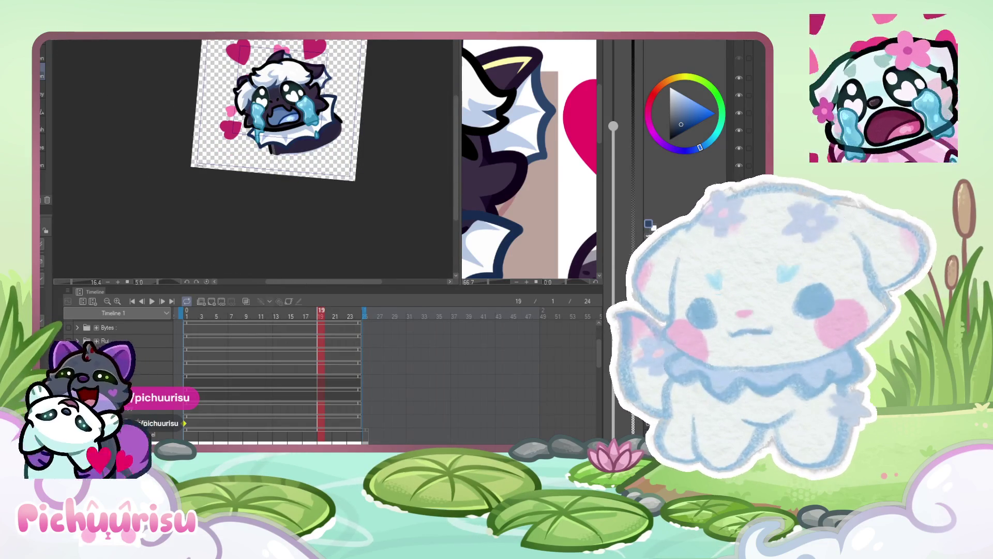
pyautogui.click(489, 235)
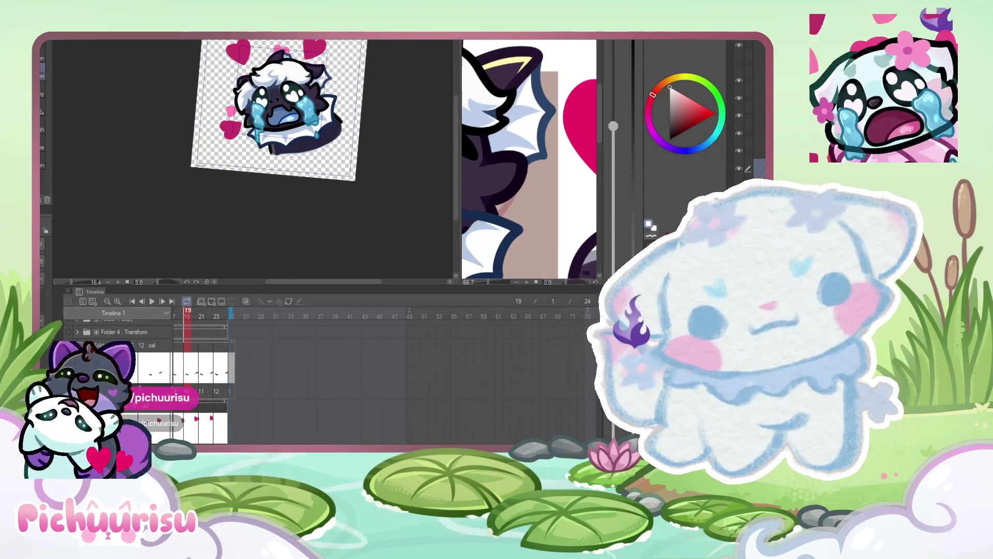
# - Switch to the brush and sample the dark blue from the artwork
pyautogui.scroll(5, 279, 112)
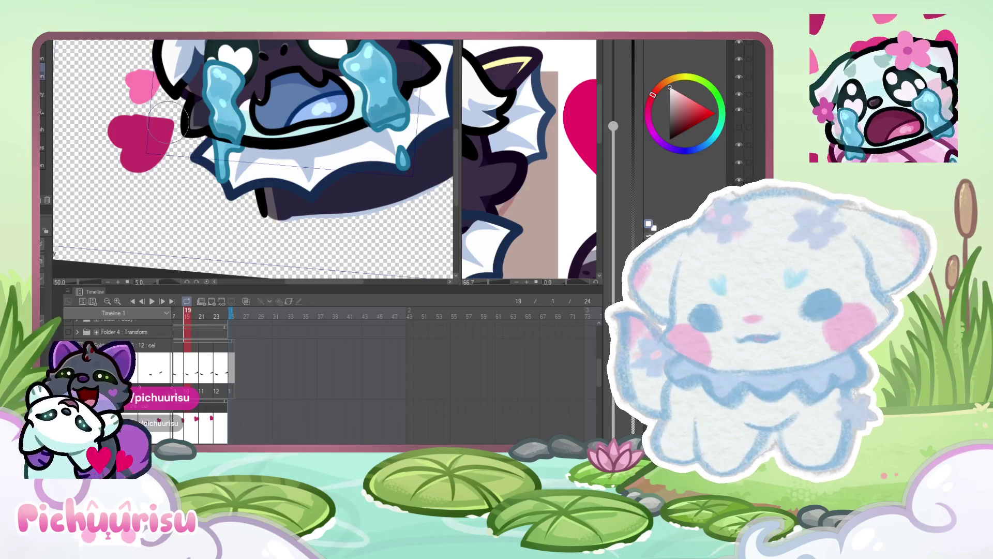
pyautogui.scroll(1, 257, 92)
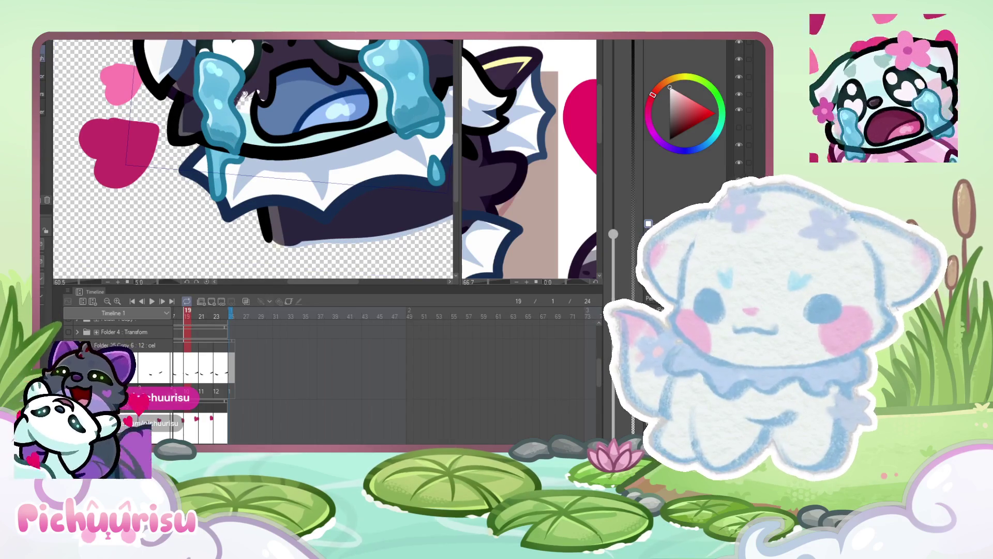
pyautogui.press('e')
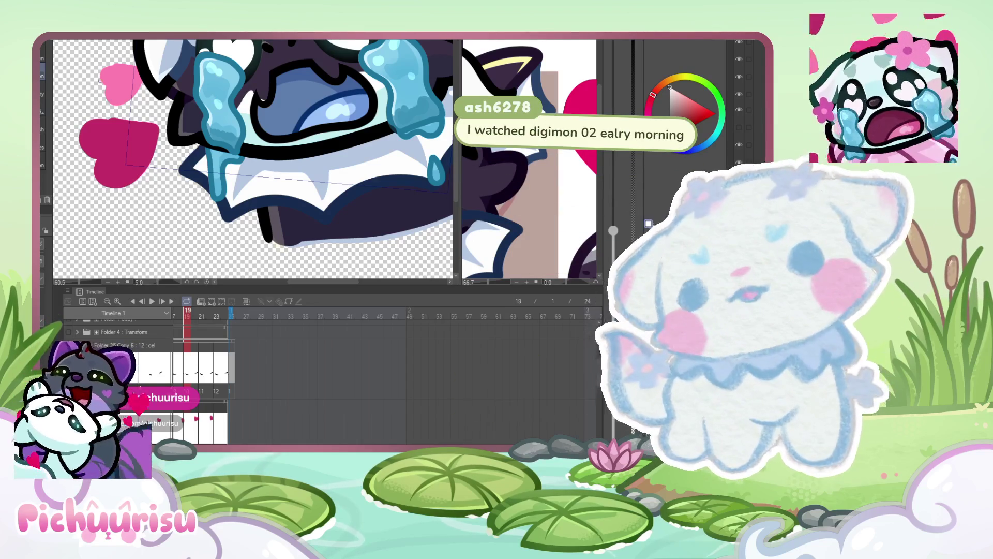
pyautogui.scroll(-2, 118, 249)
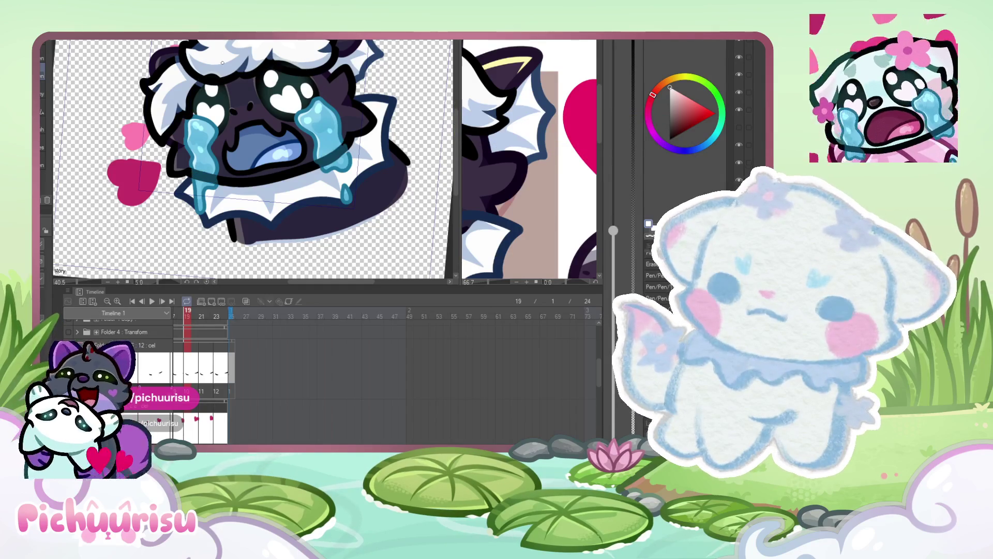
pyautogui.scroll(6, 172, 161)
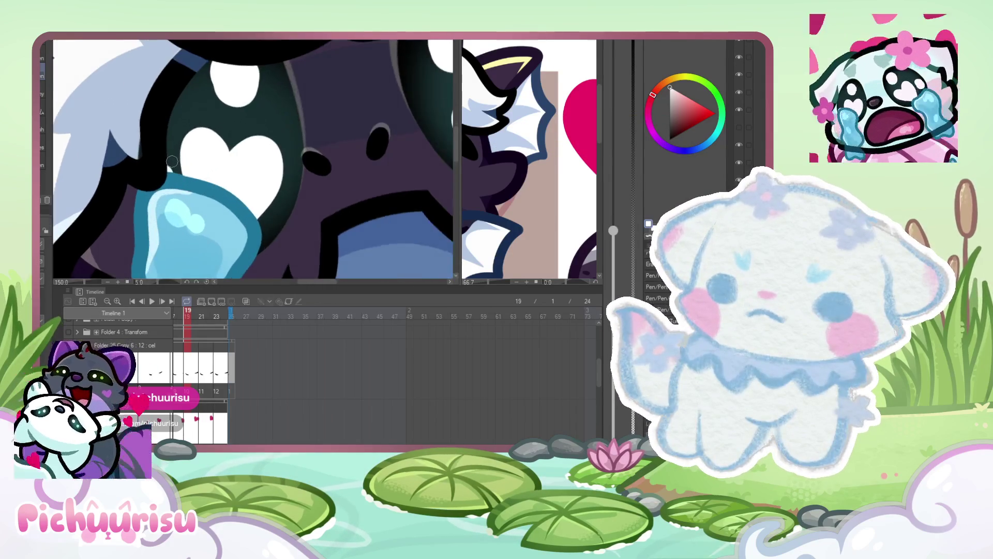
pyautogui.scroll(-2, 172, 162)
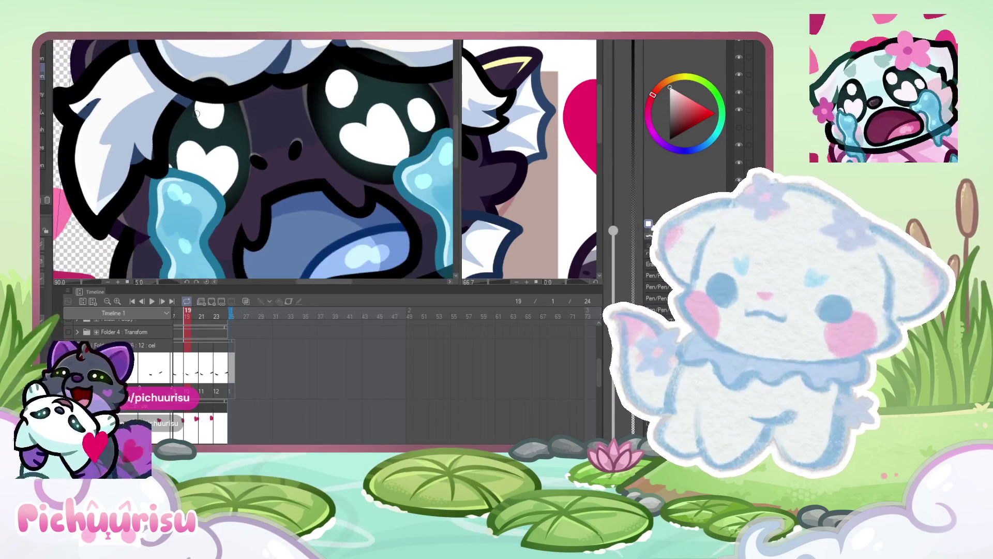
pyautogui.keyDown('alt'); pyautogui.click(140, 158); pyautogui.keyUp('alt')
pyautogui.scroll(-2, 231, 92)
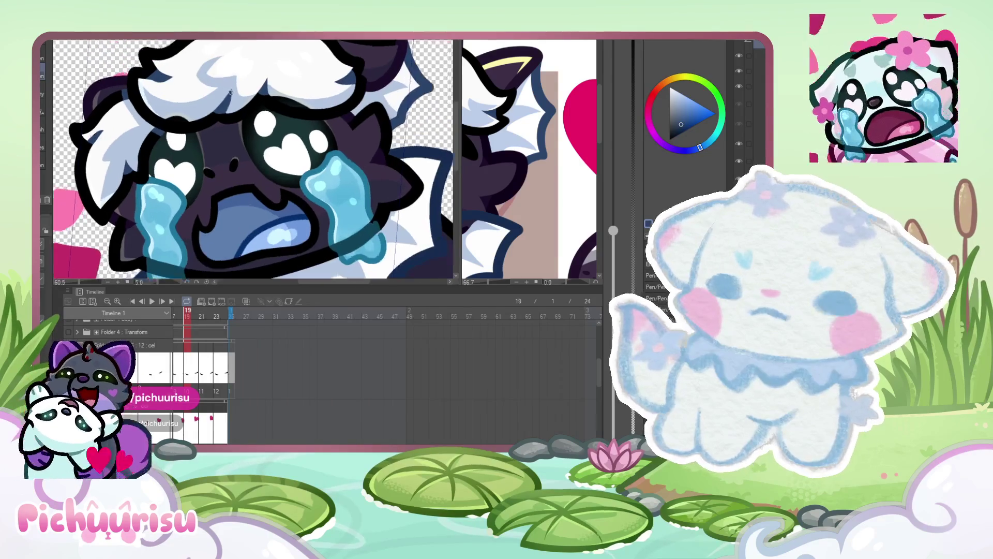
pyautogui.scroll(1, 231, 93)
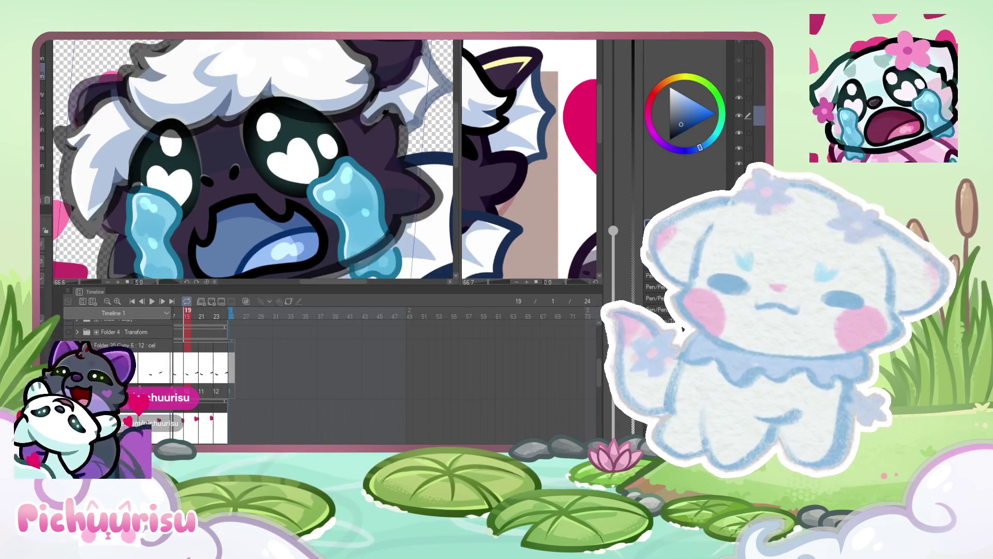
pyautogui.scroll(-1, 282, 129)
pyautogui.scroll(2, 282, 129)
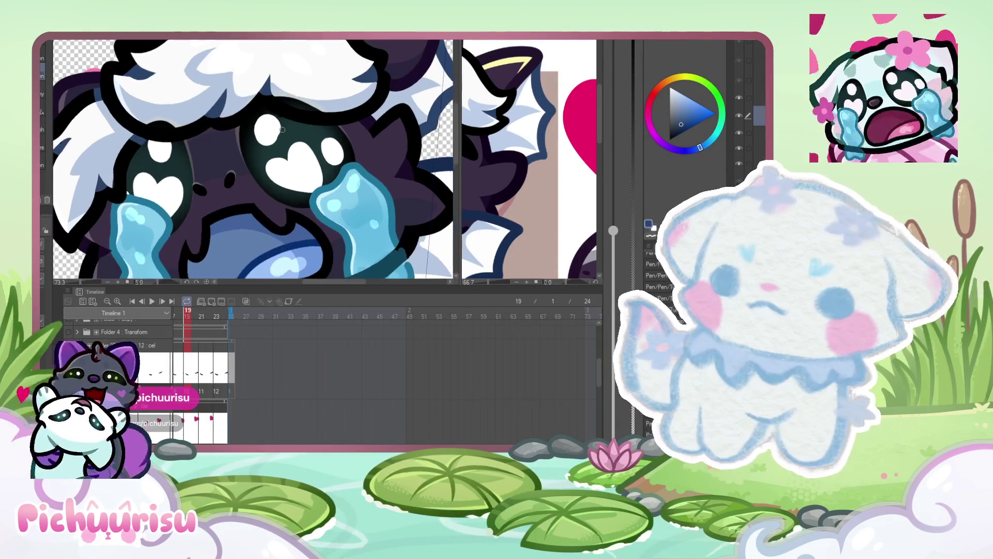
# - Flip through frames 19–23, then paint dark blue over the eye's black outline with a larger brush
pyautogui.click(180, 314)
pyautogui.moveTo(159, 319)
pyautogui.mouseDown()
pyautogui.moveTo(147, 315)
pyautogui.moveTo(216, 310)
pyautogui.mouseUp()
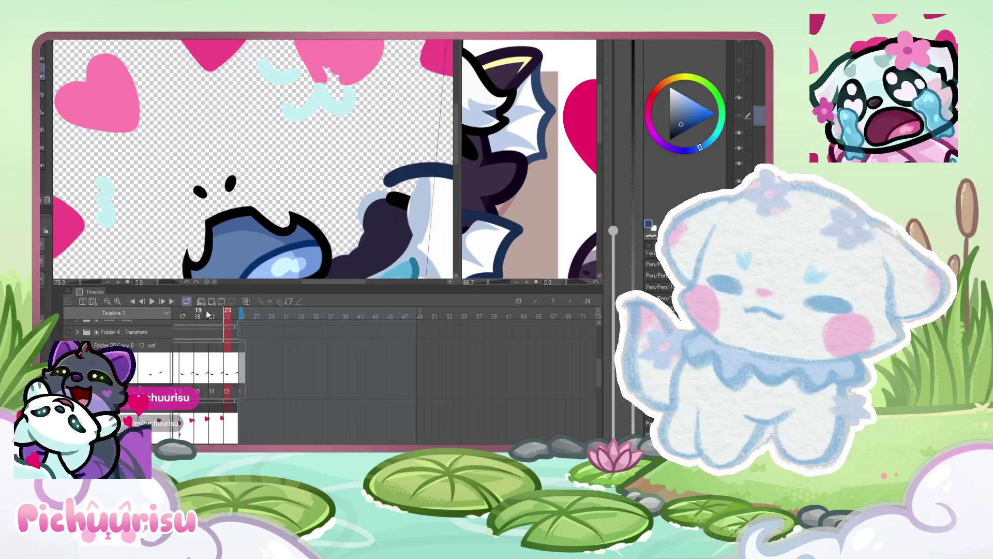
pyautogui.click(207, 314)
pyautogui.keyDown('alt'); pyautogui.click(168, 150); pyautogui.keyUp('alt')
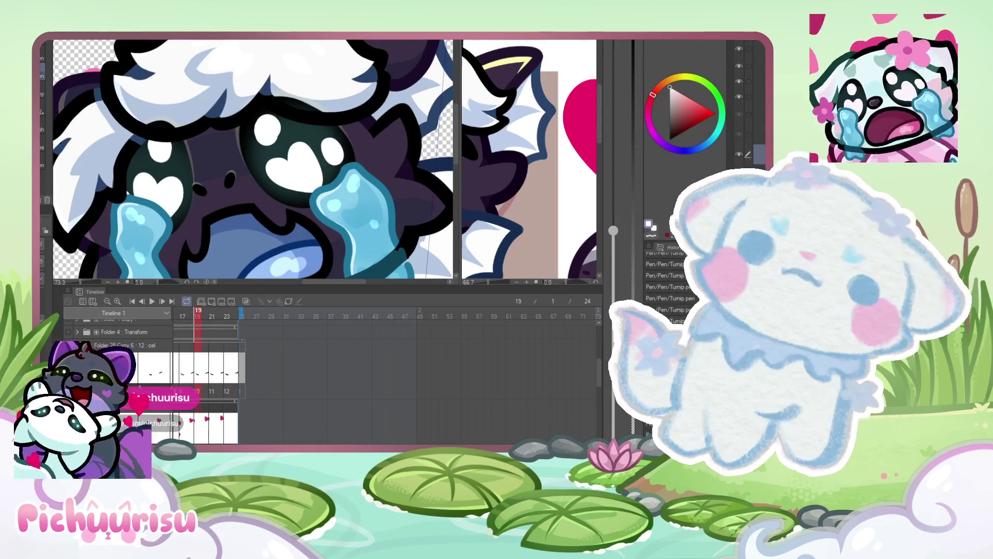
pyautogui.hotkey('ctrl', '0')
pyautogui.hotkey('ctrl', '0')
pyautogui.hotkey('ctrl', '0')
pyautogui.hotkey('ctrl', '0')
pyautogui.scroll(2, 279, 126)
pyautogui.keyDown('alt'); pyautogui.click(310, 122); pyautogui.keyUp('alt')
pyautogui.scroll(2, 355, 114)
pyautogui.scroll(1, 355, 115)
pyautogui.press(']')
pyautogui.press(']')
pyautogui.press(']')
pyautogui.moveTo(155, 135); pyautogui.dragTo(290, 176)
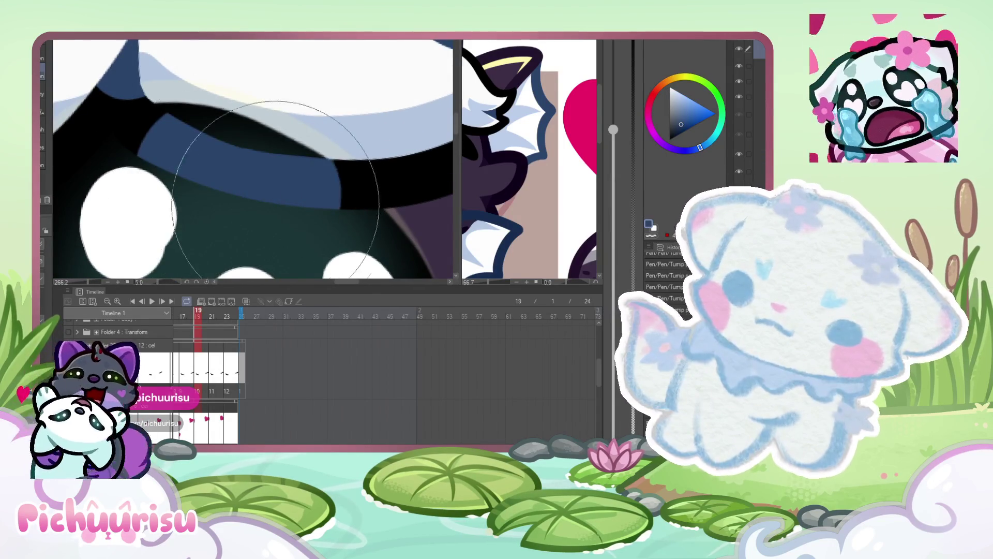
# - Pick white, shrink the brush and touch up the tear's edge
pyautogui.scroll(-10, 248, 138)
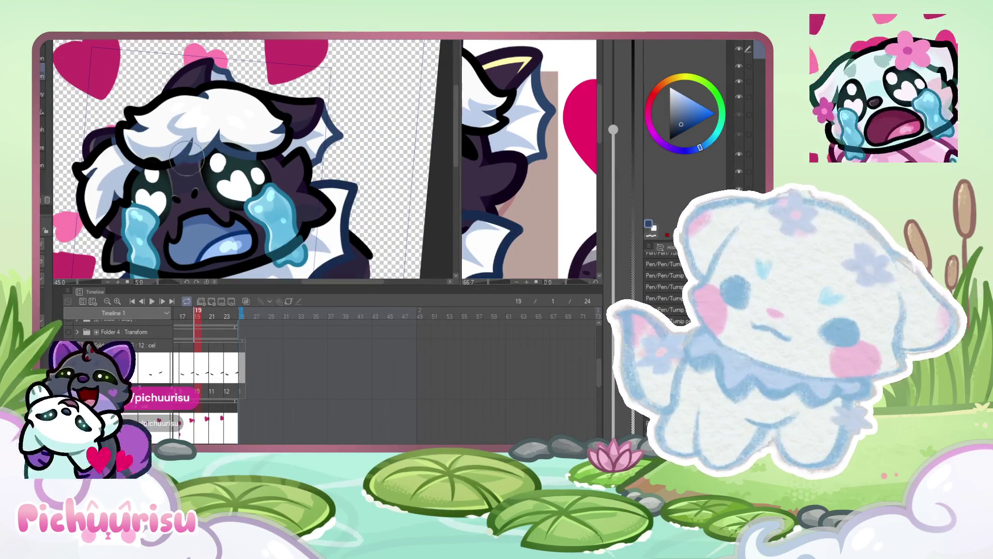
pyautogui.scroll(-2, 147, 102)
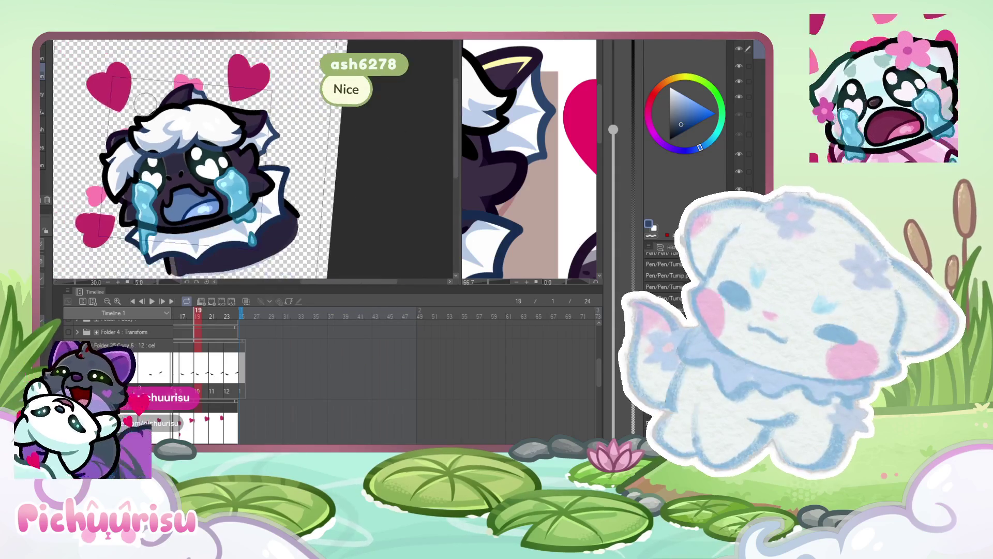
pyautogui.scroll(4, 125, 120)
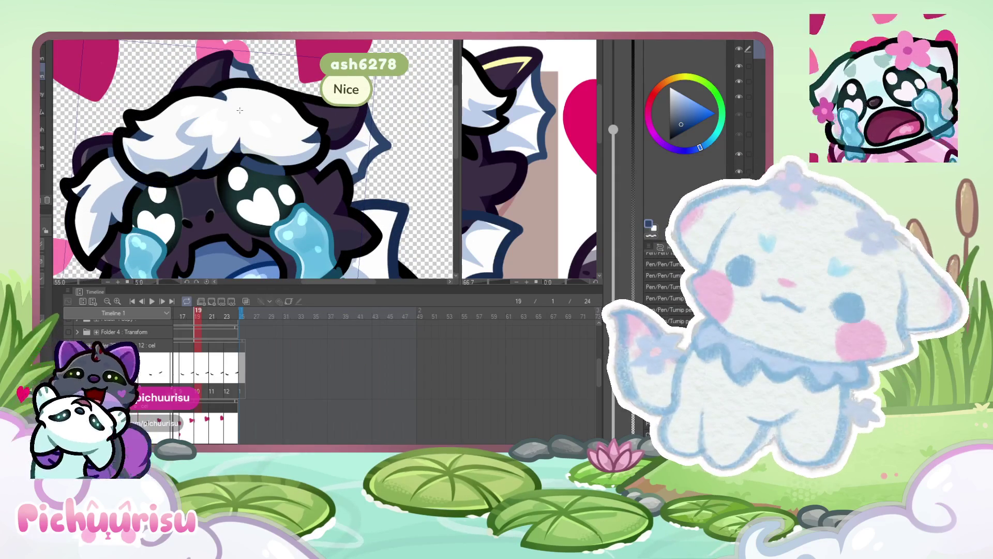
pyautogui.scroll(2, 239, 110)
pyautogui.scroll(-2, 120, 218)
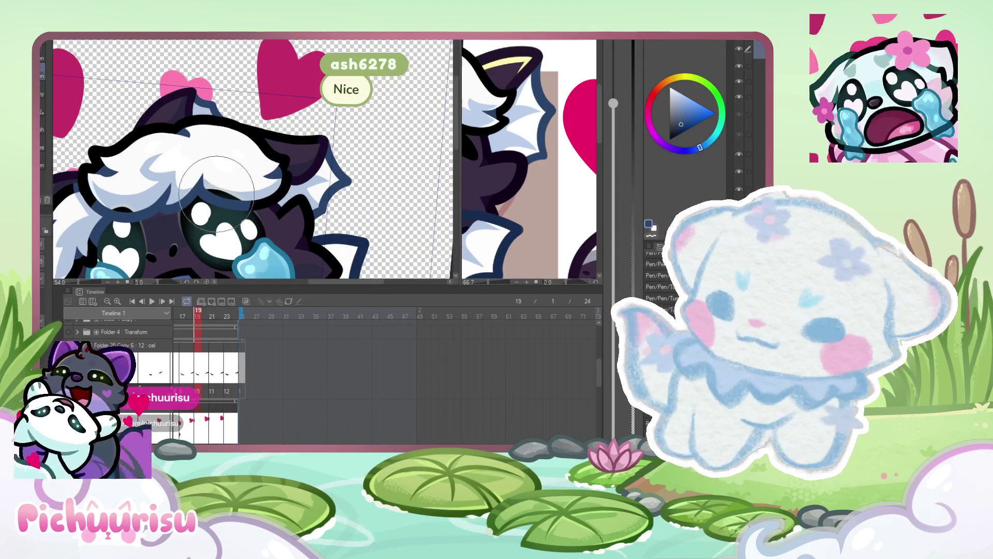
pyautogui.scroll(-3, 207, 187)
pyautogui.scroll(3, 206, 188)
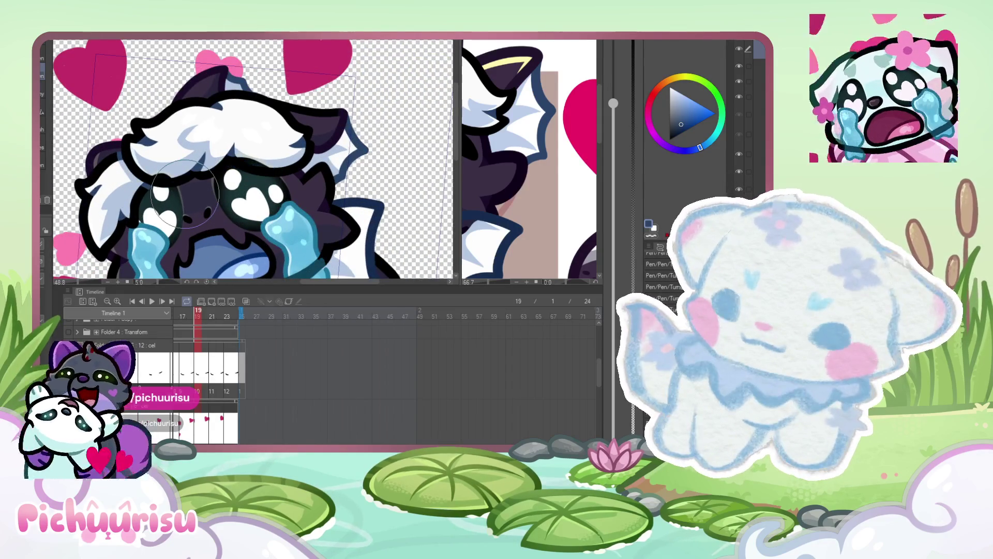
pyautogui.scroll(-3, 186, 193)
pyautogui.scroll(2, 185, 193)
pyautogui.keyDown('alt'); pyautogui.click(314, 215); pyautogui.keyUp('alt')
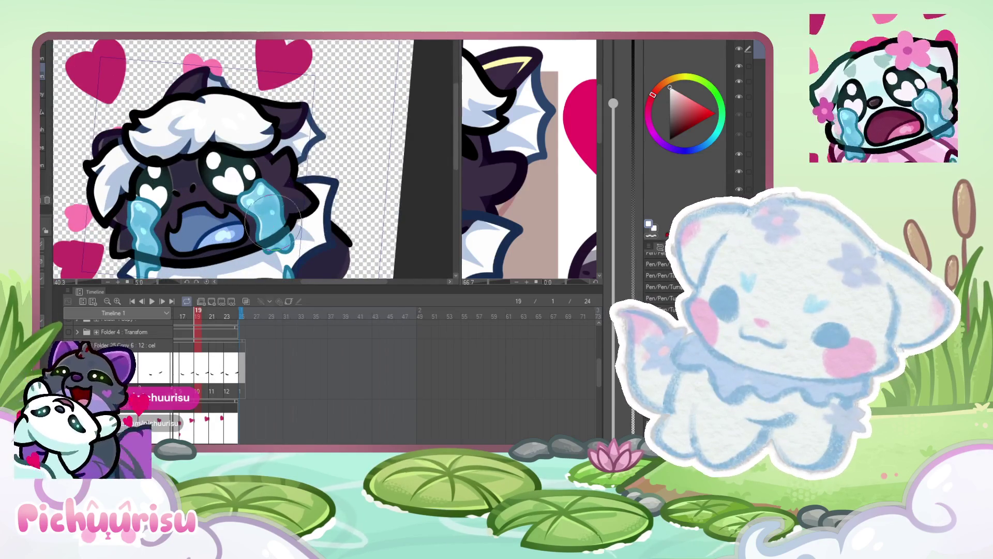
pyautogui.scroll(2, 267, 203)
pyautogui.scroll(2, 202, 146)
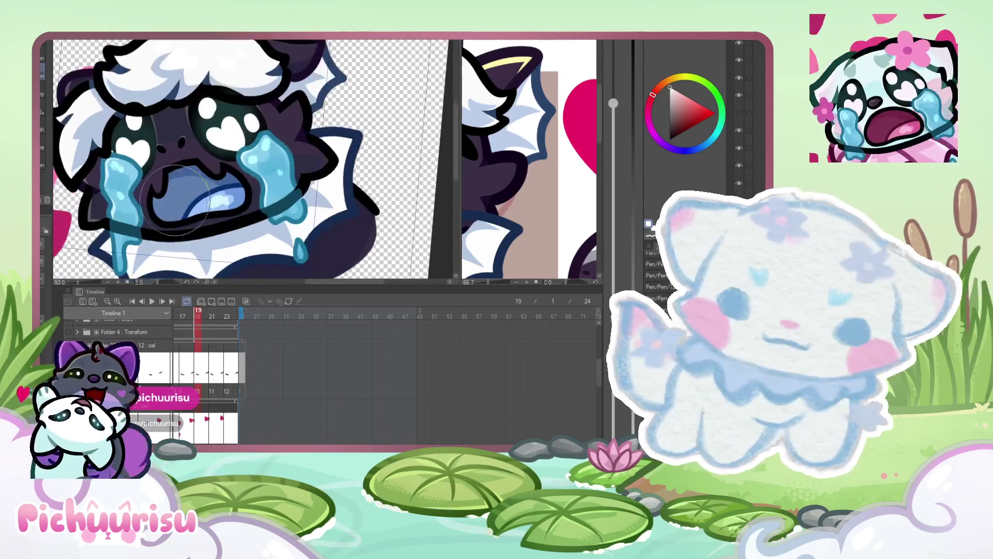
pyautogui.press('p')
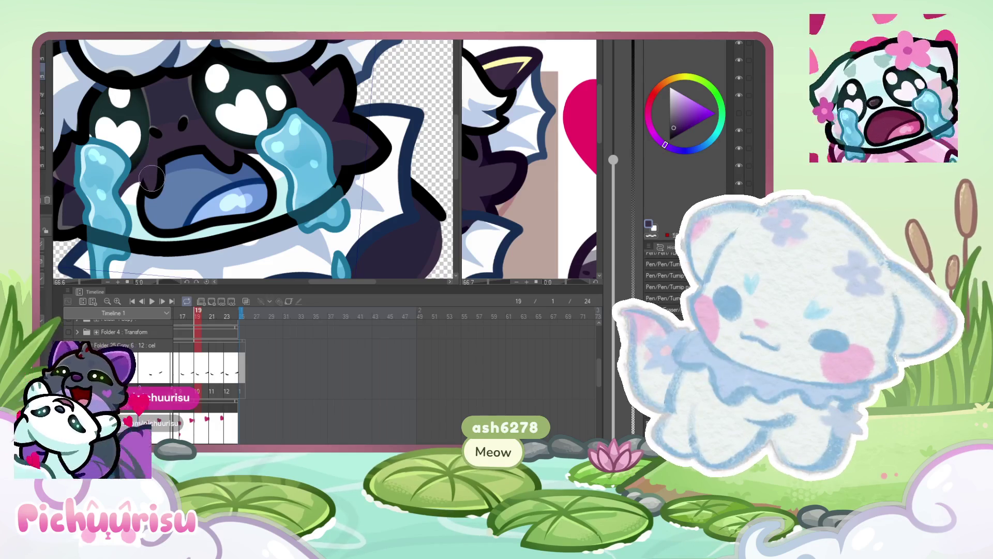
pyautogui.moveTo(135, 181); pyautogui.dragTo(122, 209)
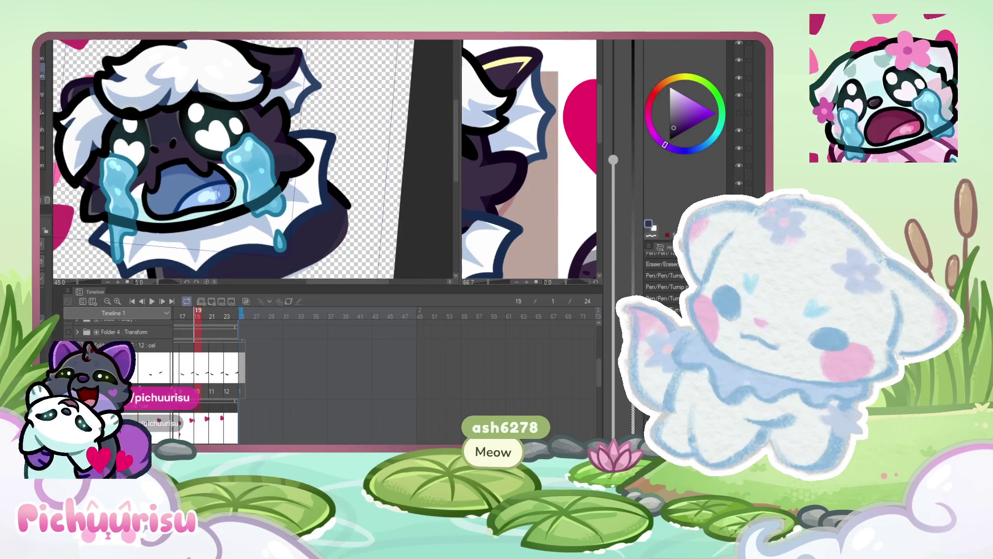
pyautogui.scroll(2, 216, 216)
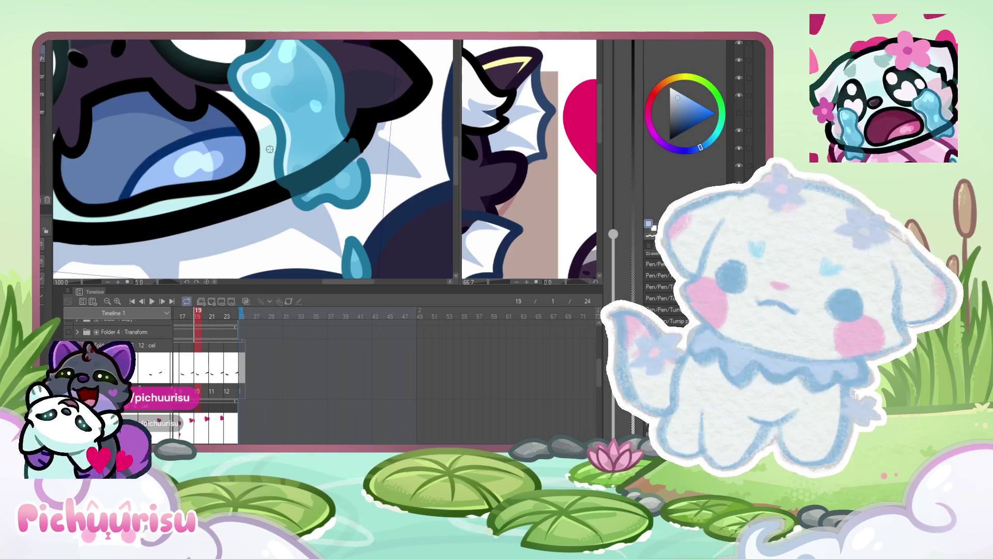
# - Resize the brush and sample the dark teal of the tear outline
pyautogui.scroll(-3, 270, 150)
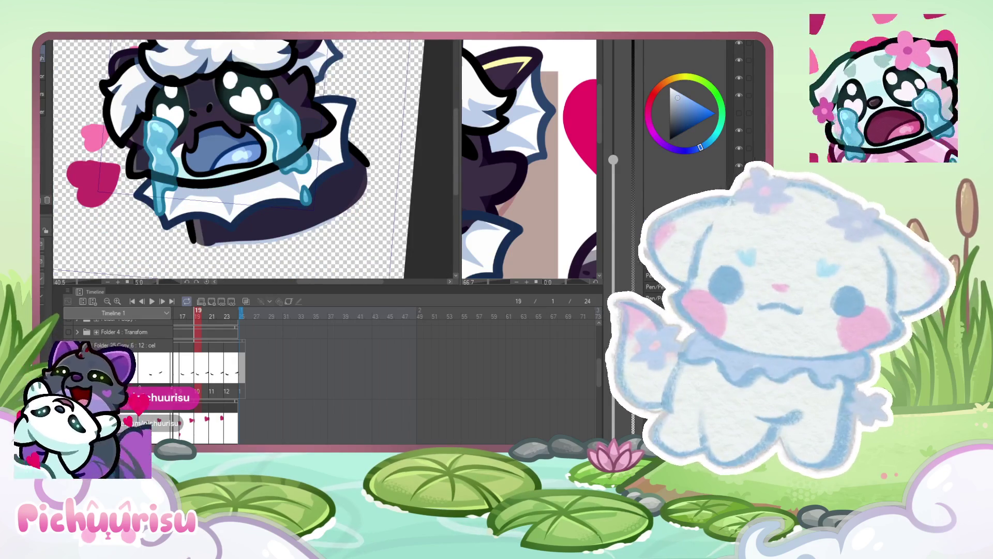
pyautogui.scroll(1, 273, 224)
pyautogui.press(']')
pyautogui.press(']')
pyautogui.press(']')
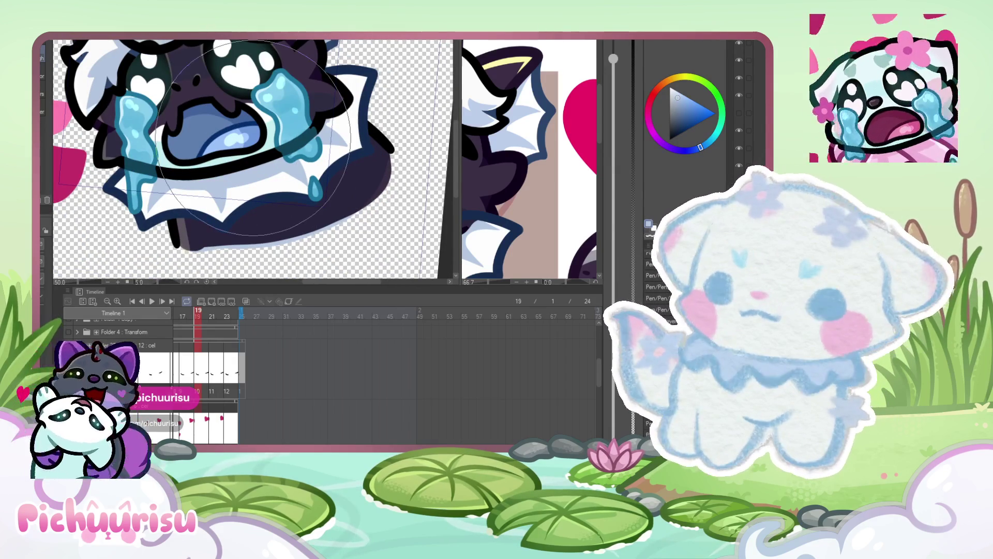
pyautogui.press('[')
pyautogui.press('[')
pyautogui.press('[')
pyautogui.press(']')
pyautogui.press(']')
pyautogui.press(']')
pyautogui.scroll(2, 257, 138)
pyautogui.keyDown('alt'); pyautogui.click(257, 137); pyautogui.keyUp('alt')
pyautogui.keyDown('alt'); pyautogui.click(287, 147); pyautogui.keyUp('alt')
pyautogui.scroll(3, 288, 147)
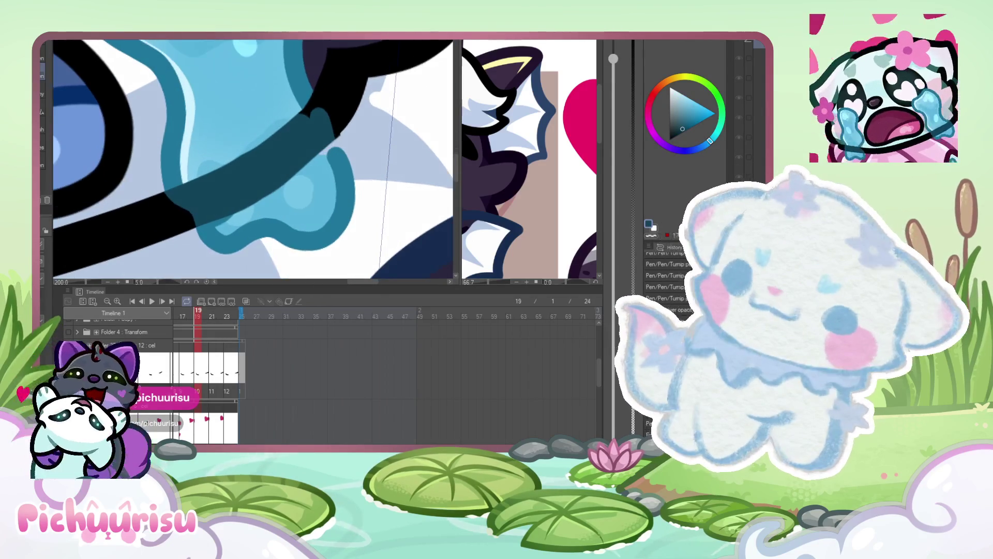
pyautogui.press('[')
pyautogui.press('[')
pyautogui.press('[')
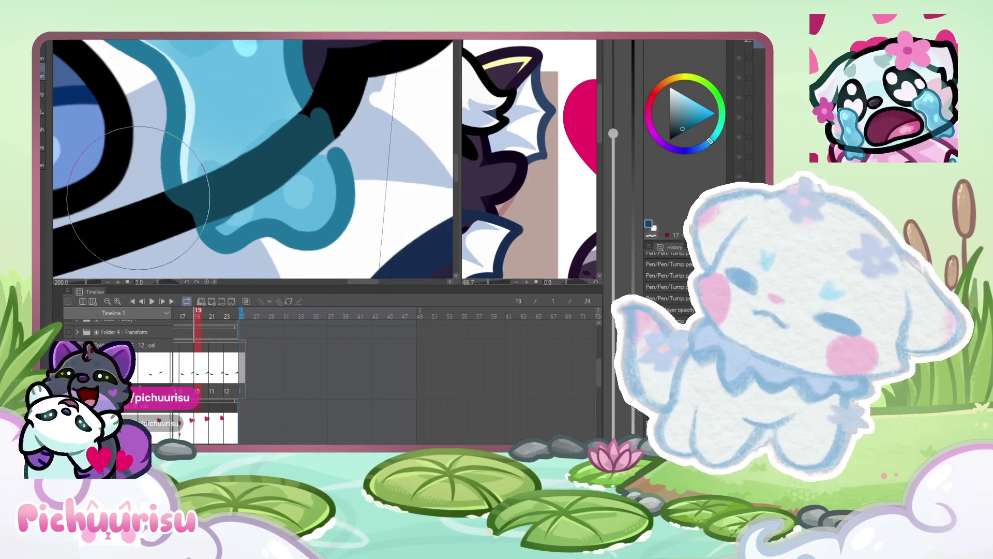
pyautogui.scroll(2, 292, 109)
# - Darken and smooth the dark teal band along the tear edge, then zoom out
pyautogui.moveTo(339, 164); pyautogui.dragTo(310, 96)
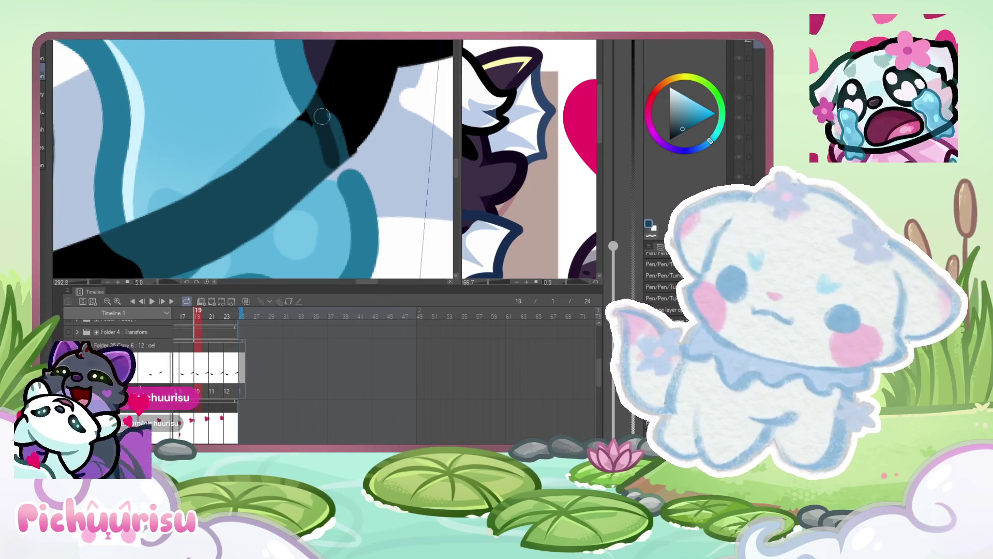
pyautogui.moveTo(326, 180)
pyautogui.mouseDown()
pyautogui.moveTo(303, 106)
pyautogui.moveTo(338, 179)
pyautogui.mouseUp()
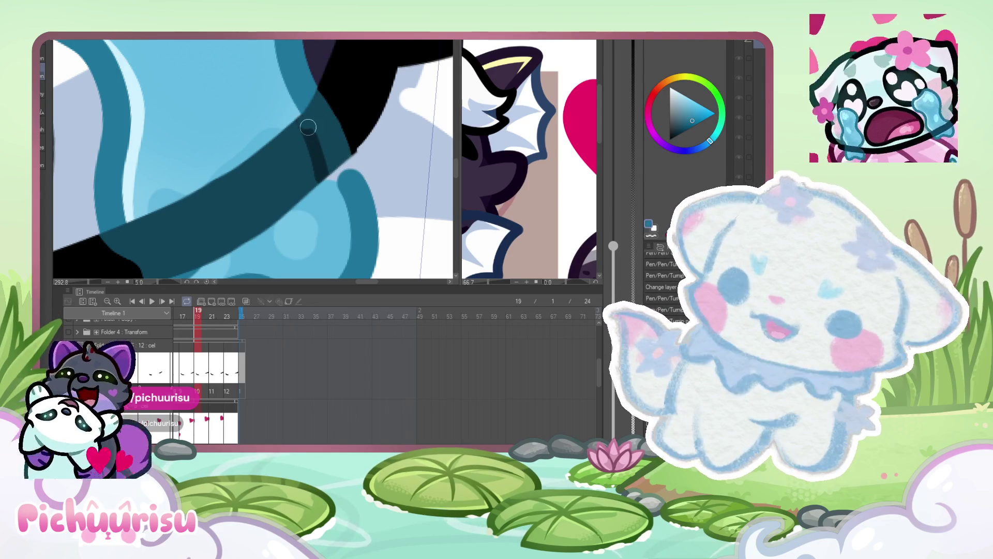
pyautogui.moveTo(303, 113); pyautogui.dragTo(321, 189)
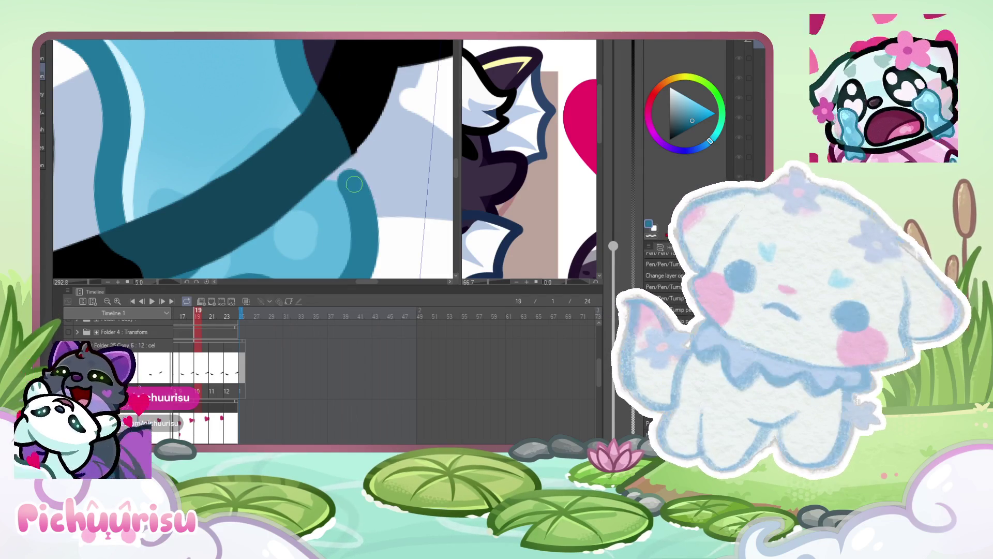
pyautogui.scroll(2, 369, 185)
pyautogui.moveTo(233, 145)
pyautogui.mouseDown()
pyautogui.moveTo(310, 145)
pyautogui.moveTo(299, 138)
pyautogui.moveTo(287, 78)
pyautogui.mouseUp()
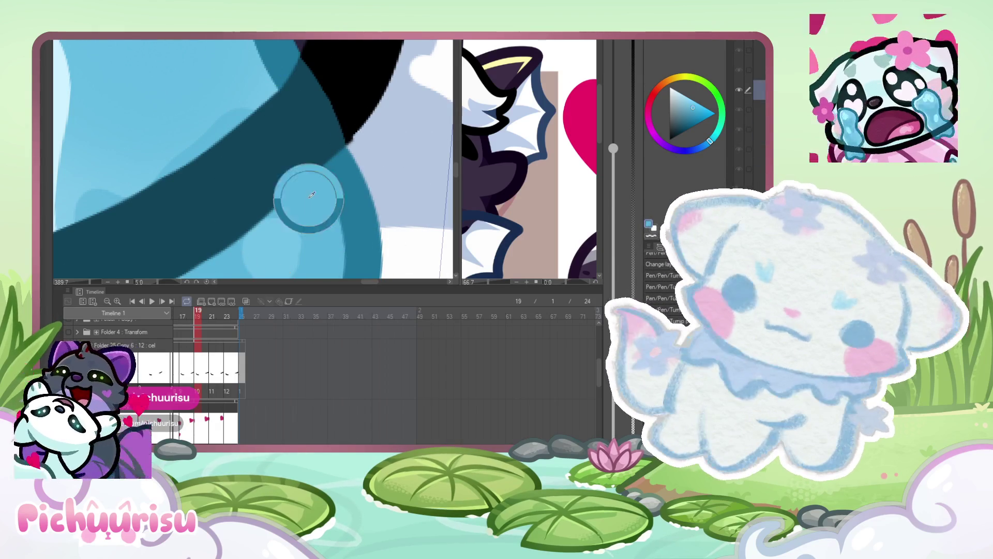
pyautogui.scroll(-3, 261, 144)
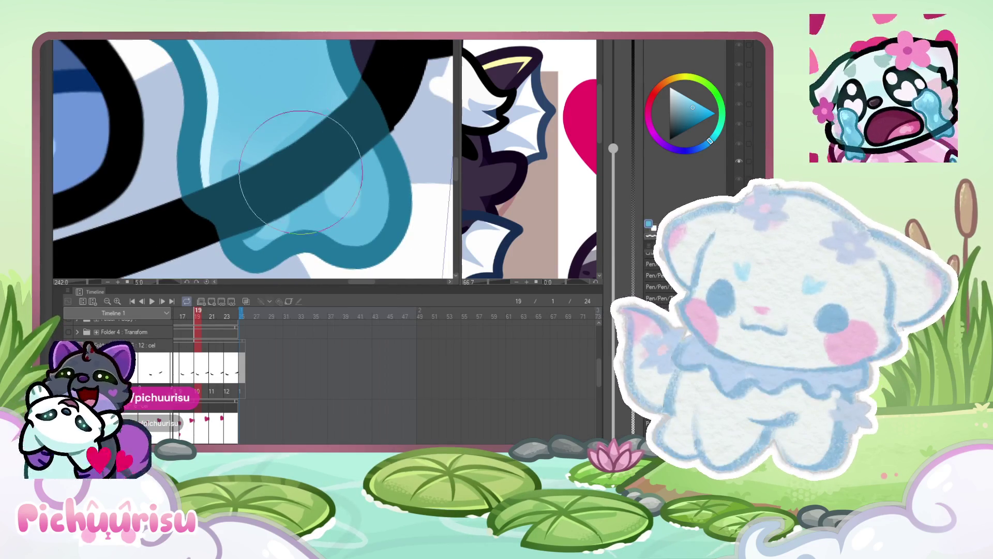
pyautogui.scroll(-5, 341, 155)
pyautogui.scroll(2, 349, 161)
pyautogui.scroll(-2, 349, 161)
pyautogui.scroll(2, 349, 156)
pyautogui.scroll(2, 349, 157)
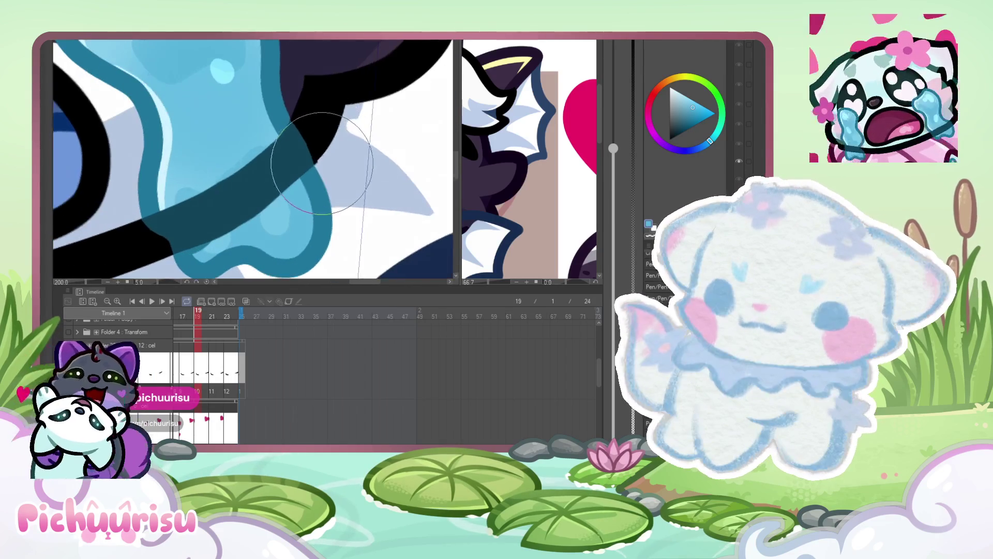
pyautogui.scroll(2, 339, 149)
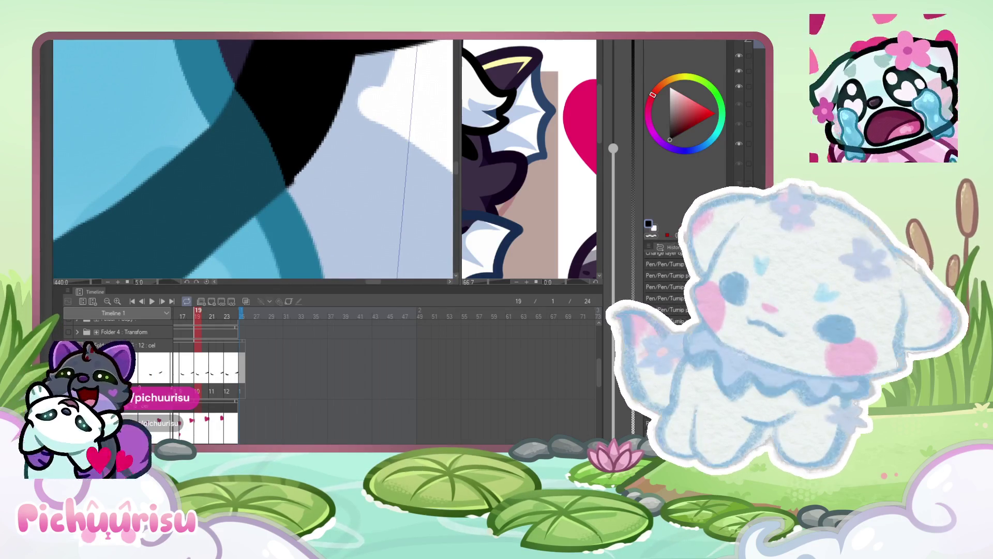
pyautogui.scroll(2, 338, 148)
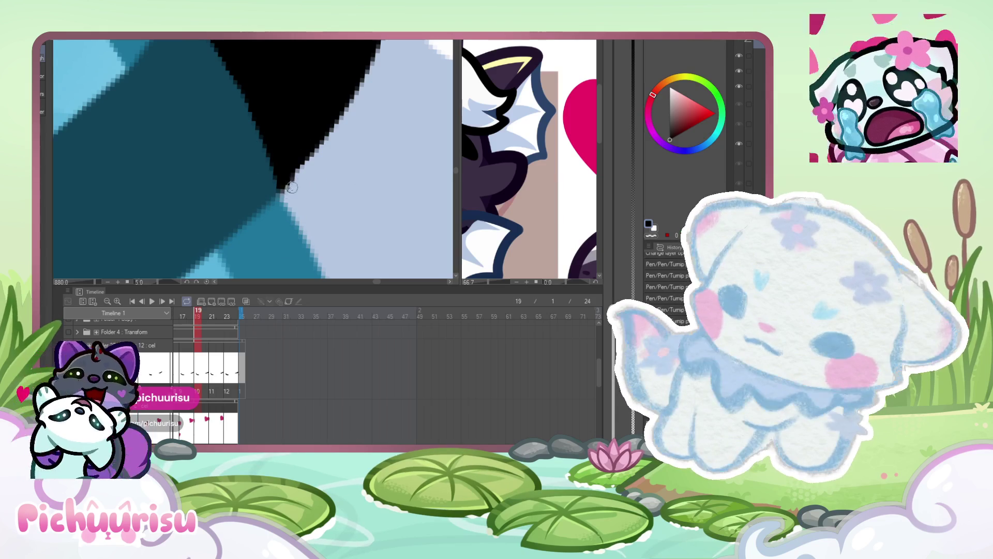
pyautogui.scroll(-4, 300, 191)
pyautogui.scroll(-8, 309, 159)
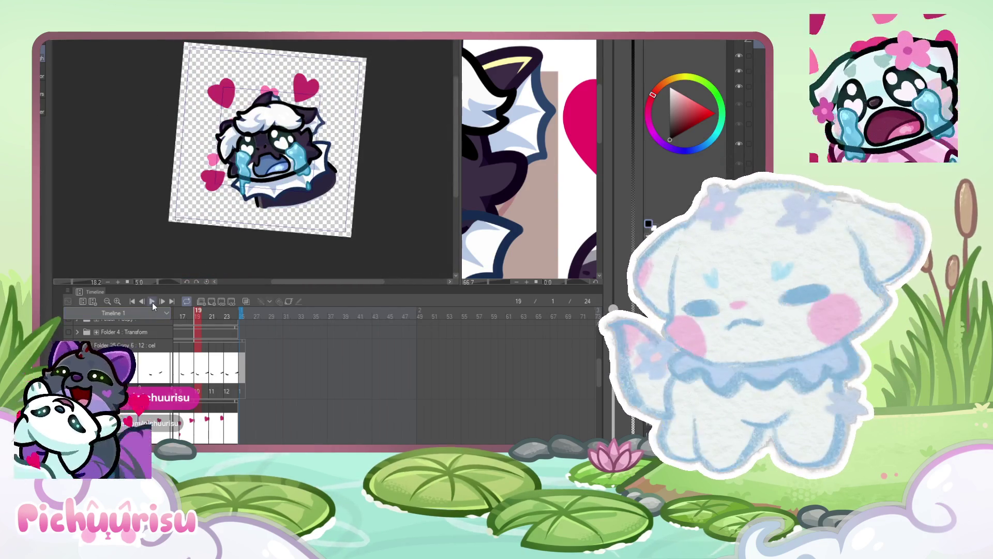
pyautogui.click(152, 301)
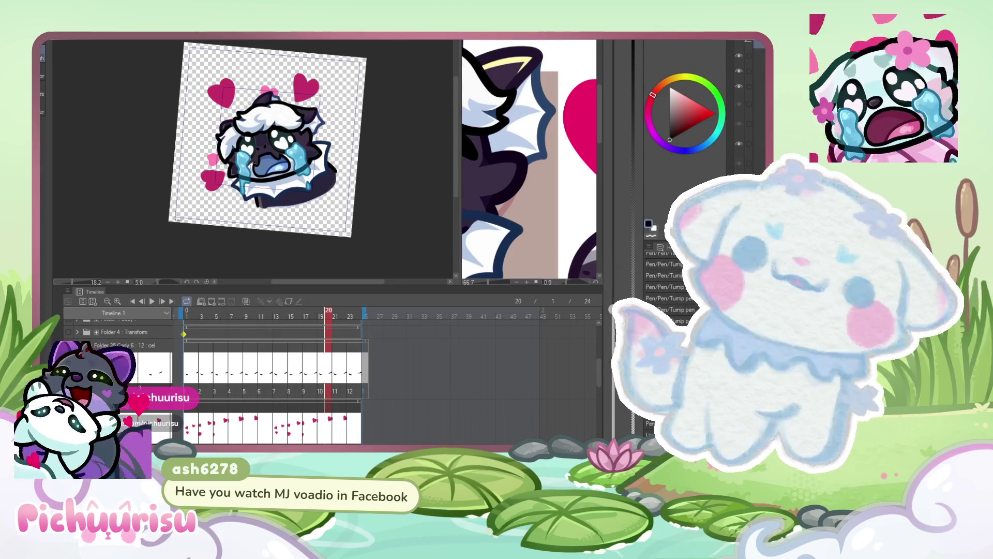
pyautogui.scroll(3, 296, 108)
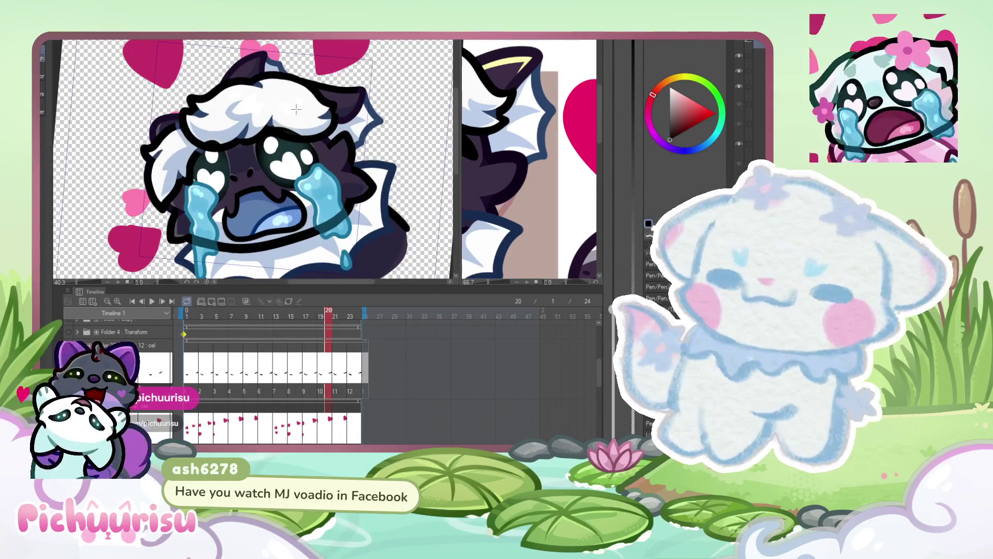
pyautogui.scroll(3, 254, 140)
pyautogui.keyDown('alt'); pyautogui.click(178, 190); pyautogui.keyUp('alt')
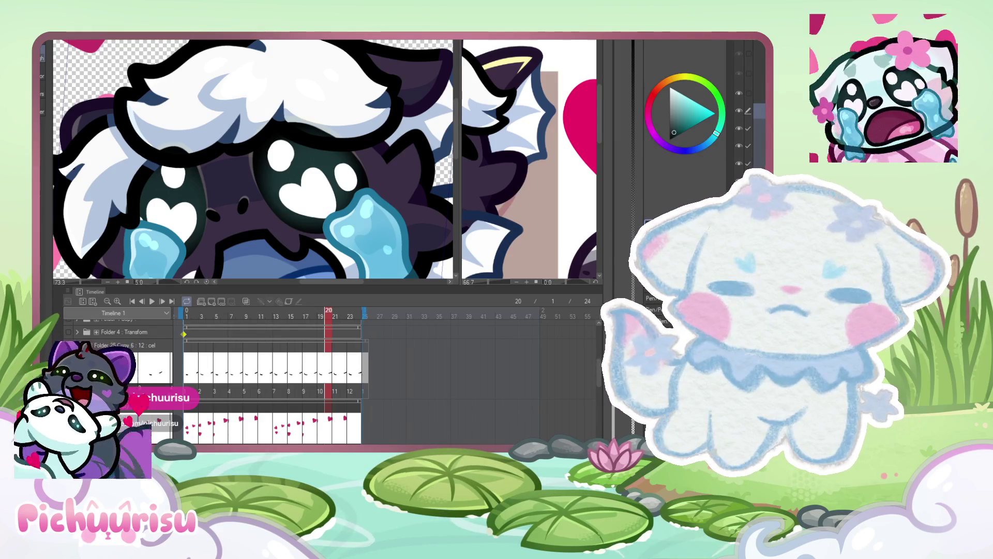
pyautogui.click(745, 162)
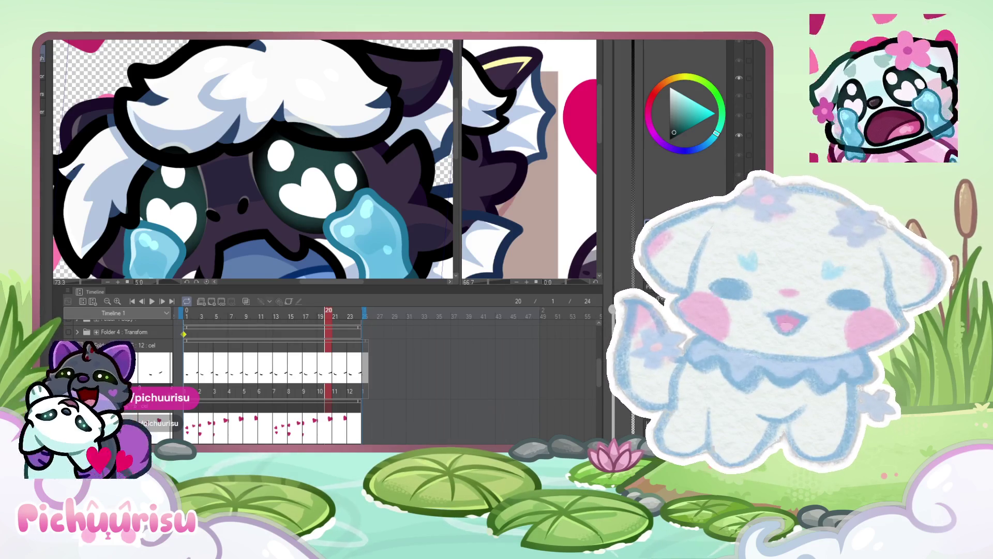
# - Try white heart highlights and a pale glow on both eyes
pyautogui.hotkey('ctrl', 'z')
pyautogui.scroll(-2, 225, 150)
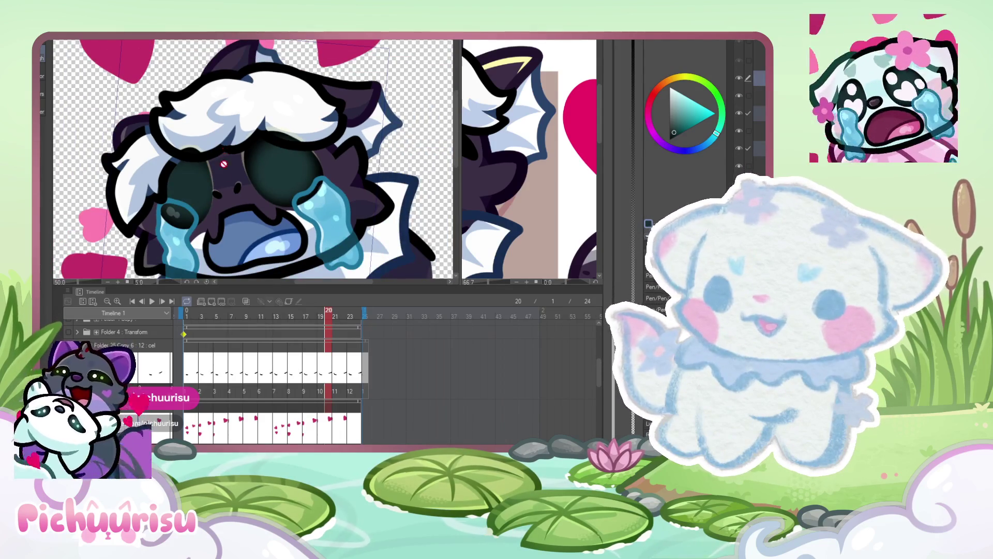
pyautogui.scroll(1, 226, 150)
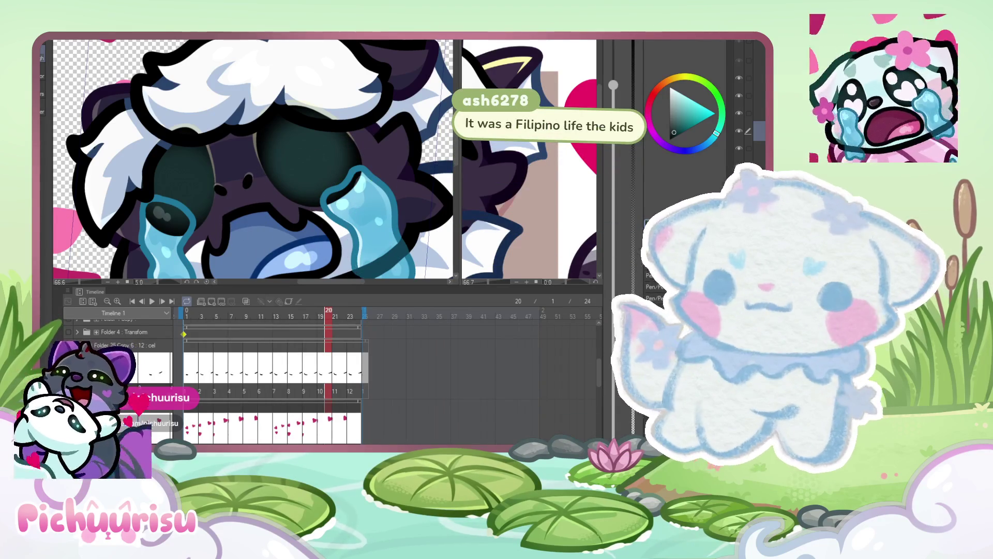
pyautogui.click(337, 205)
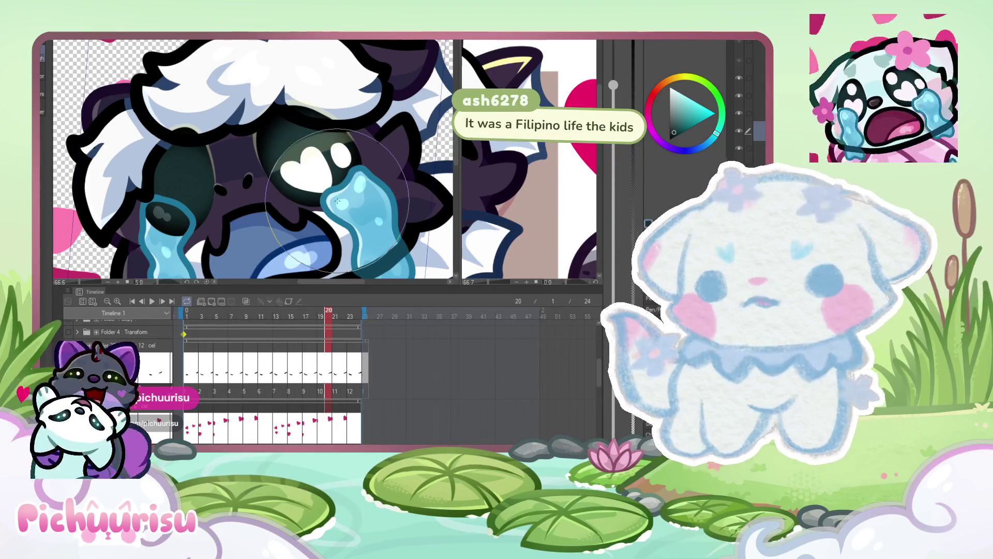
pyautogui.click(300, 155)
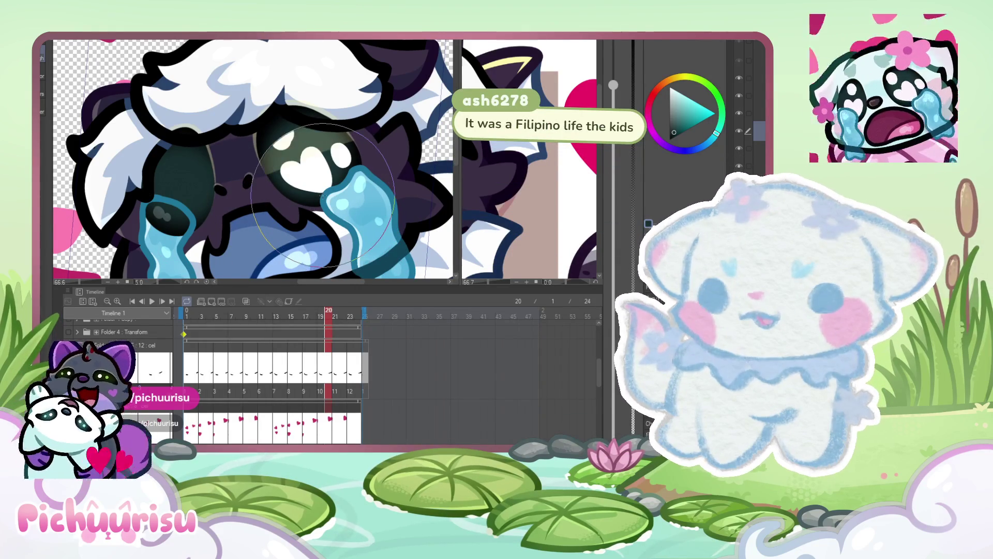
pyautogui.click(281, 140)
pyautogui.click(176, 171)
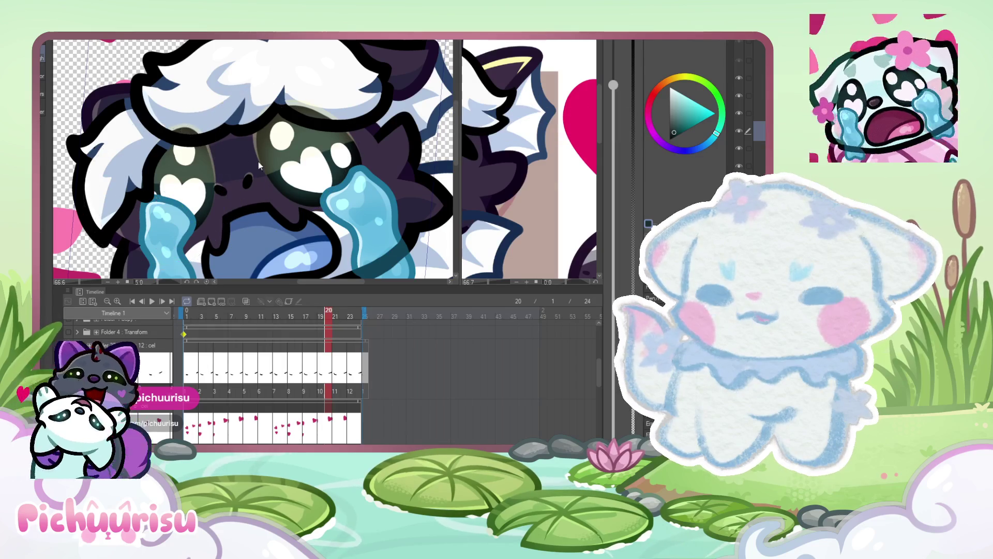
pyautogui.scroll(-1, 330, 105)
pyautogui.scroll(-1, 329, 106)
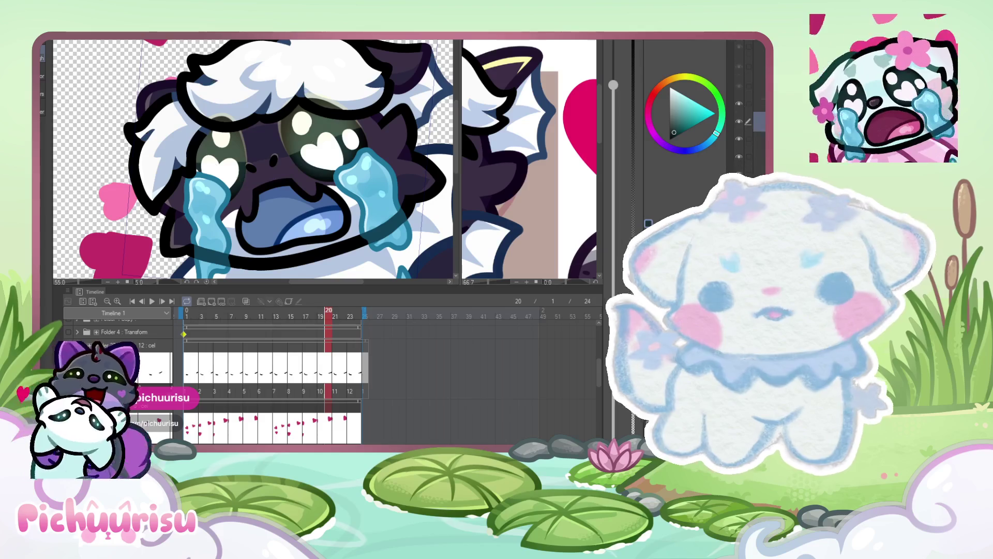
# - Switch layers and undo the heart highlights and shine on both eyes
pyautogui.click(746, 146)
pyautogui.click(745, 96)
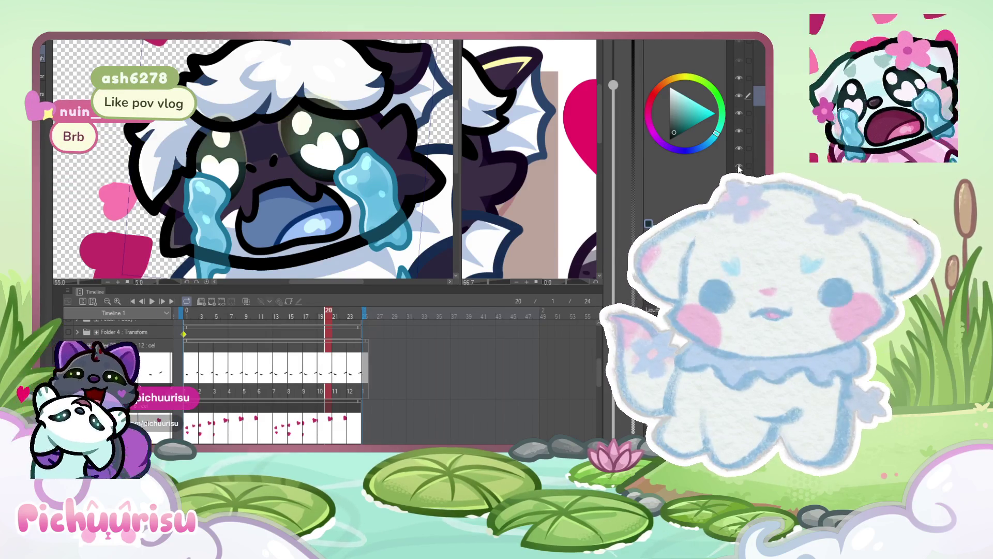
pyautogui.hotkey('alt', '[')
pyautogui.hotkey('alt', '[')
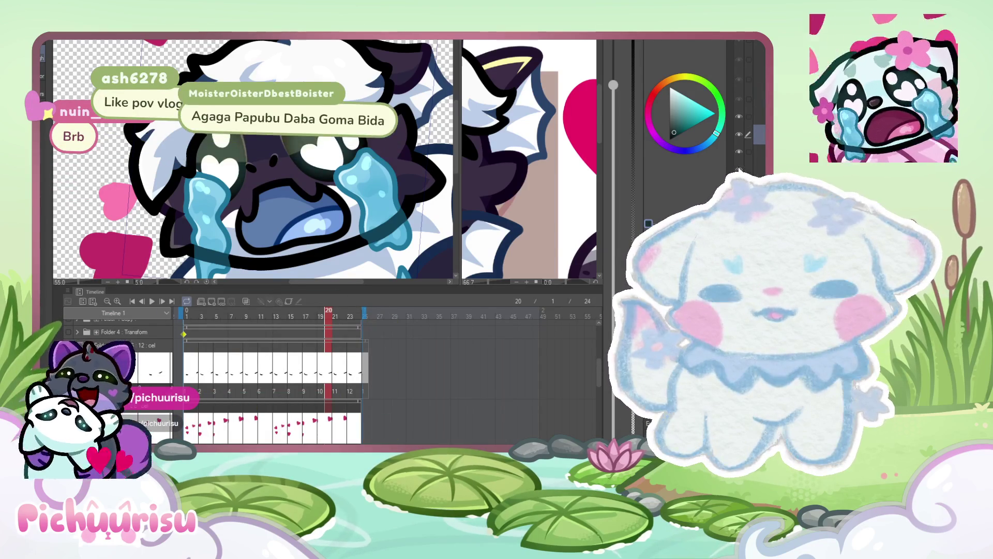
pyautogui.hotkey('ctrl', 'z')
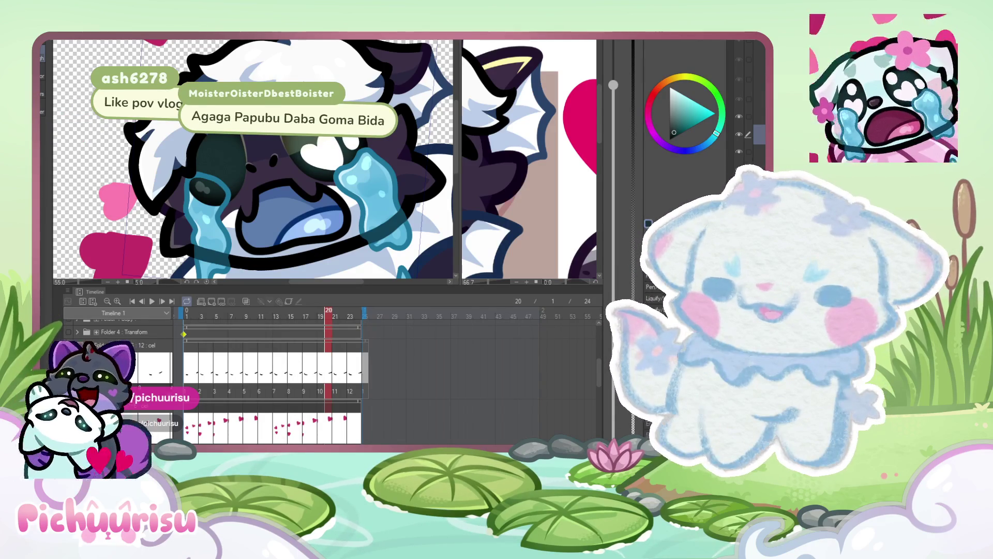
pyautogui.hotkey('ctrl', 'z')
pyautogui.hotkey('ctrl', 'z')
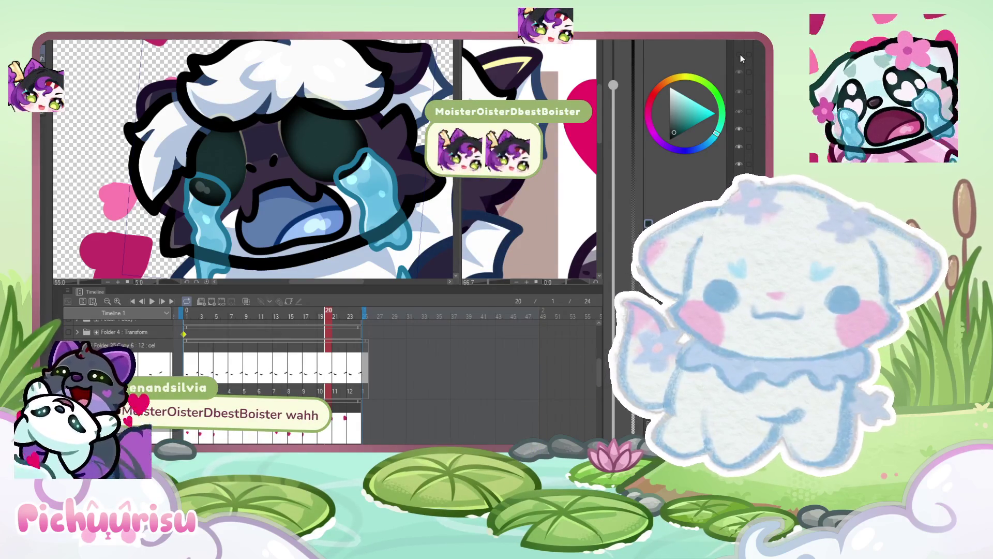
pyautogui.click(749, 64)
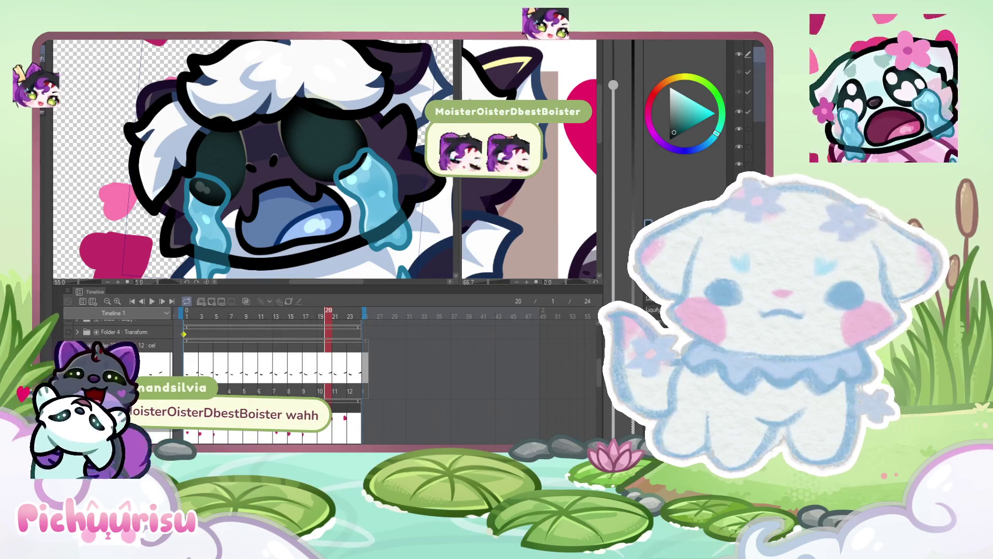
pyautogui.click(749, 145)
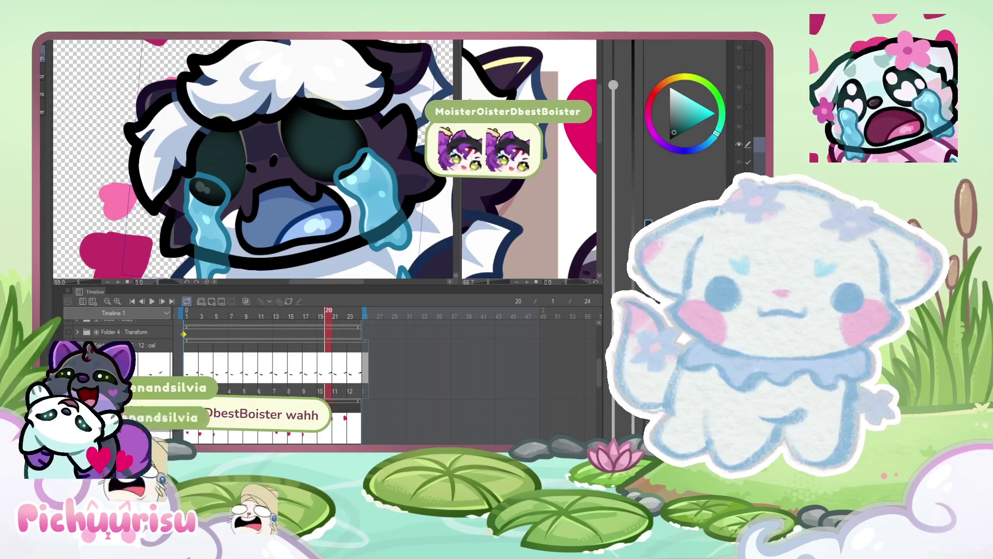
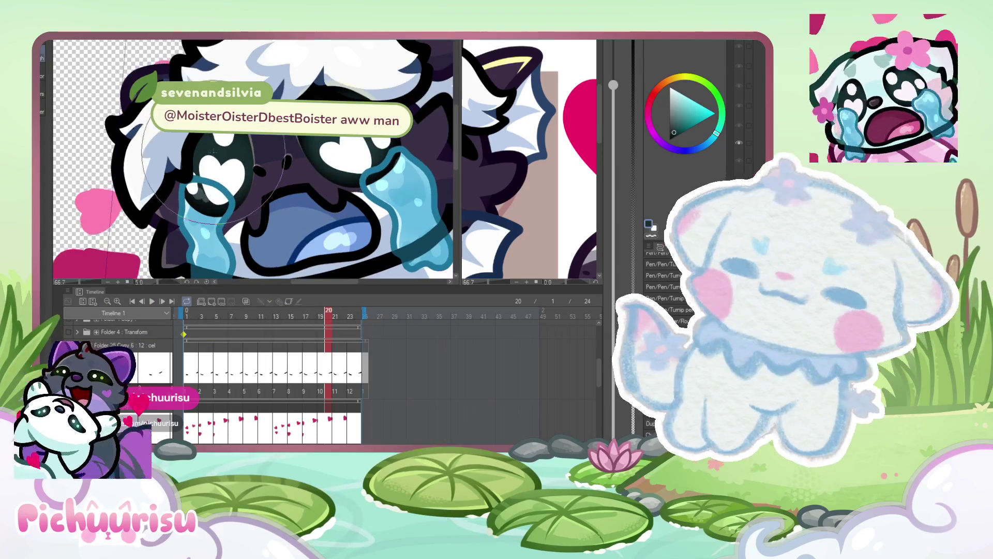
# - Zoom in on the crying face, select another layer, and centre the face in view
pyautogui.hotkey('ctrl', '+')
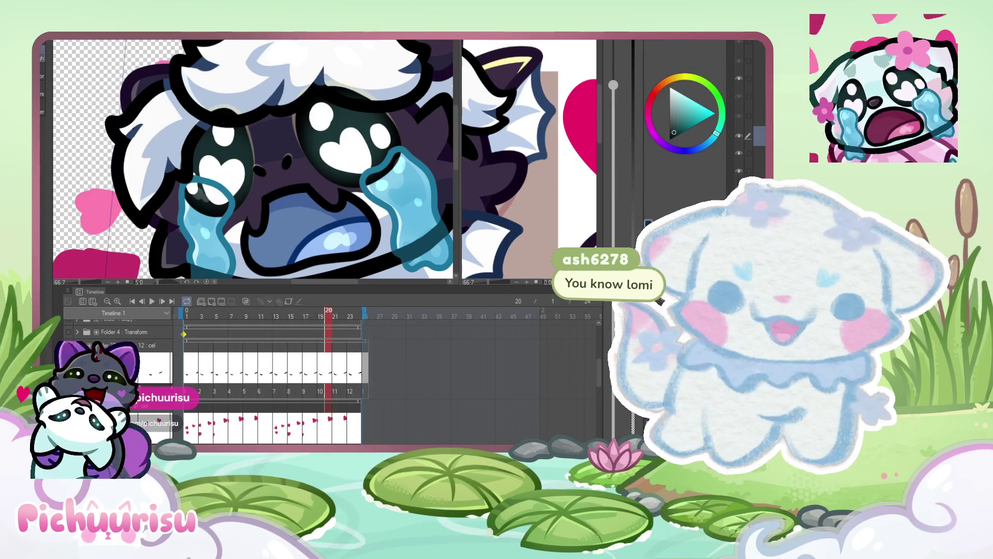
pyautogui.click(755, 79)
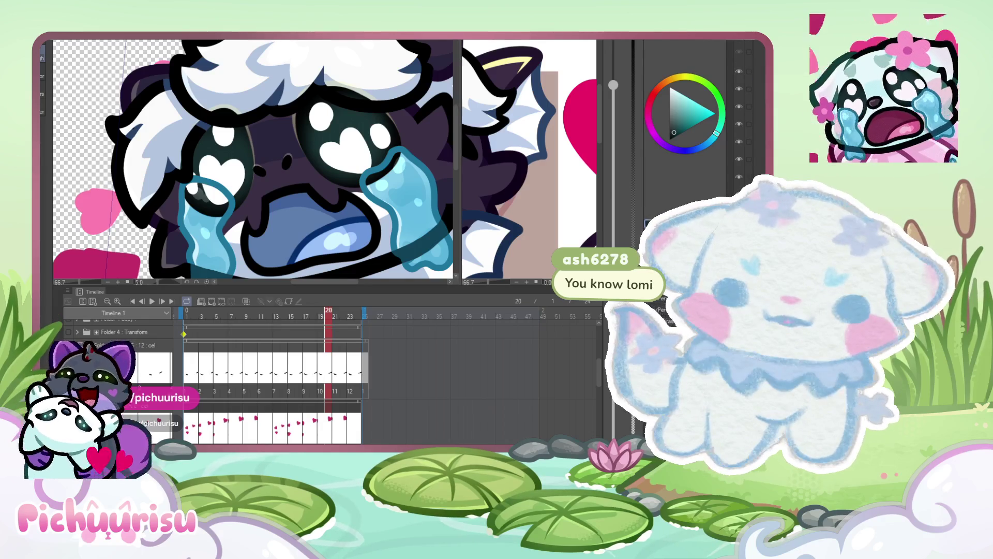
pyautogui.click(755, 130)
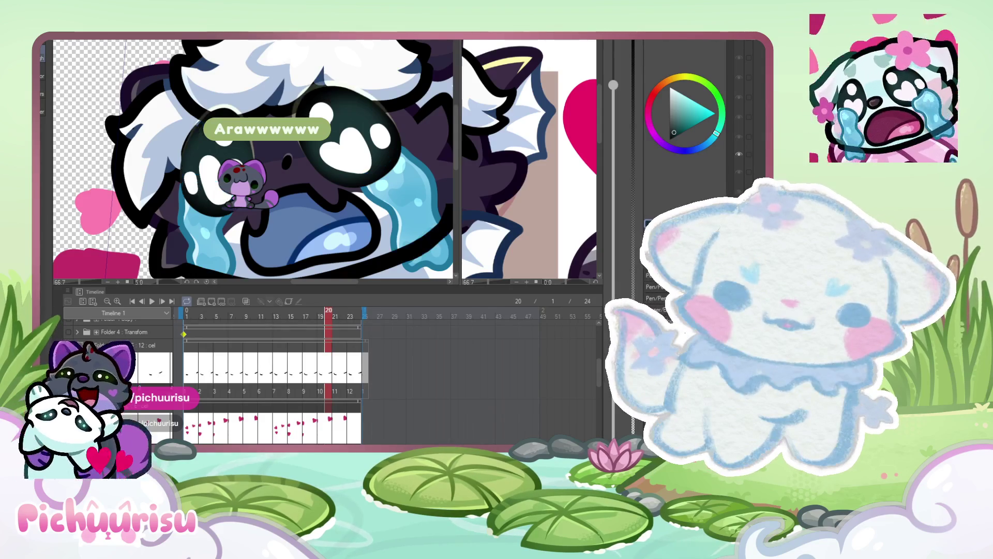
pyautogui.moveTo(94, 86); pyautogui.dragTo(66, 71)
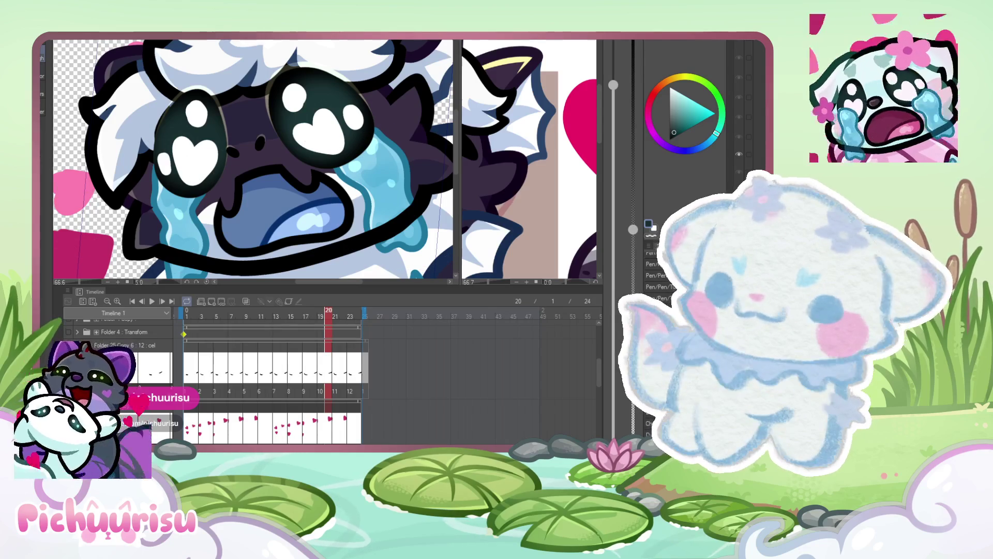
# - Show the tear layer, enlarge the brush, and repaint the left tear with lighter strokes
pyautogui.click(739, 173)
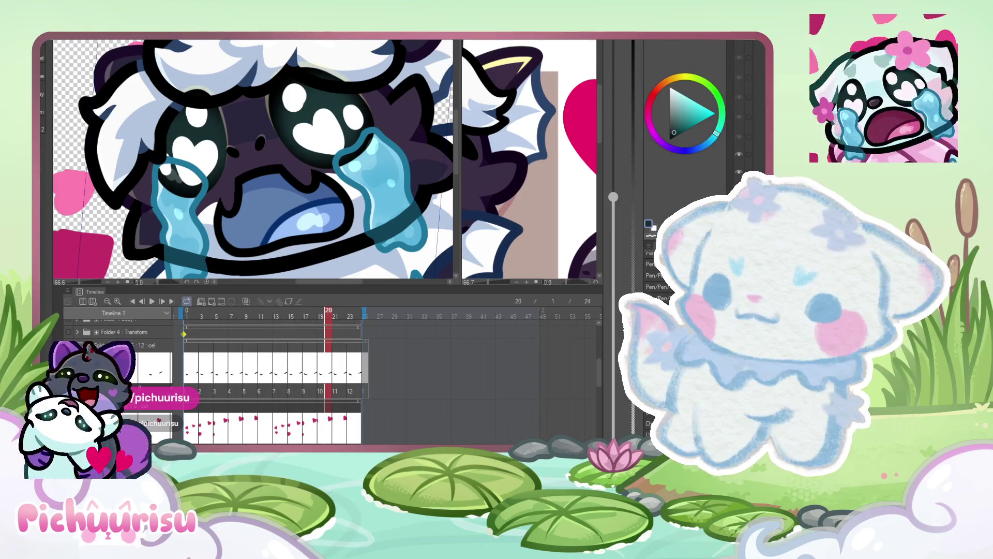
pyautogui.moveTo(256, 160); pyautogui.dragTo(321, 161)
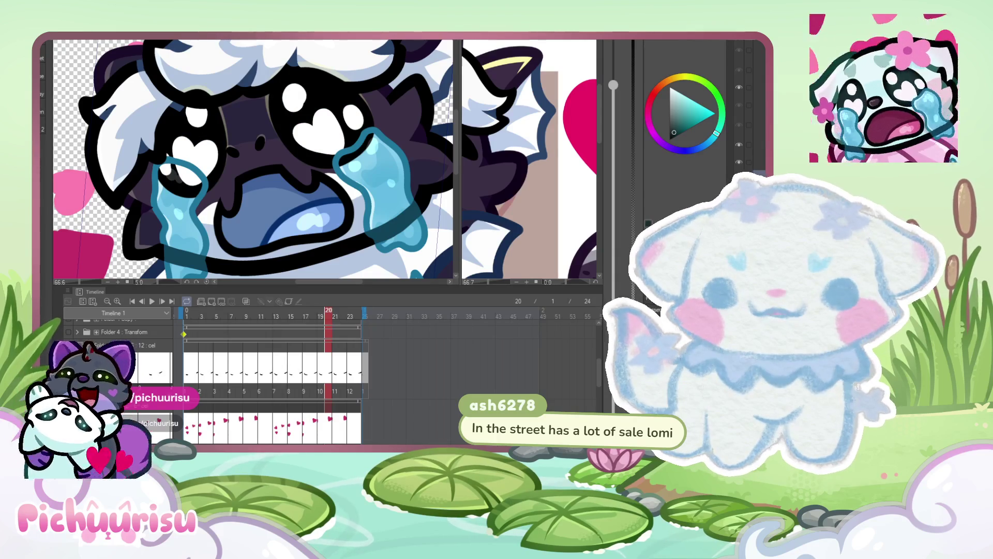
pyautogui.click(756, 163)
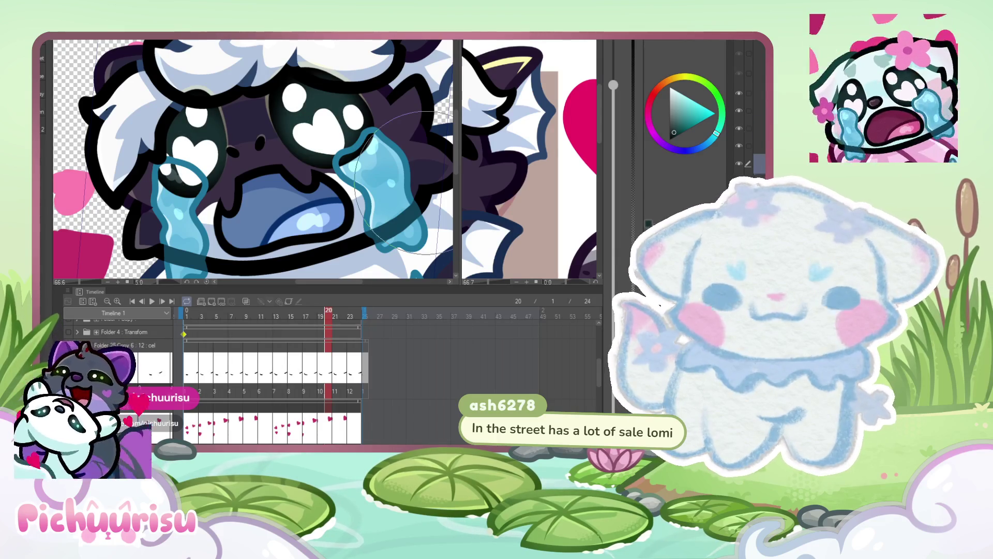
pyautogui.moveTo(176, 186)
pyautogui.mouseDown()
pyautogui.moveTo(165, 217)
pyautogui.moveTo(155, 197)
pyautogui.moveTo(127, 207)
pyautogui.mouseUp()
pyautogui.moveTo(170, 155)
pyautogui.mouseDown()
pyautogui.moveTo(204, 243)
pyautogui.moveTo(213, 181)
pyautogui.mouseUp()
pyautogui.scroll(-1, 745, 129)
pyautogui.scroll(-1, 745, 130)
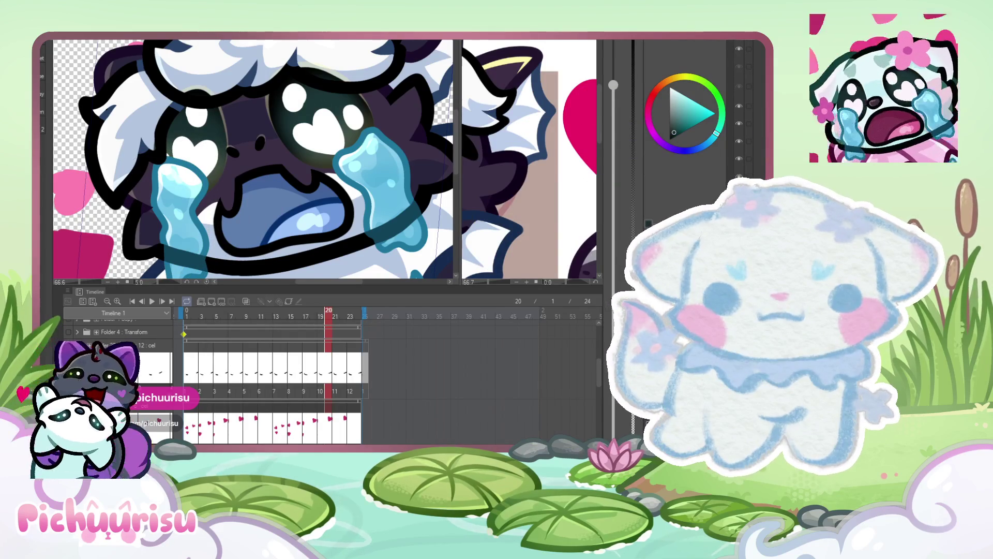
pyautogui.scroll(1, 745, 129)
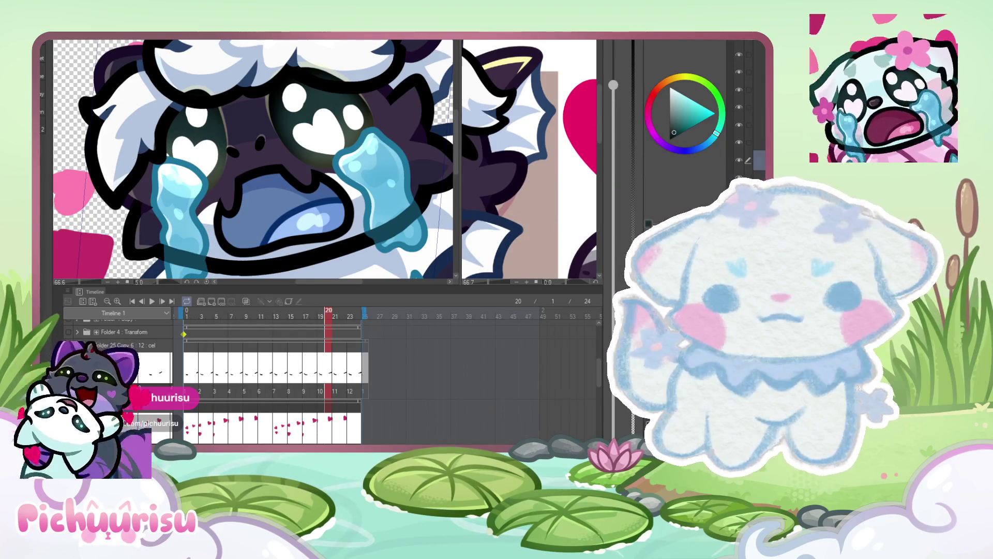
# - Make another layer visible and scrub the timeline from frame 19 back to frame 6
pyautogui.click(738, 145)
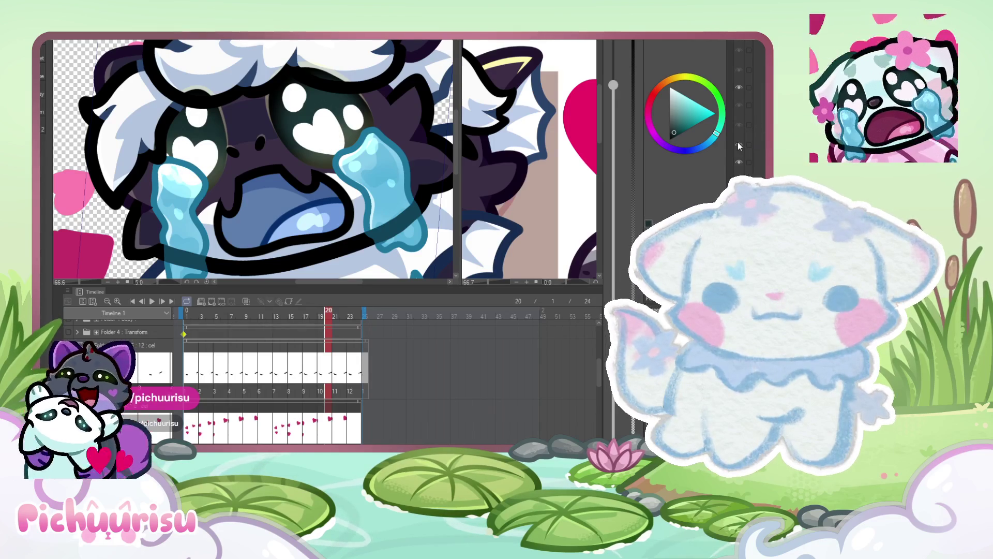
pyautogui.scroll(-3, 293, 148)
pyautogui.click(316, 316)
pyautogui.moveTo(316, 317)
pyautogui.mouseDown()
pyautogui.moveTo(231, 301)
pyautogui.moveTo(226, 312)
pyautogui.moveTo(234, 311)
pyautogui.mouseUp()
pyautogui.scroll(3, 303, 166)
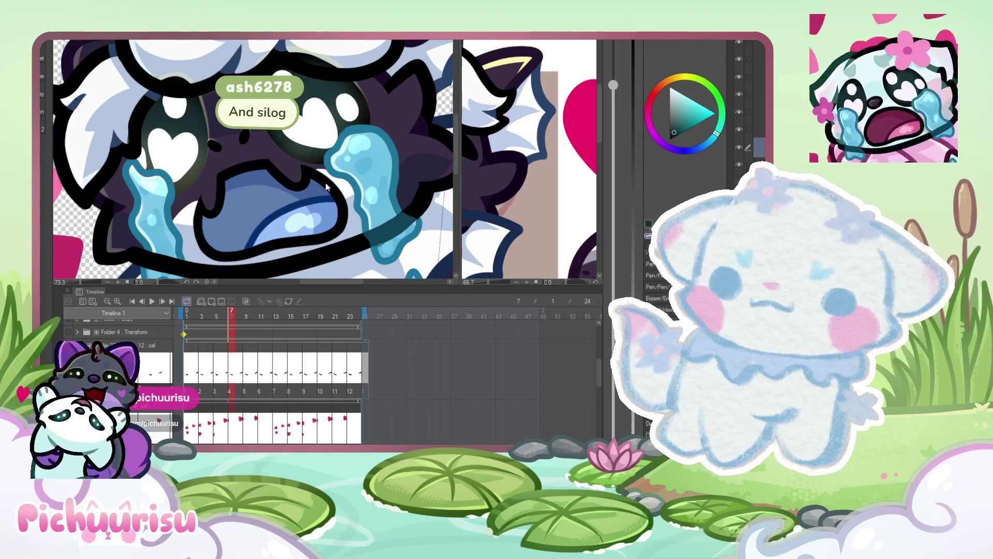
# - Zoom into the face on frame 7, set a different working layer, then step forward to frame 9
pyautogui.scroll(-1, 316, 180)
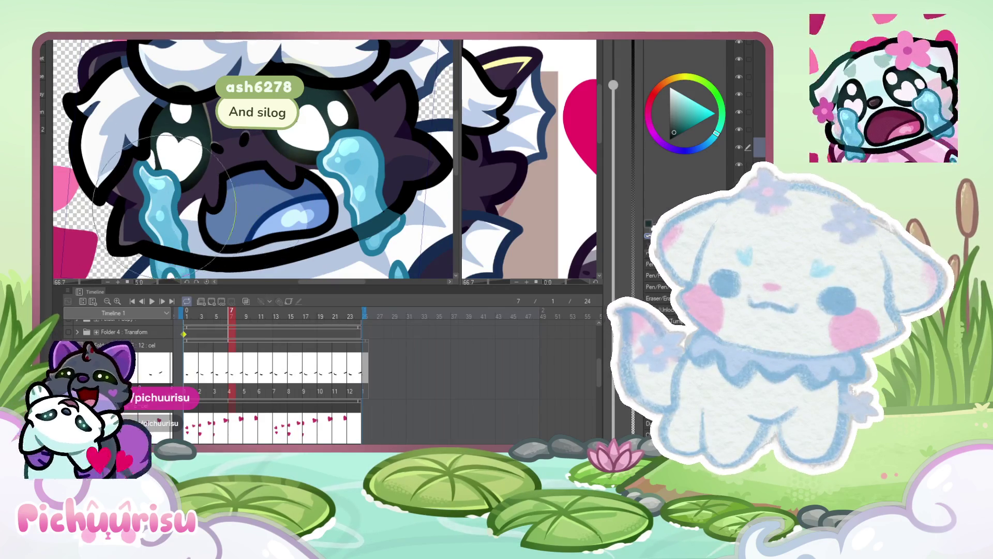
pyautogui.scroll(-1, 106, 204)
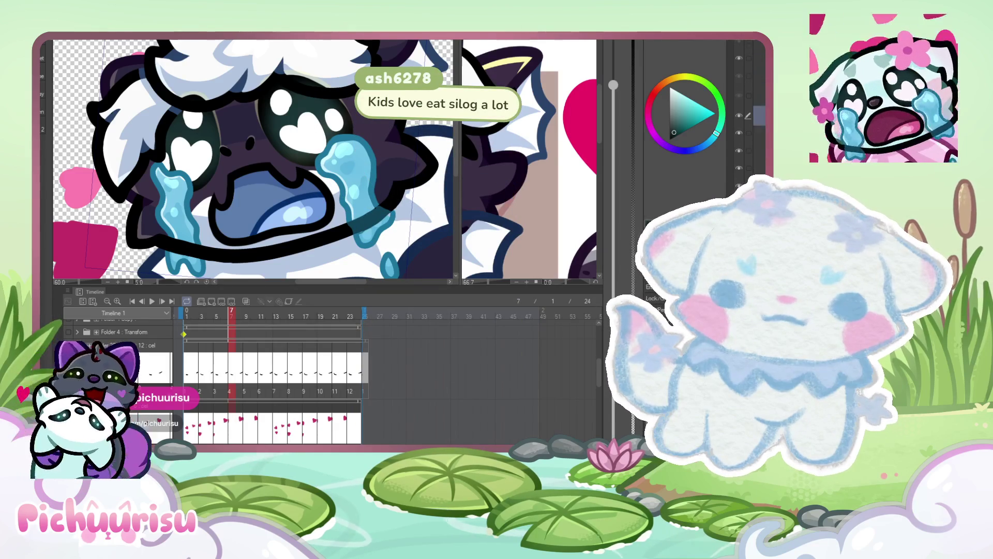
pyautogui.click(760, 154)
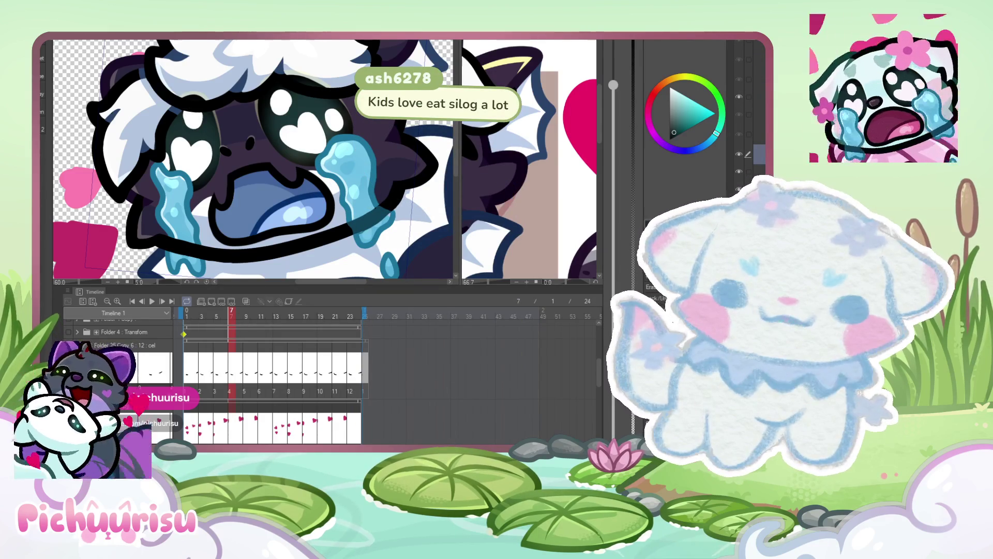
pyautogui.scroll(-1, 745, 119)
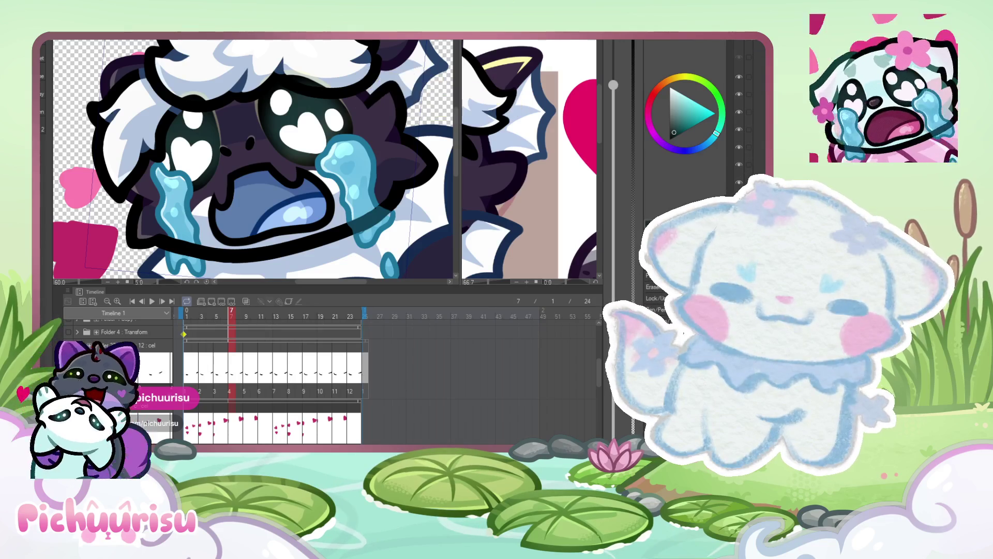
pyautogui.scroll(1, 745, 119)
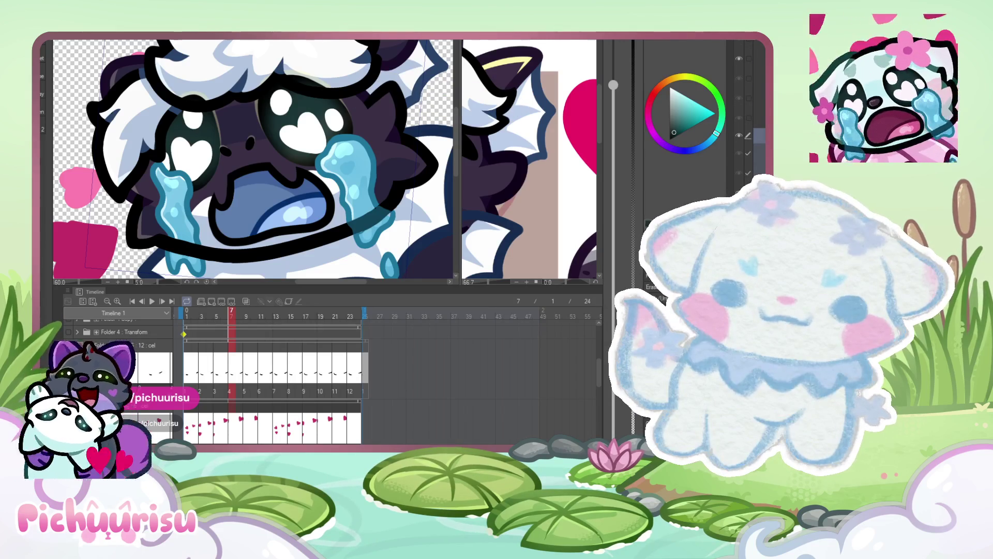
pyautogui.scroll(2, 745, 119)
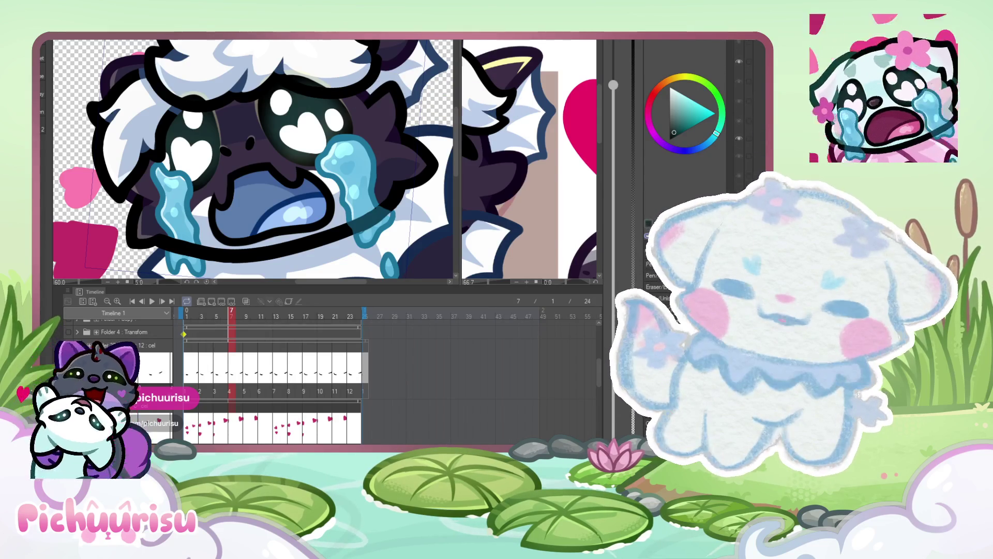
pyautogui.scroll(1, 745, 119)
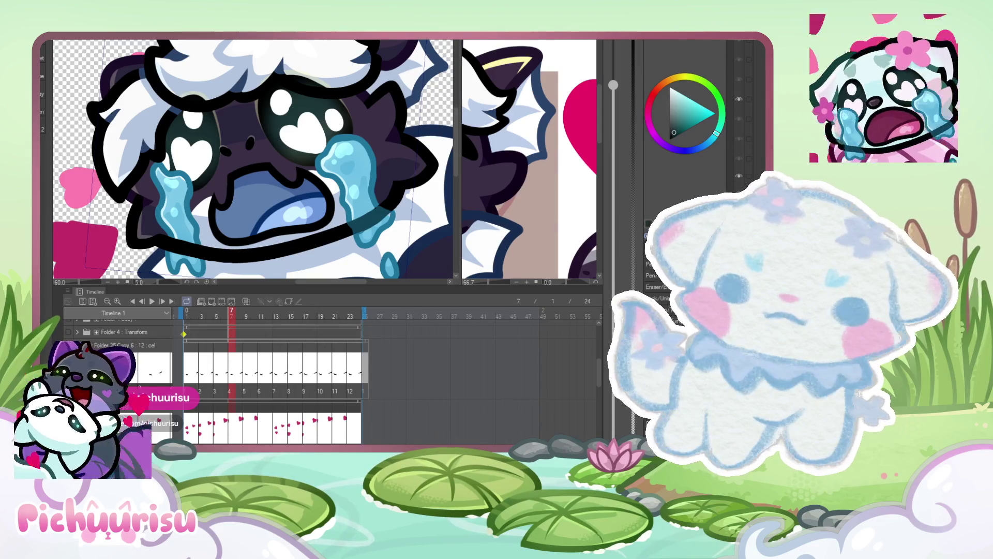
pyautogui.scroll(-1, 693, 155)
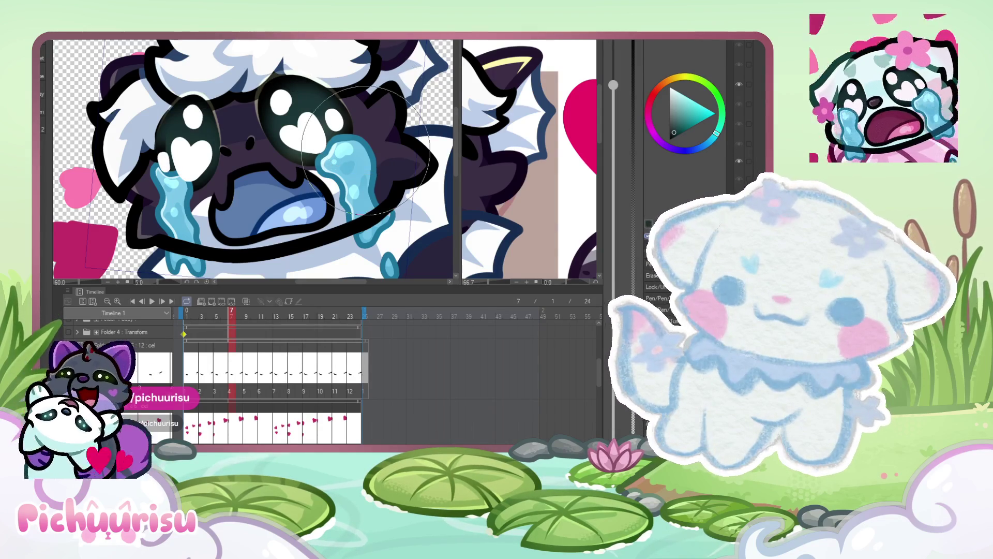
pyautogui.scroll(-2, 740, 129)
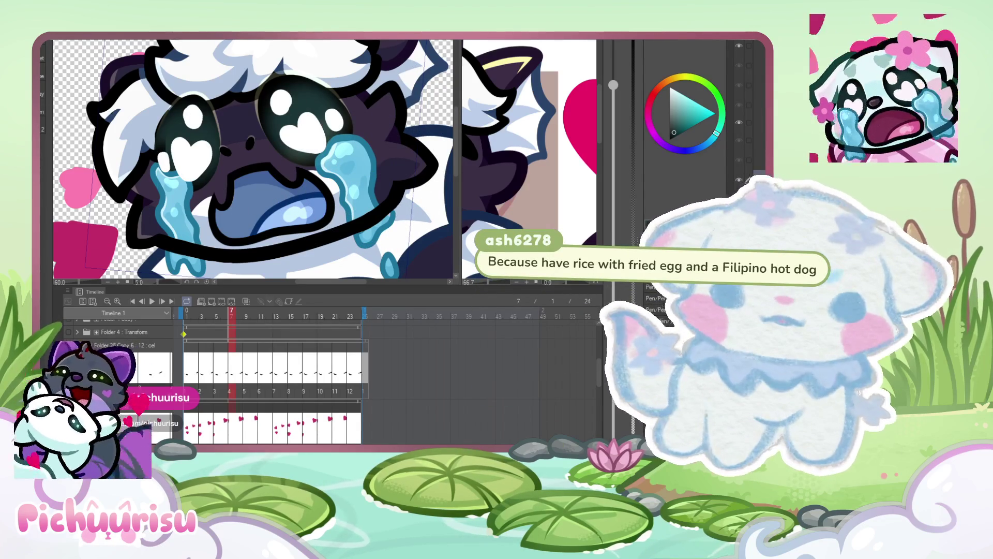
pyautogui.press('Right')
pyautogui.press('Right')
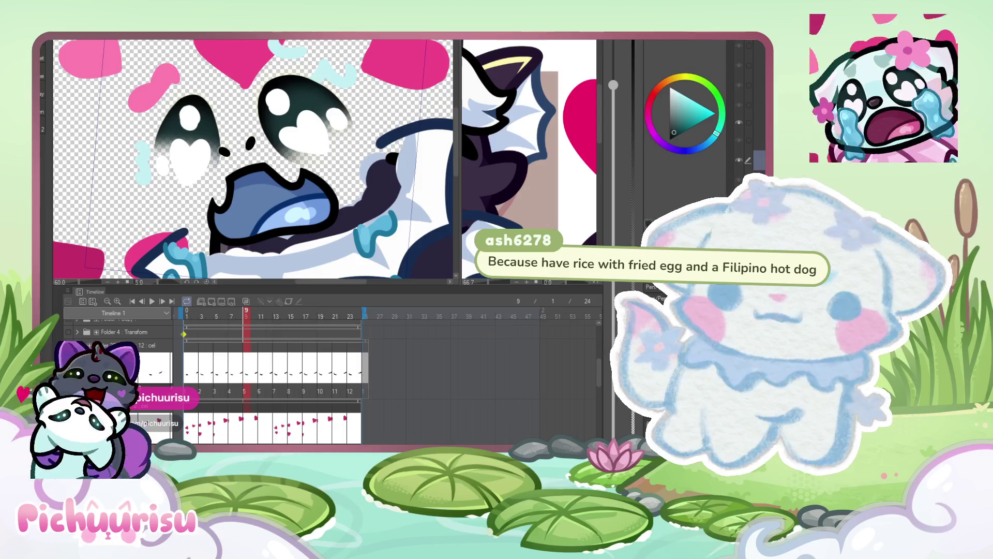
pyautogui.press('Left')
pyautogui.press('Left')
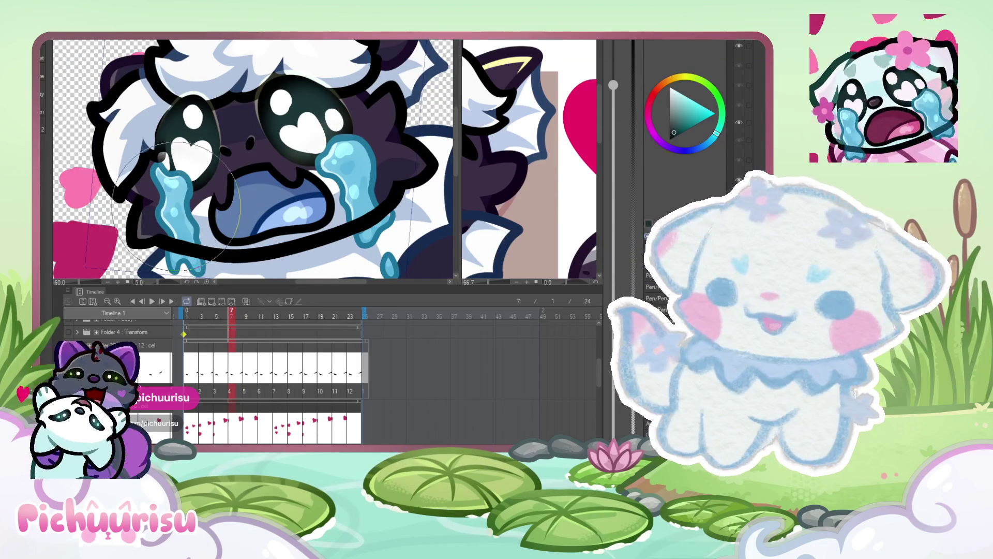
pyautogui.scroll(-2, 178, 192)
pyautogui.scroll(2, 188, 168)
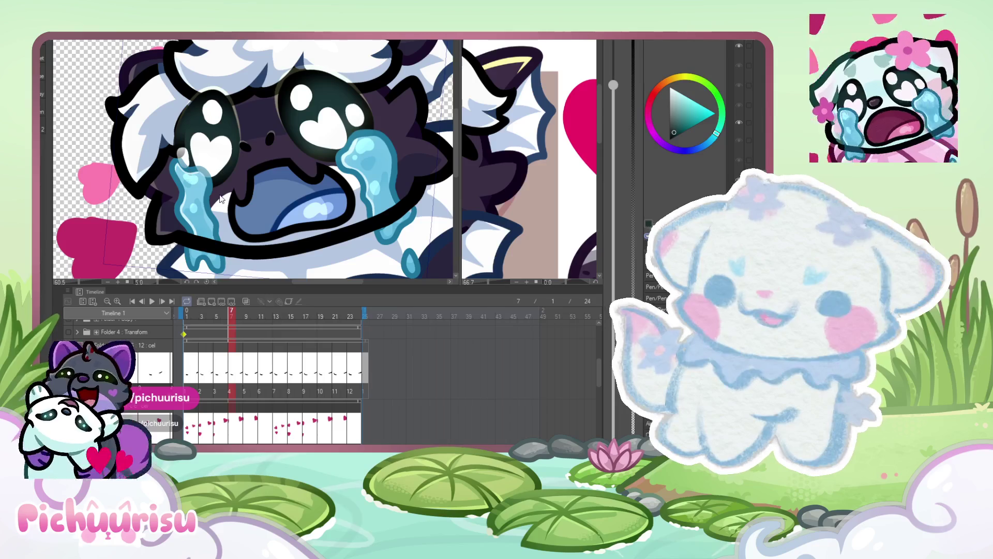
pyautogui.scroll(-2, 171, 161)
pyautogui.scroll(1, 171, 161)
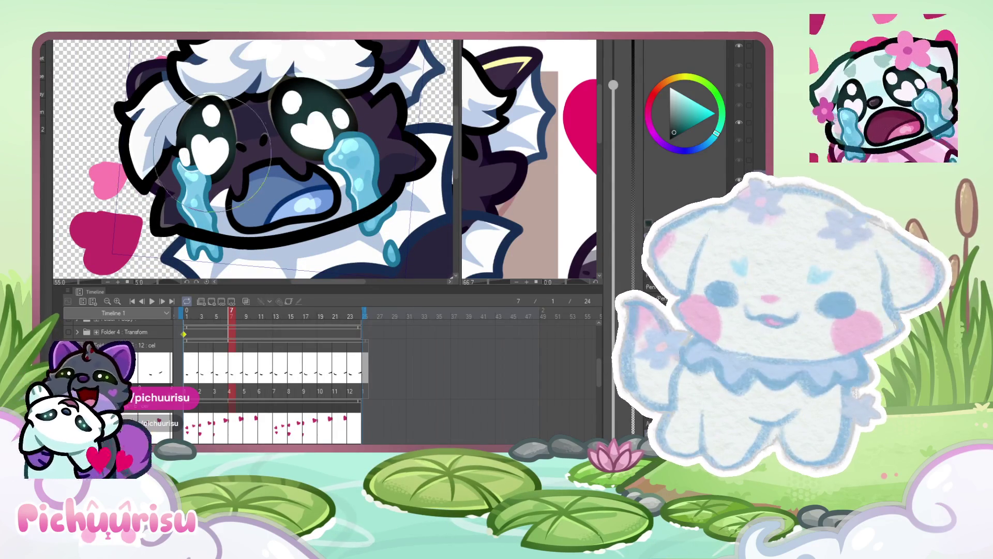
pyautogui.scroll(2, 172, 153)
pyautogui.scroll(-4, 170, 154)
pyautogui.scroll(3, 191, 151)
pyautogui.scroll(5, 192, 151)
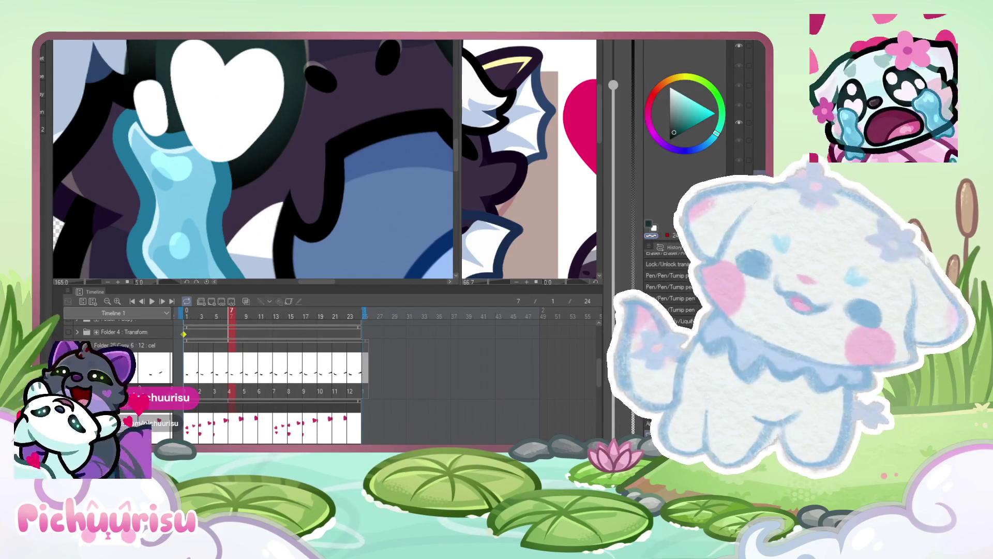
# - Zoom into the left heart eye and try pushing its white edge above the drip, then undo
pyautogui.scroll(2, 158, 86)
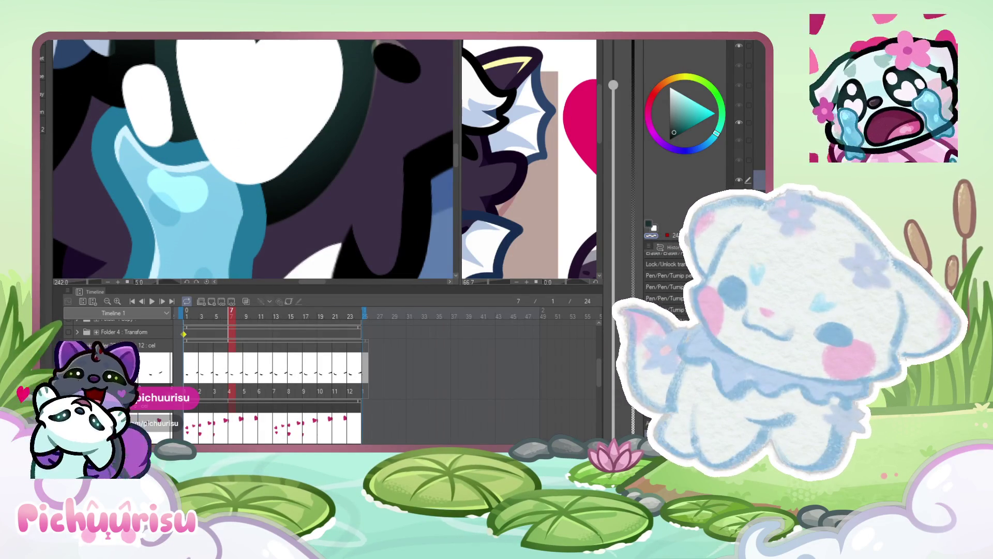
pyautogui.scroll(1, 117, 125)
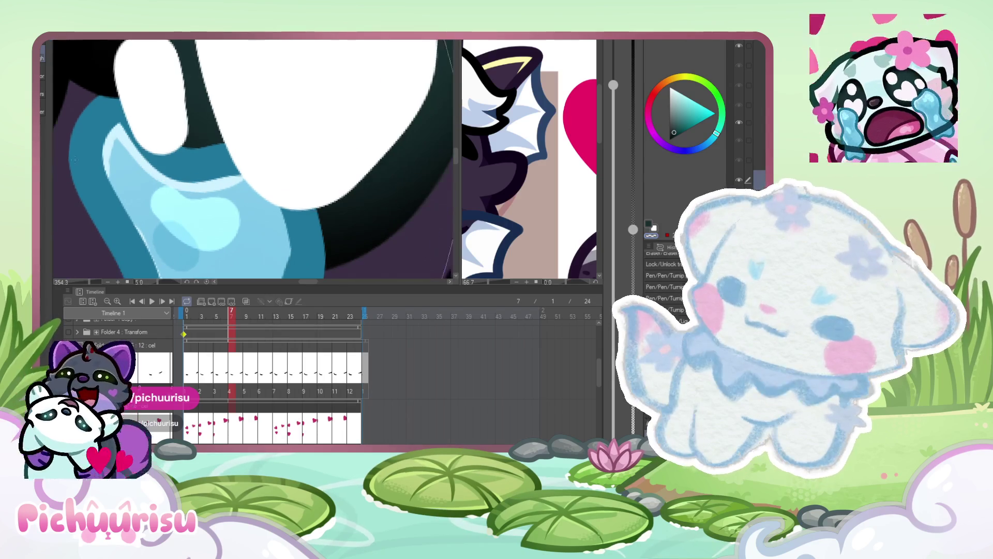
pyautogui.moveTo(118, 124); pyautogui.dragTo(162, 172)
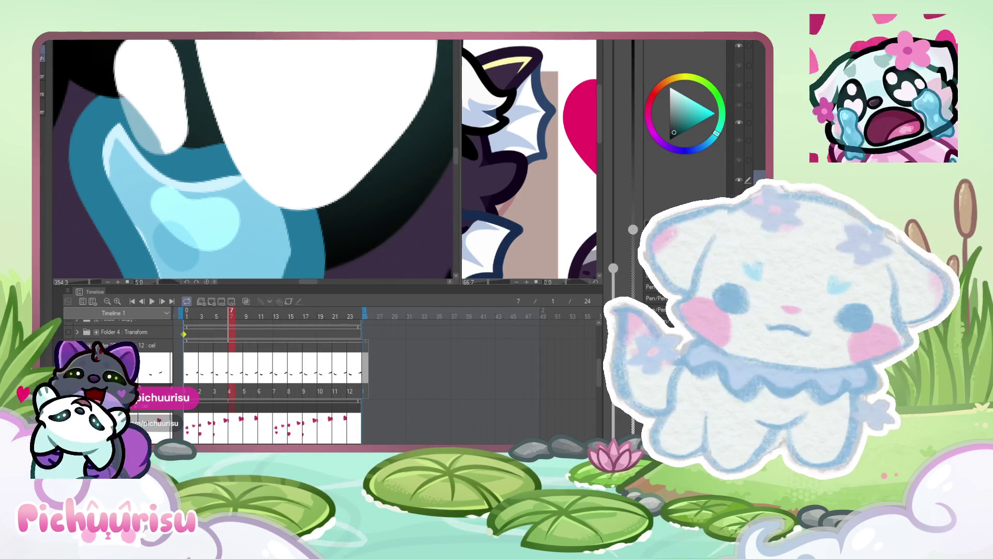
pyautogui.hotkey('ctrl', 'z')
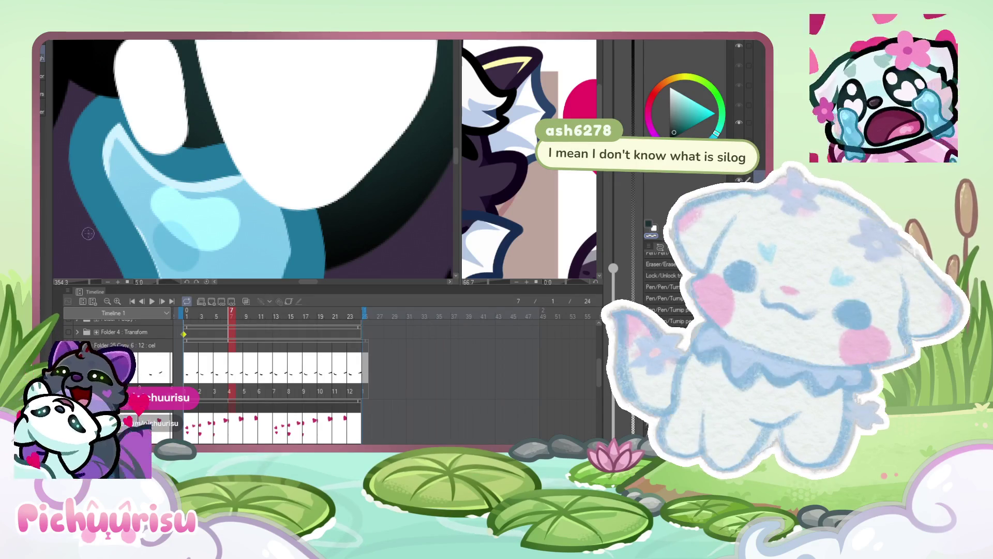
# - Brush dark teal along the edge where the left tear meets the eye, extending it outward
pyautogui.scroll(-2, 281, 201)
pyautogui.scroll(3, 171, 137)
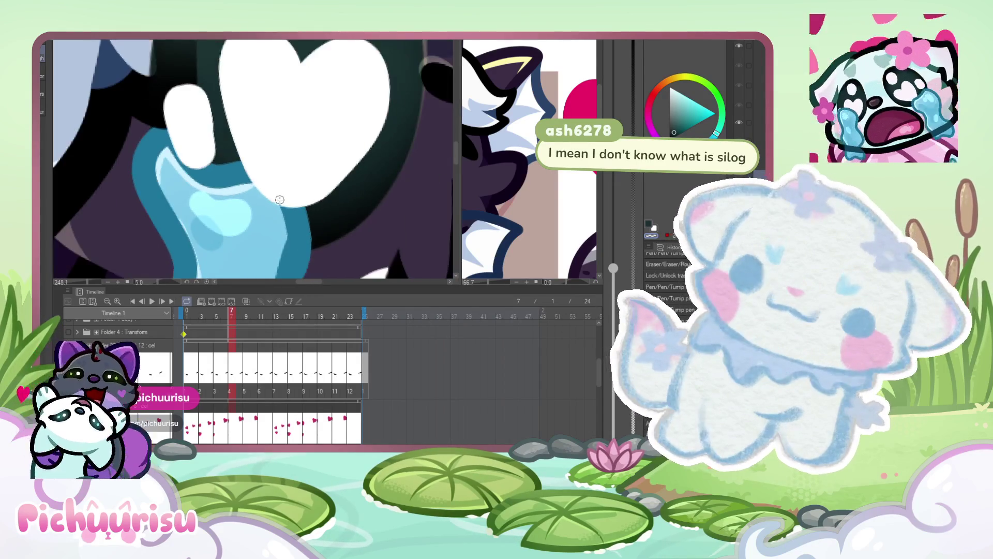
pyautogui.moveTo(171, 138); pyautogui.dragTo(253, 199)
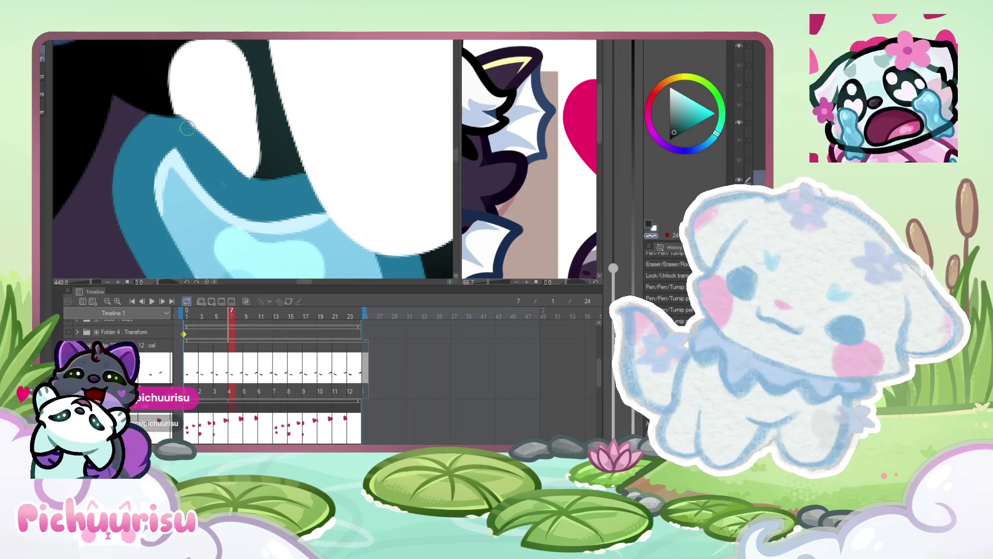
pyautogui.scroll(-4, 231, 202)
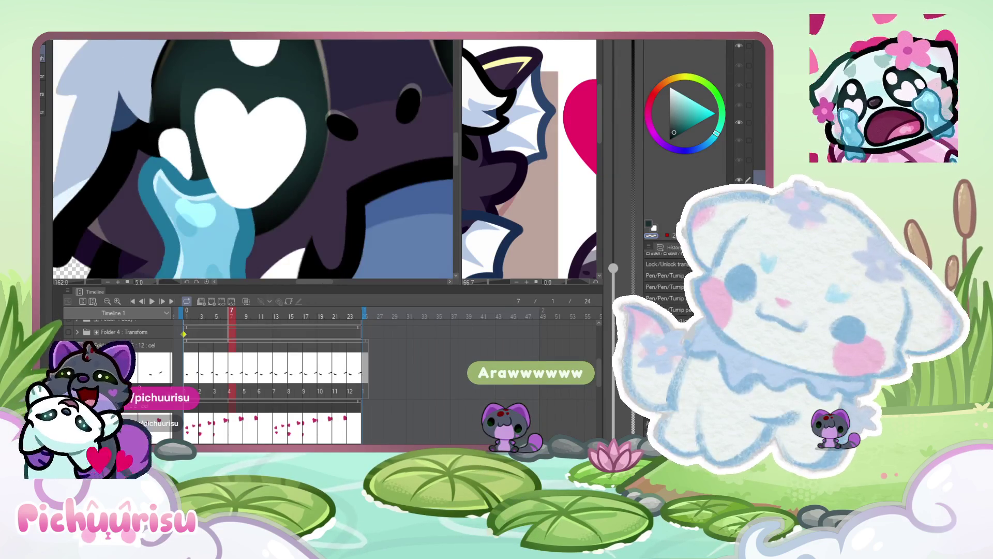
pyautogui.scroll(4, 212, 189)
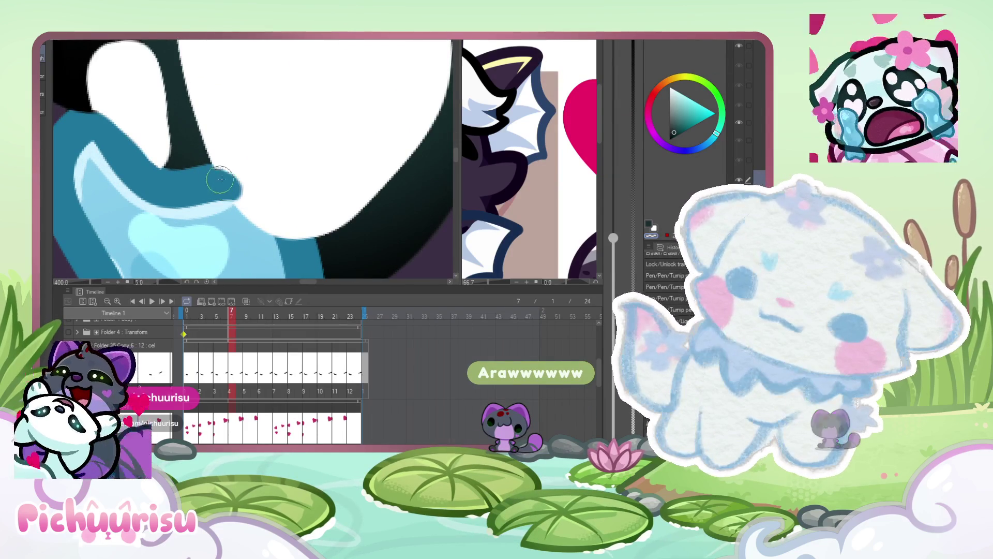
pyautogui.moveTo(225, 179)
pyautogui.mouseDown()
pyautogui.moveTo(282, 212)
pyautogui.moveTo(307, 243)
pyautogui.moveTo(258, 207)
pyautogui.mouseUp()
pyautogui.scroll(-3, 227, 205)
pyautogui.scroll(4, 187, 185)
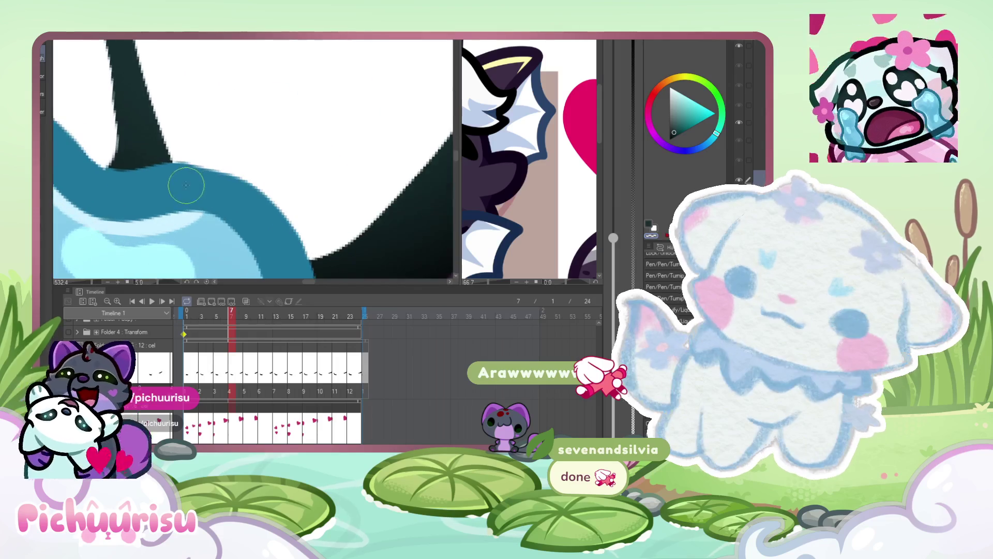
pyautogui.scroll(-5, 264, 251)
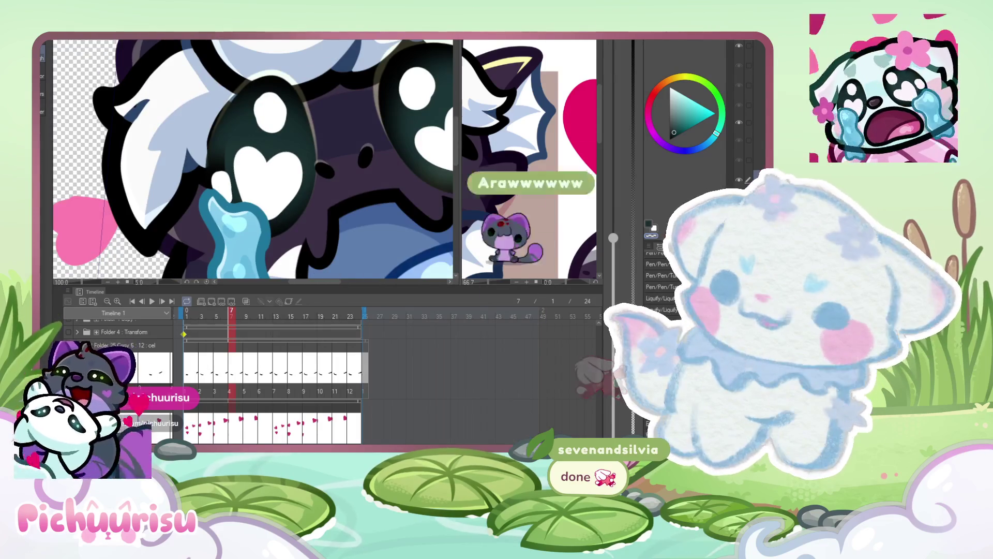
pyautogui.scroll(4, 226, 228)
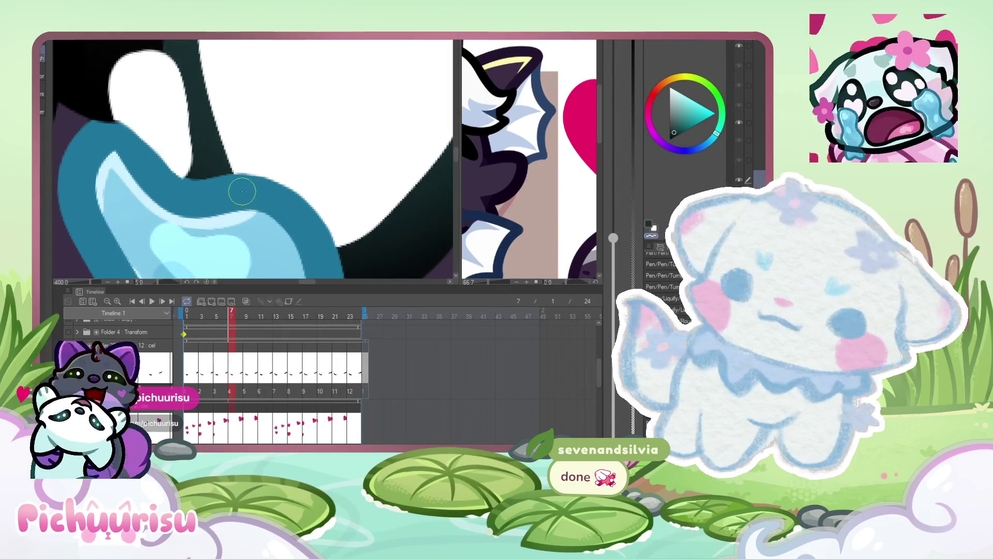
pyautogui.scroll(-3, 149, 194)
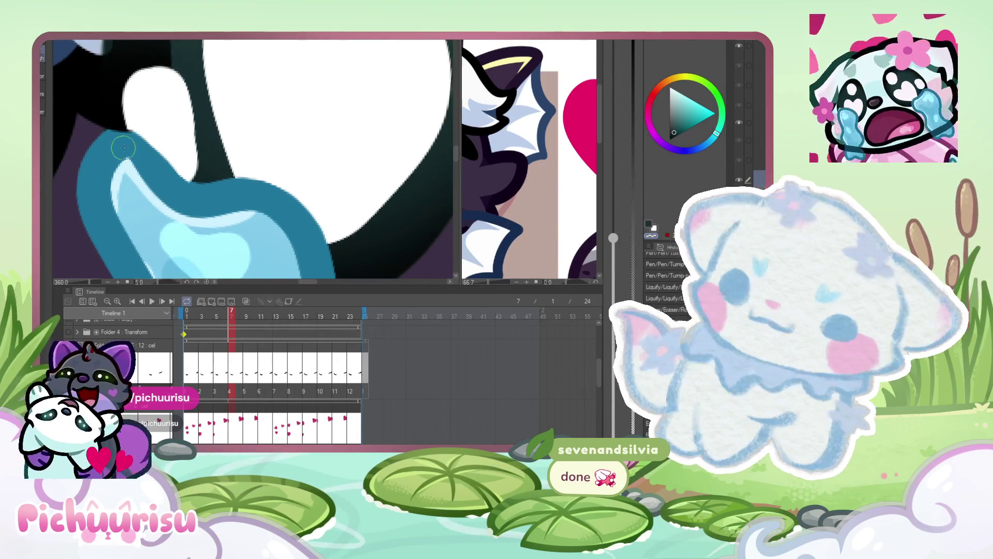
pyautogui.scroll(3, 148, 194)
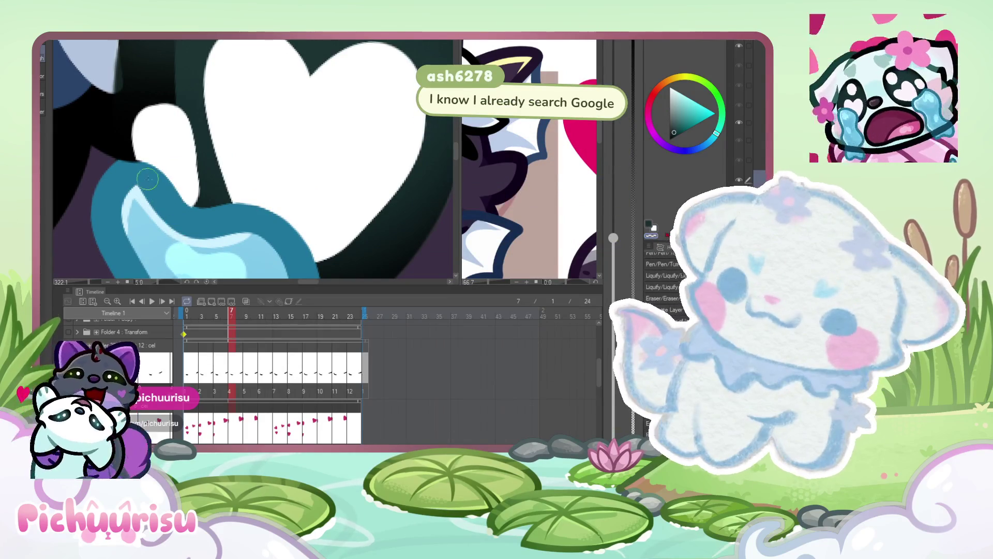
pyautogui.scroll(-3, 141, 174)
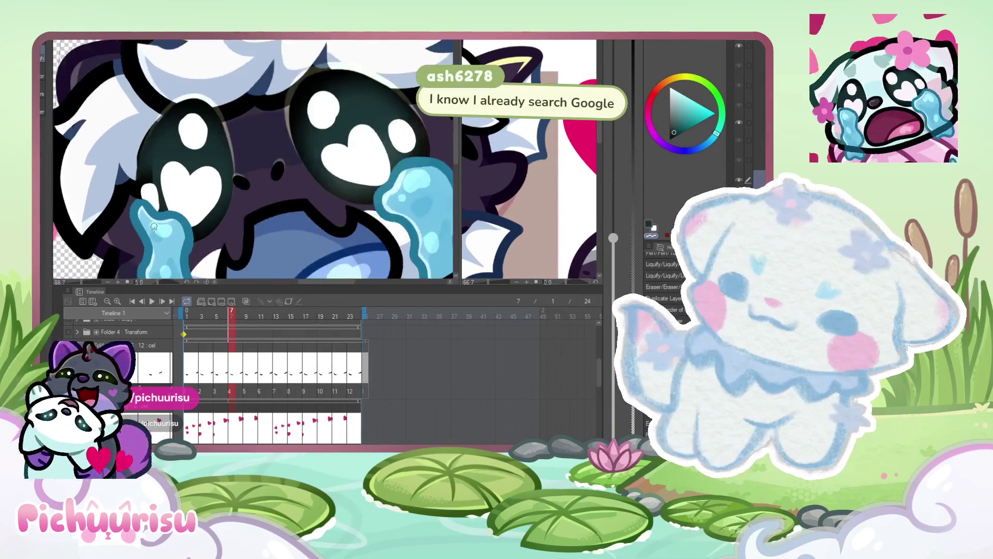
pyautogui.scroll(1, 184, 196)
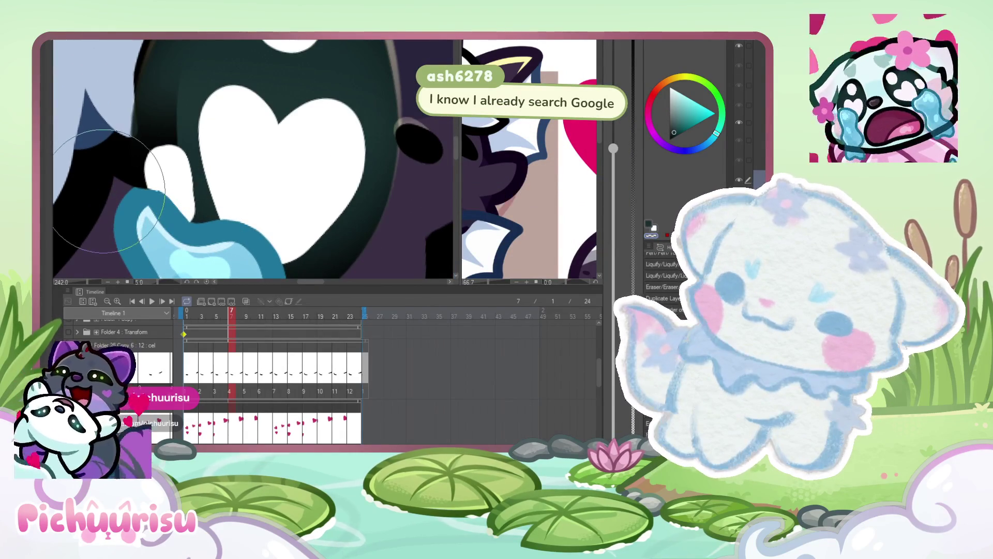
pyautogui.scroll(-2, 183, 195)
pyautogui.scroll(-3, 336, 176)
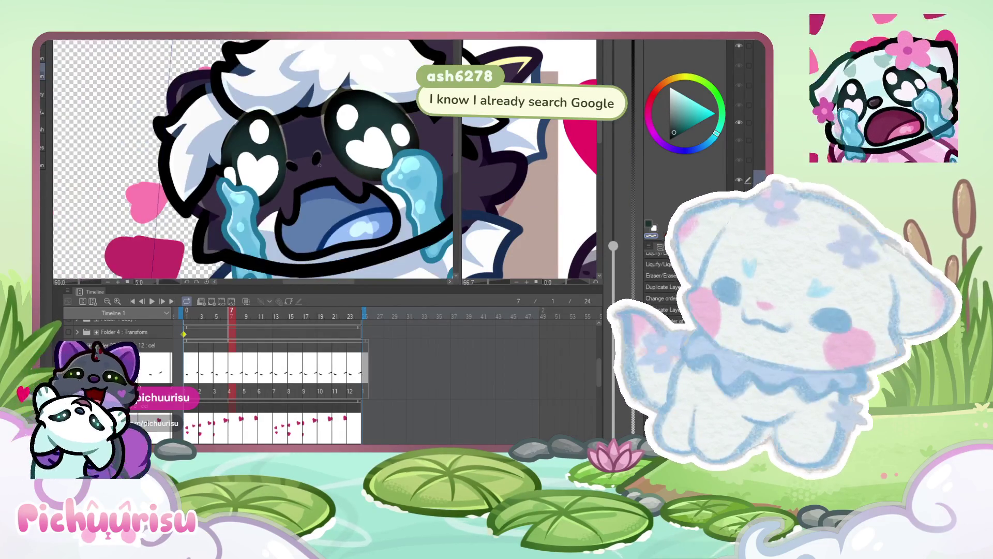
pyautogui.scroll(2, 441, 167)
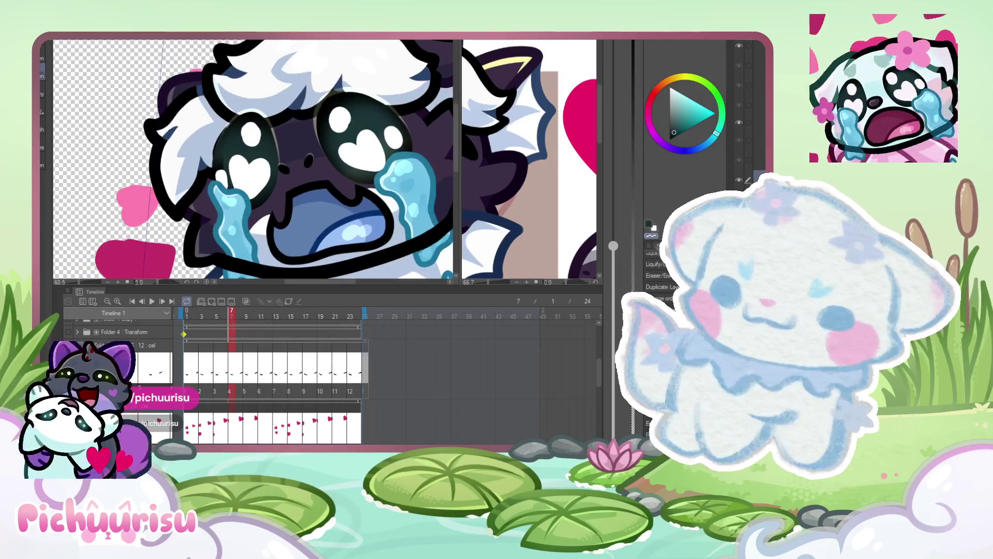
pyautogui.scroll(4, 295, 187)
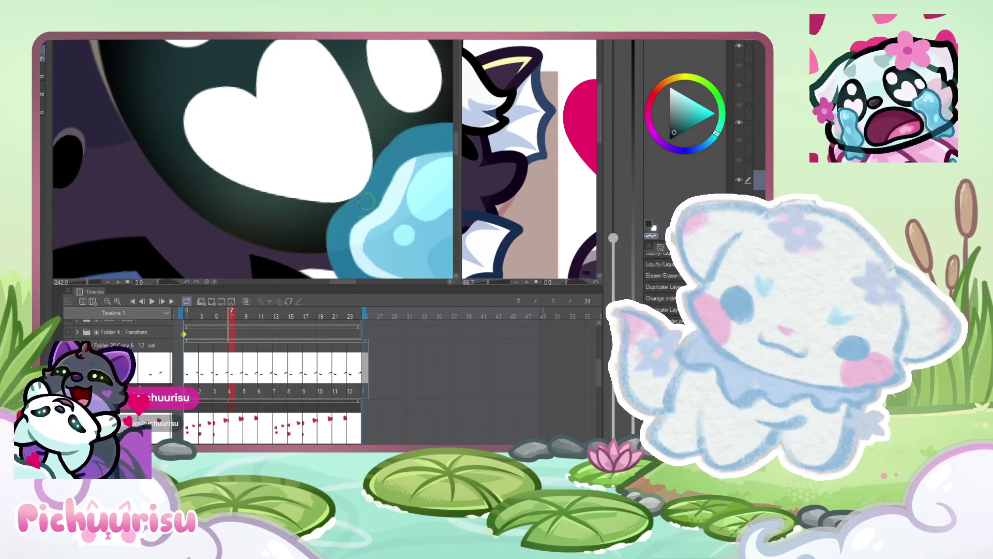
pyautogui.scroll(-3, 360, 208)
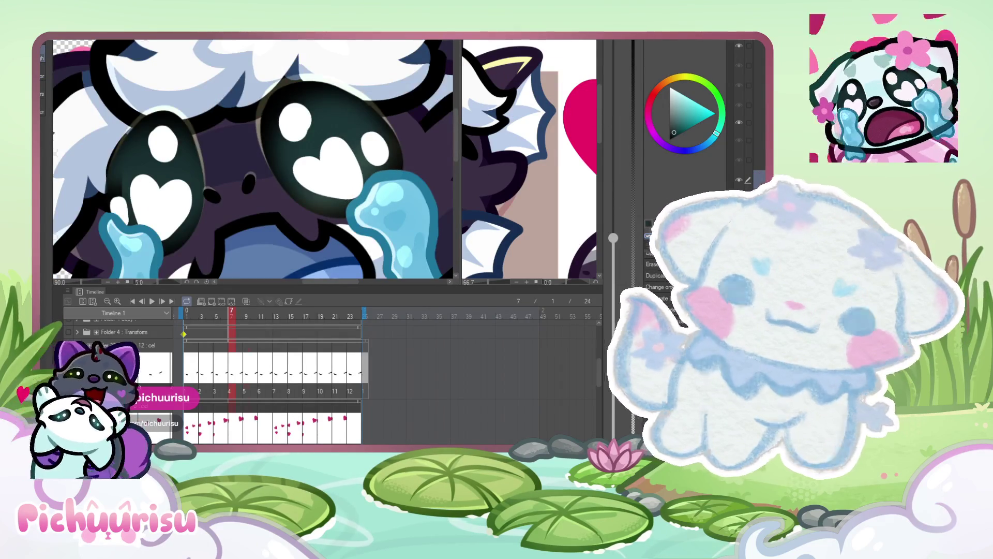
# - Preview frame 9, return to frame 7, zoom out, and eyedrop a dark colour from the artwork
pyautogui.press('Right')
pyautogui.press('Right')
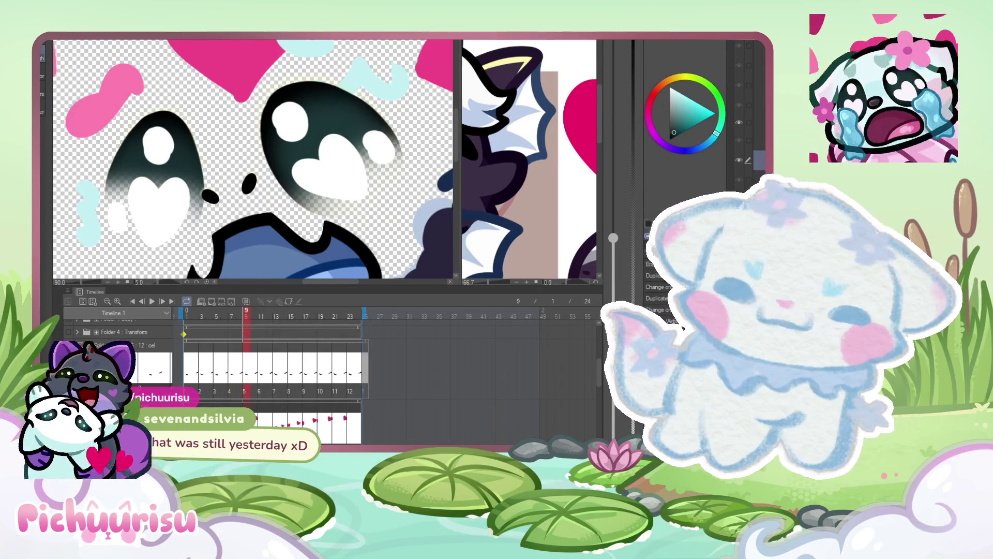
pyautogui.press('Left')
pyautogui.press('Left')
pyautogui.scroll(-5, 338, 199)
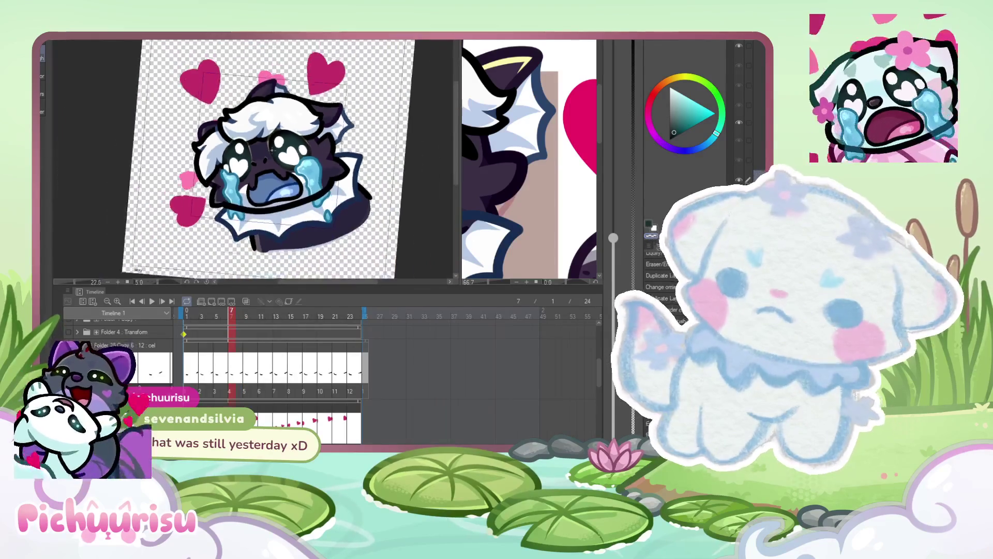
pyautogui.scroll(2, 337, 200)
pyautogui.scroll(3, 338, 200)
pyautogui.keyDown('alt'); pyautogui.click(322, 183); pyautogui.keyUp('alt')
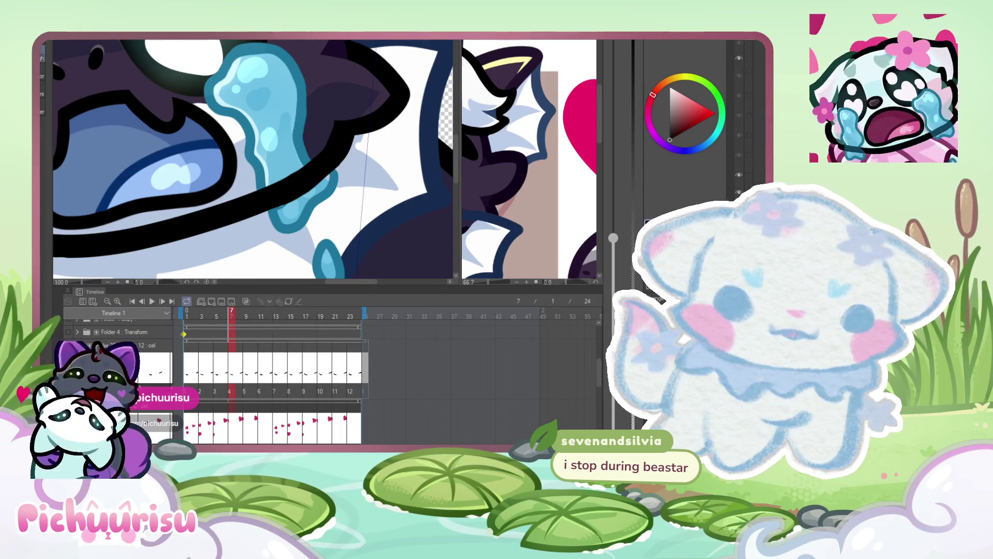
# - Zoom into the right tear where it crosses the mouth outline and sample the tear's mid blue
pyautogui.scroll(-1, 378, 144)
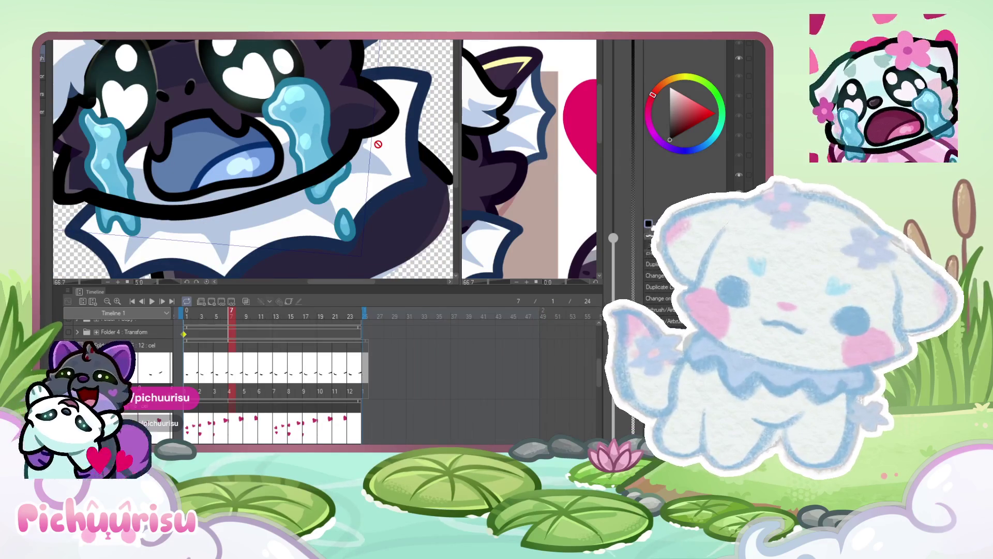
pyautogui.scroll(1, 335, 170)
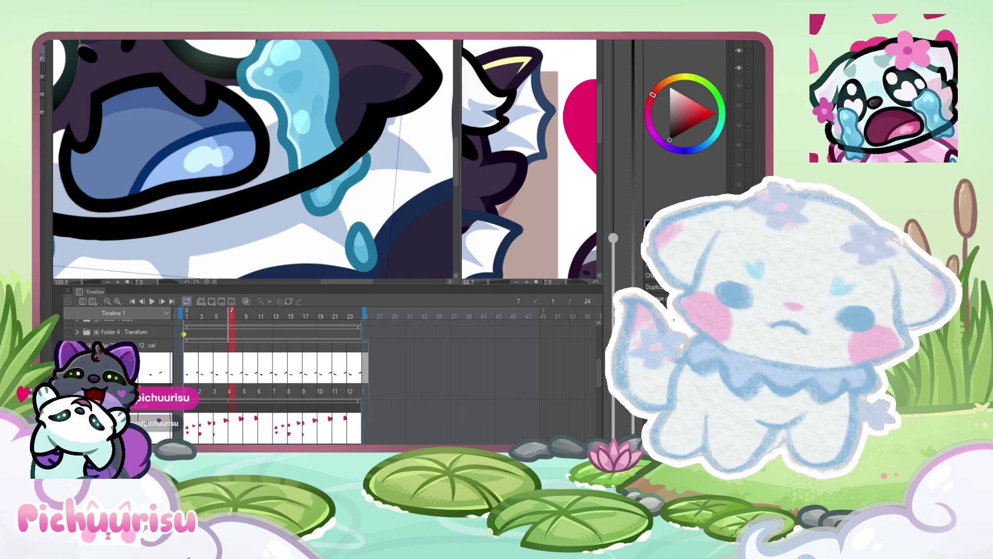
pyautogui.scroll(3, 415, 154)
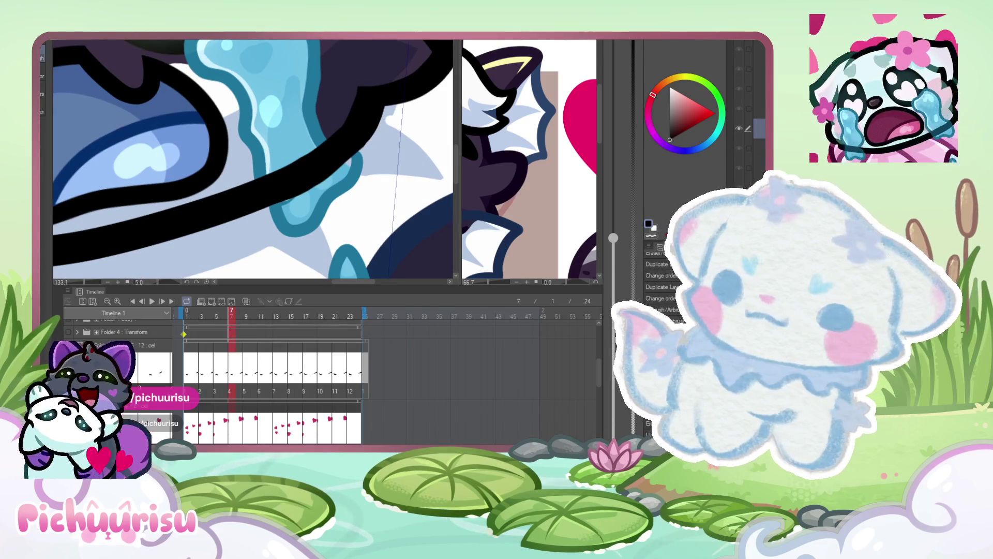
pyautogui.scroll(1, 362, 133)
pyautogui.scroll(1, 362, 133)
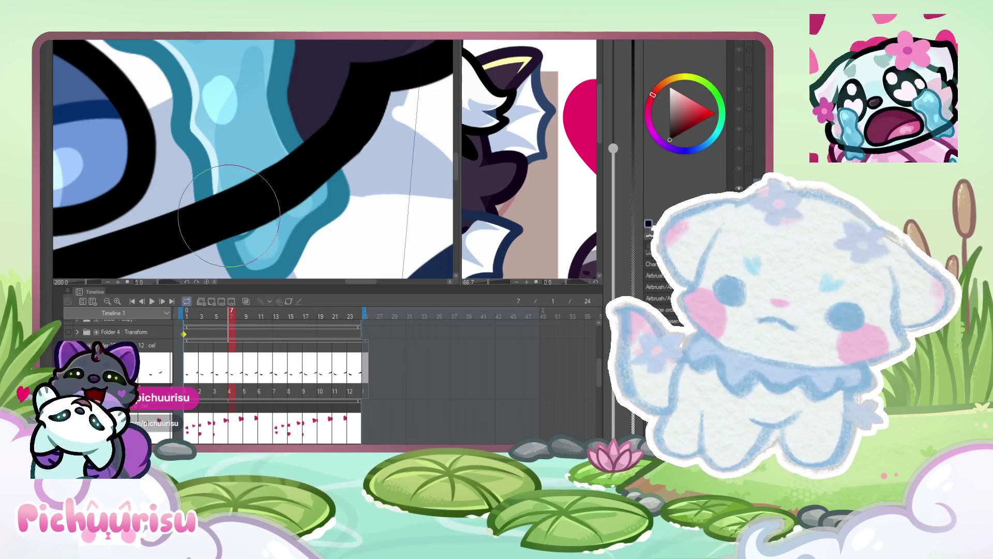
pyautogui.scroll(2, 226, 205)
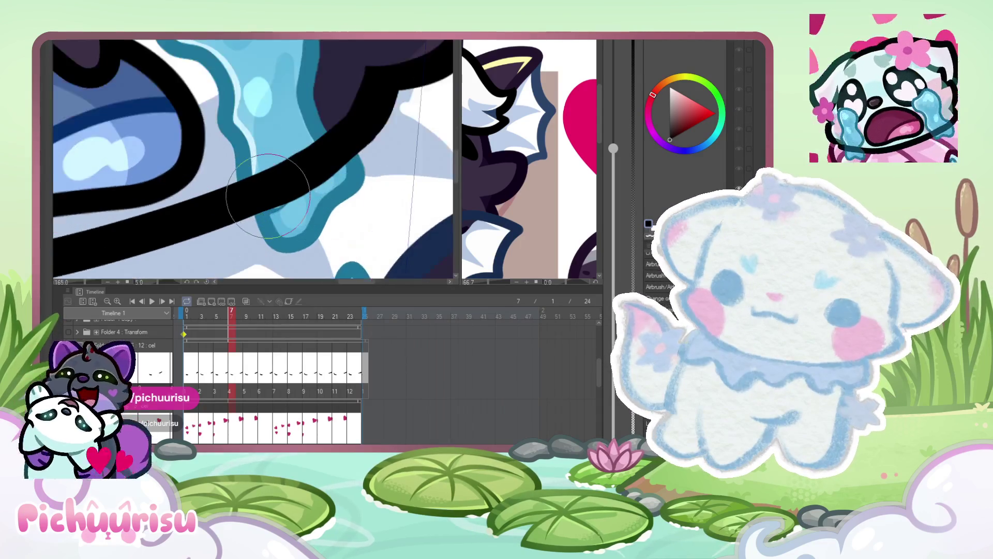
pyautogui.scroll(5, 269, 198)
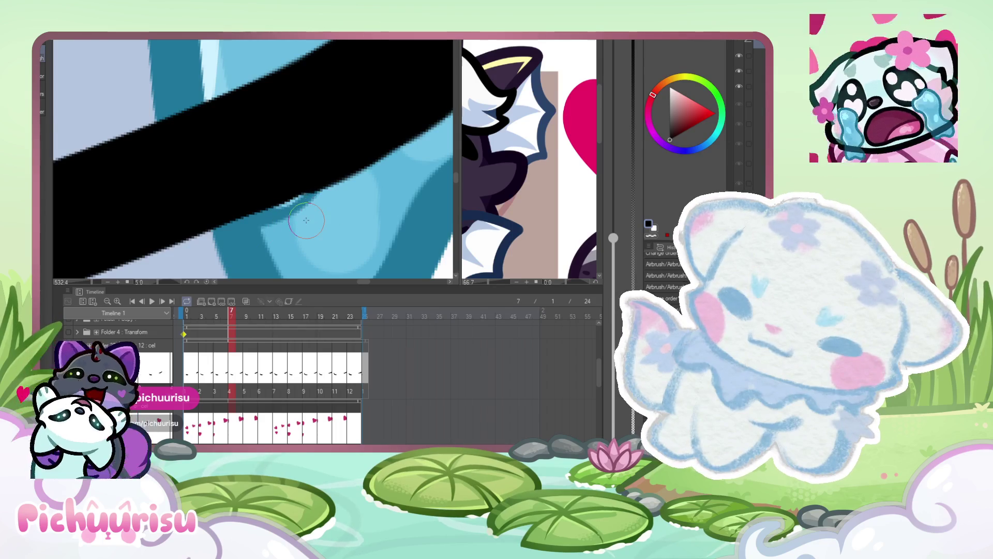
pyautogui.keyDown('alt'); pyautogui.click(275, 223); pyautogui.keyUp('alt')
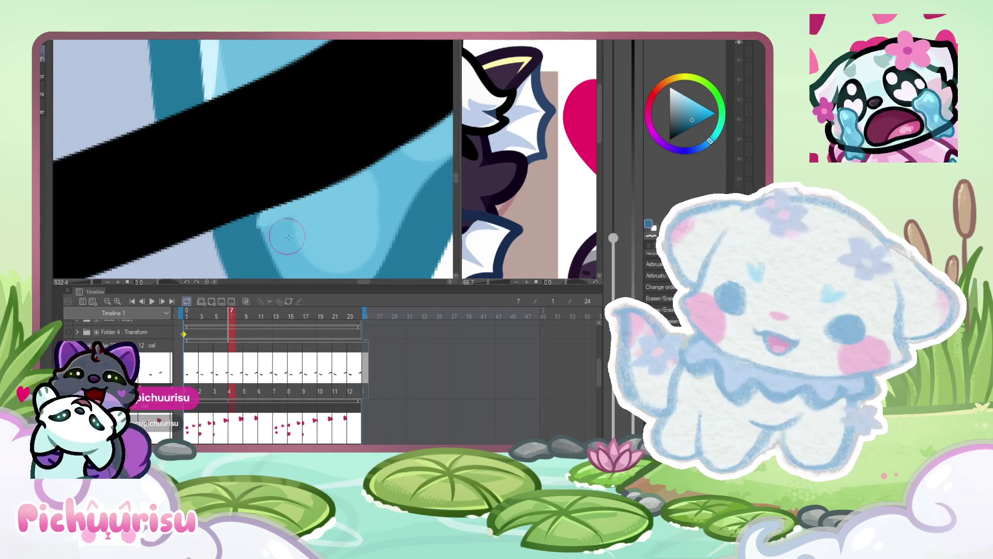
pyautogui.scroll(-3, 311, 197)
pyautogui.scroll(-5, 312, 197)
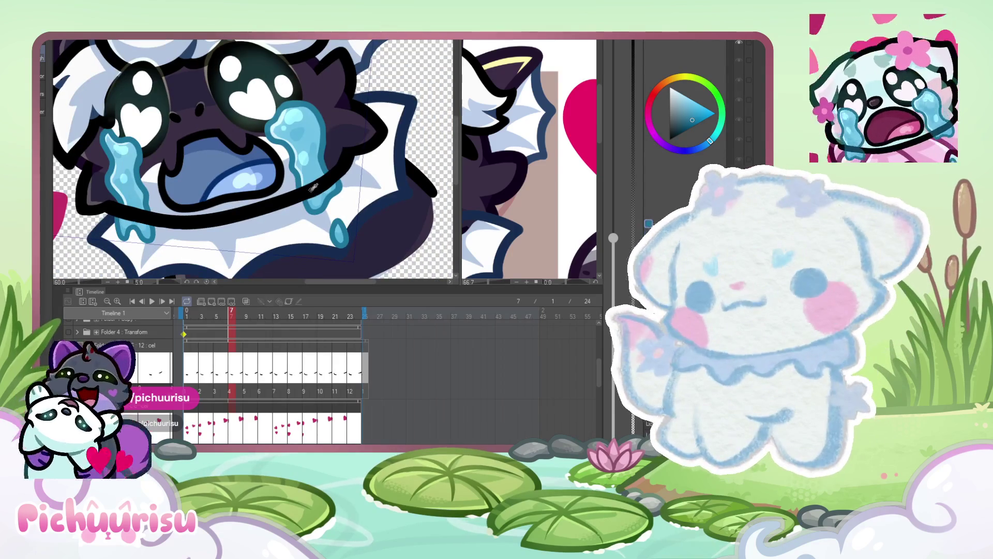
# - Sample the near-black outline colour and make the layer two rows down active
pyautogui.keyDown('alt'); pyautogui.click(311, 189); pyautogui.keyUp('alt')
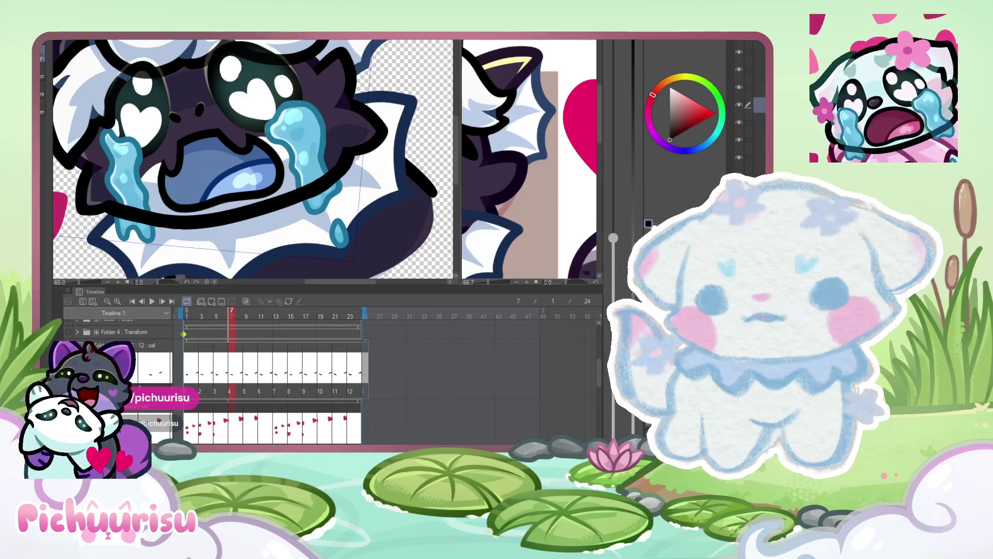
pyautogui.click(748, 140)
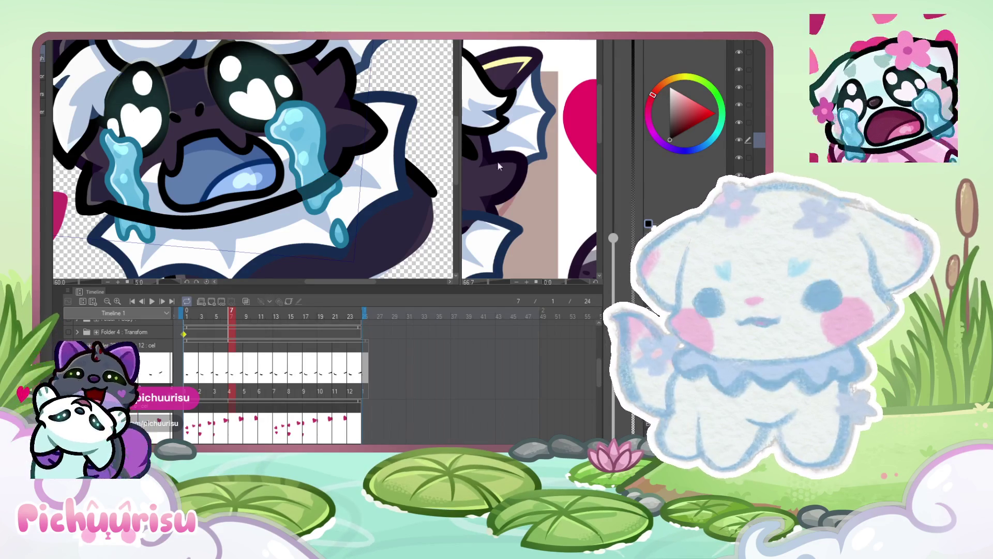
pyautogui.scroll(-2, 450, 123)
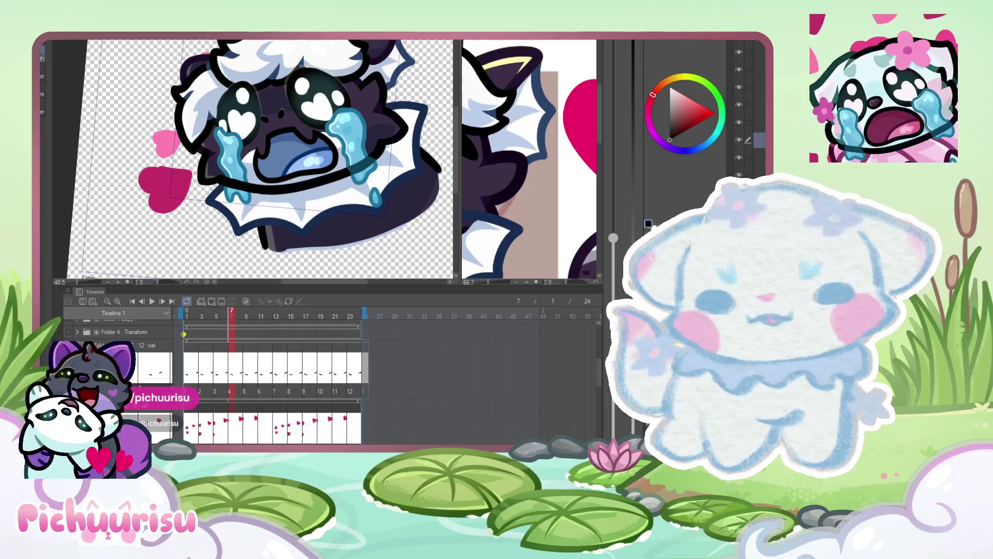